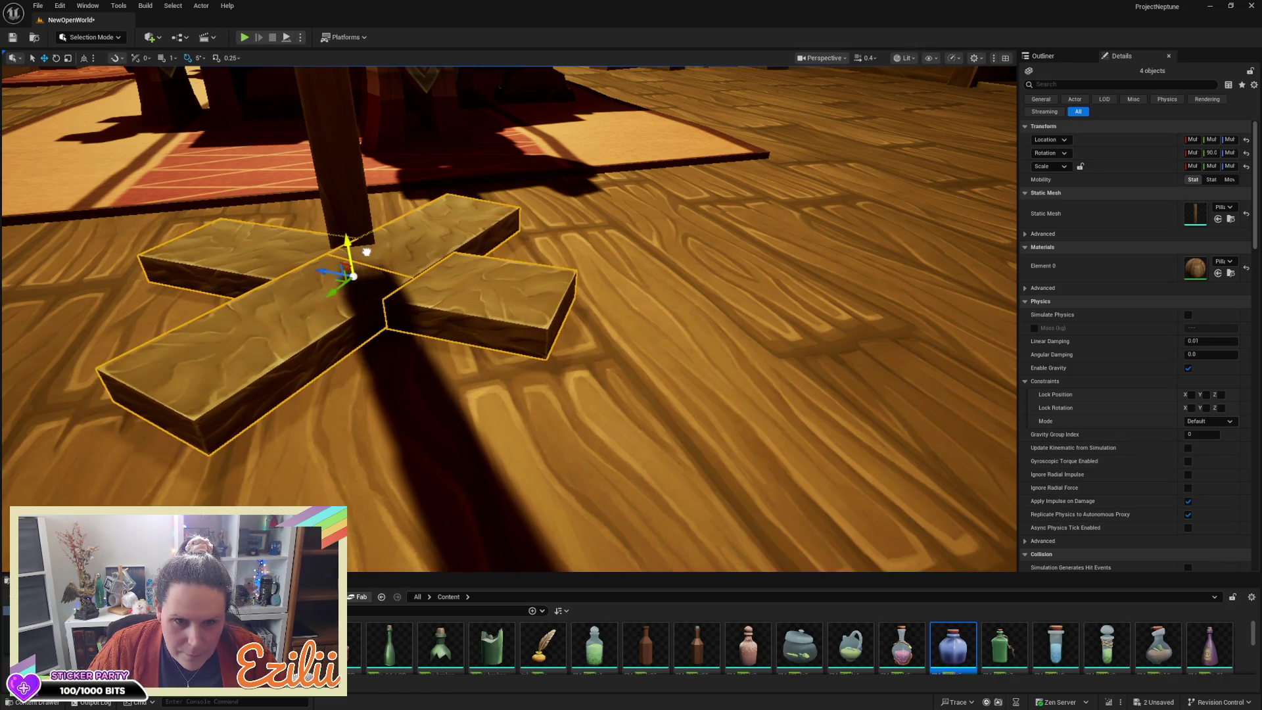
# Step: Lower the first armour stand's cross base, pole, torso armour and top piece onto the tavern floor
pyautogui.moveTo(368, 247); pyautogui.dragTo(372, 229)
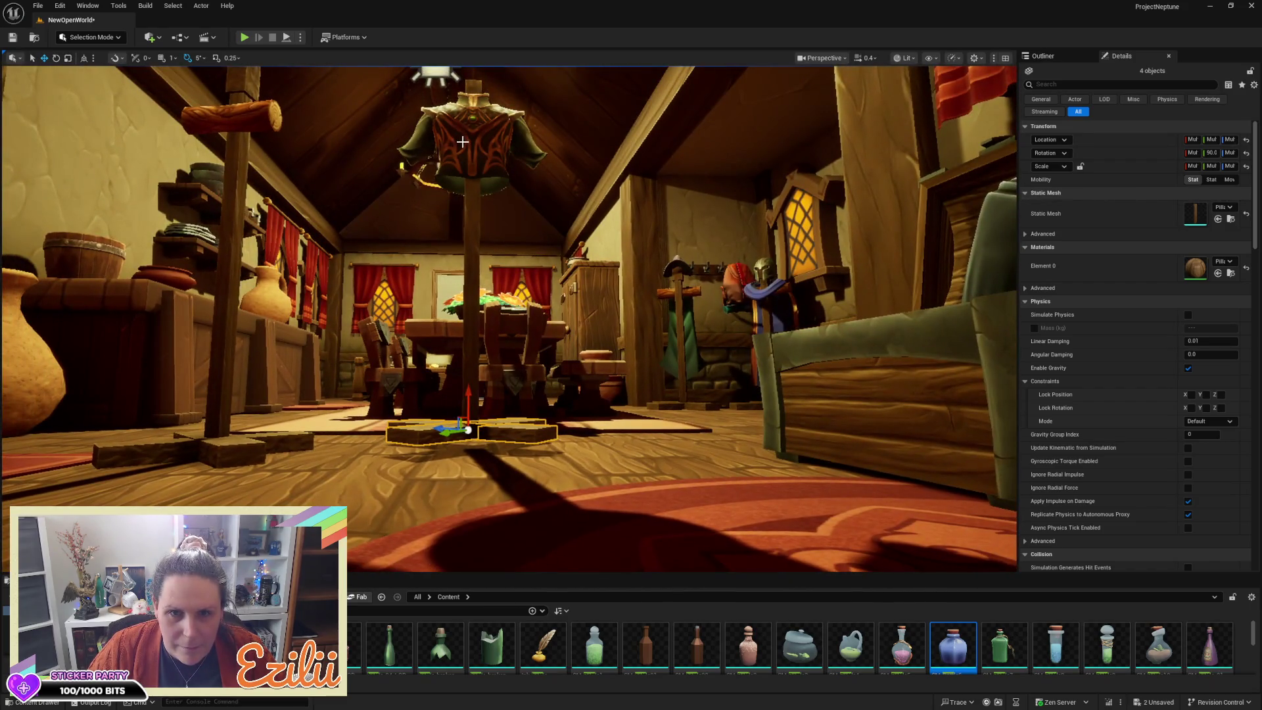
pyautogui.keyDown('ctrl'); pyautogui.click(463, 140); pyautogui.keyUp('ctrl')
pyautogui.keyDown('ctrl'); pyautogui.click(476, 85); pyautogui.keyUp('ctrl')
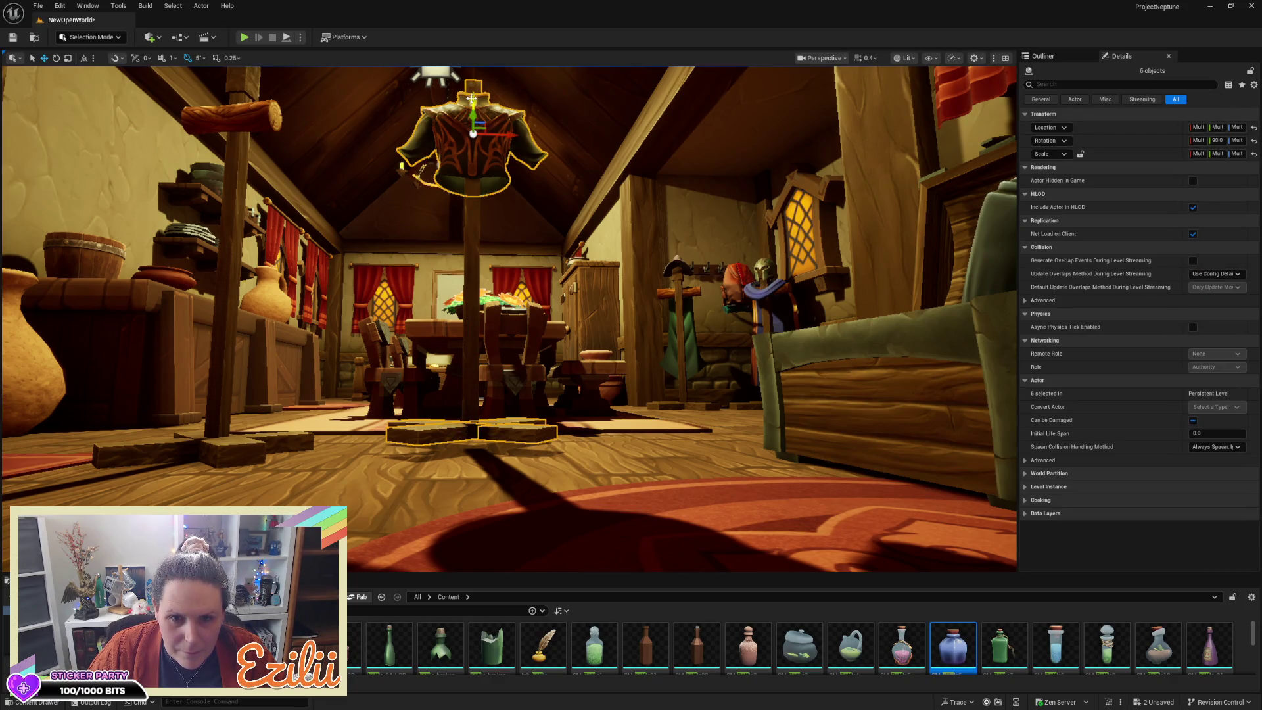
pyautogui.moveTo(471, 98); pyautogui.dragTo(467, 109)
# Step: Select the Log_3 mannequin piece near the fireplace and switch to rotating it
pyautogui.moveTo(585, 157)
pyautogui.mouseDown()
pyautogui.moveTo(578, 118)
pyautogui.moveTo(525, 132)
pyautogui.moveTo(408, 197)
pyautogui.moveTo(336, 258)
pyautogui.mouseUp()
pyautogui.click(336, 258)
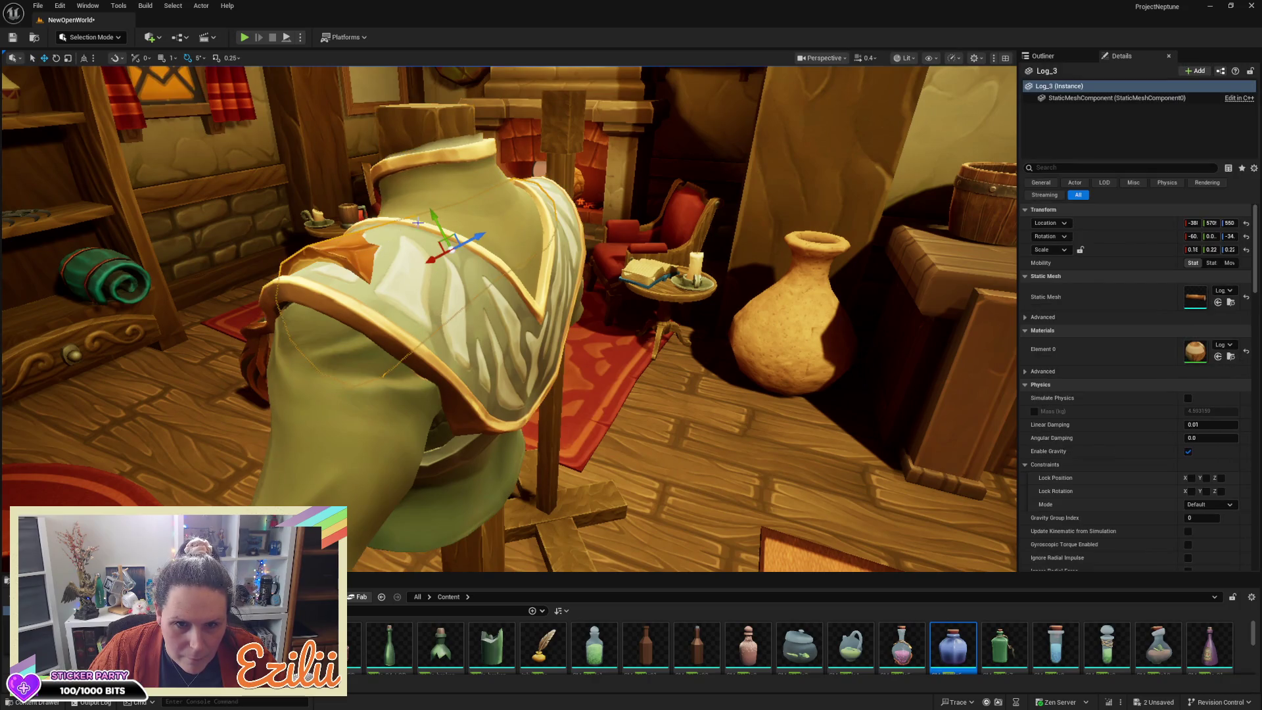
pyautogui.moveTo(448, 251)
pyautogui.mouseDown()
pyautogui.moveTo(484, 188)
pyautogui.moveTo(503, 232)
pyautogui.mouseUp()
pyautogui.press('e')
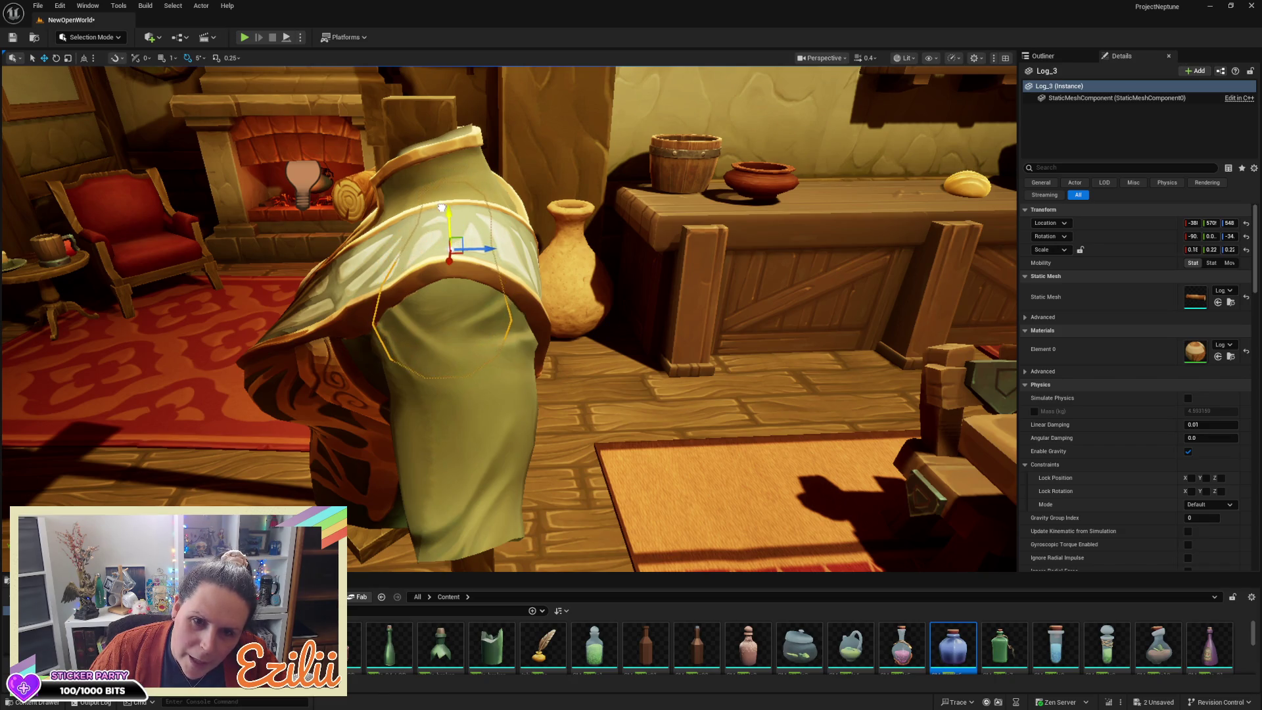
pyautogui.moveTo(441, 209)
pyautogui.mouseDown()
pyautogui.moveTo(358, 212)
pyautogui.moveTo(409, 248)
pyautogui.moveTo(409, 276)
pyautogui.moveTo(410, 188)
pyautogui.mouseUp()
# Step: Select the second armour stand's pole and frame it in the view
pyautogui.press('Escape')
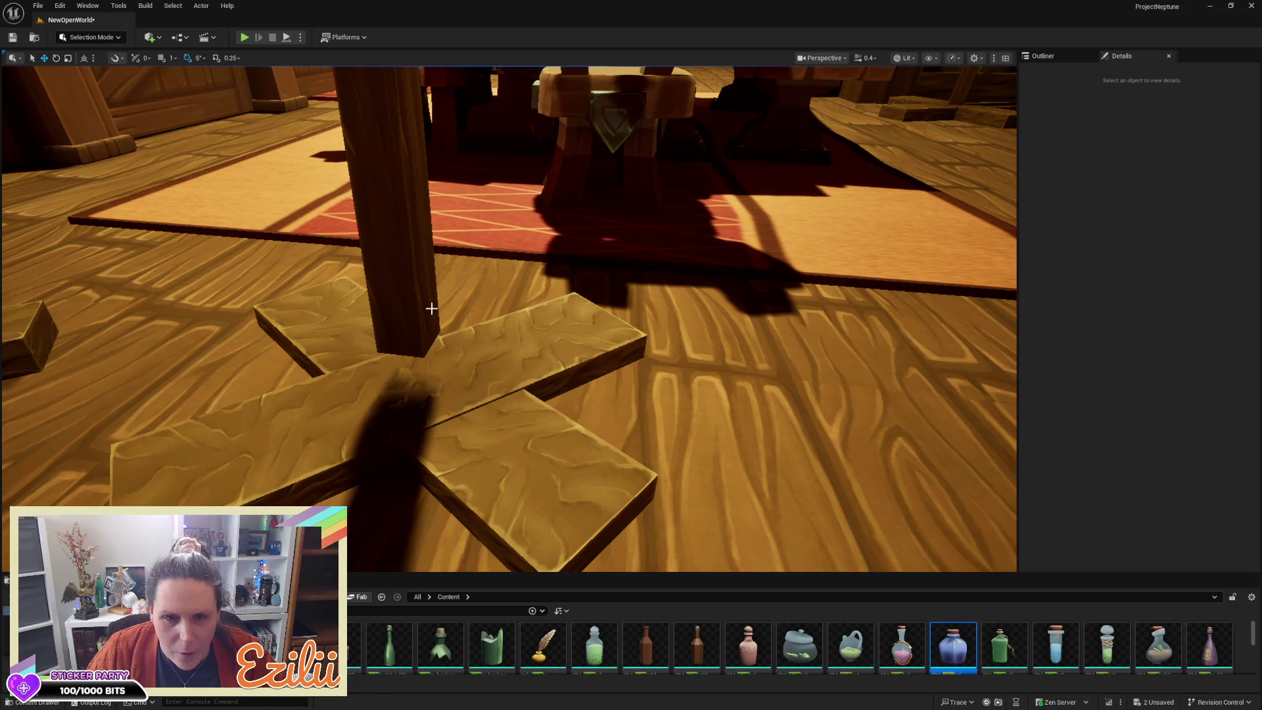
pyautogui.click(434, 309)
pyautogui.press('f')
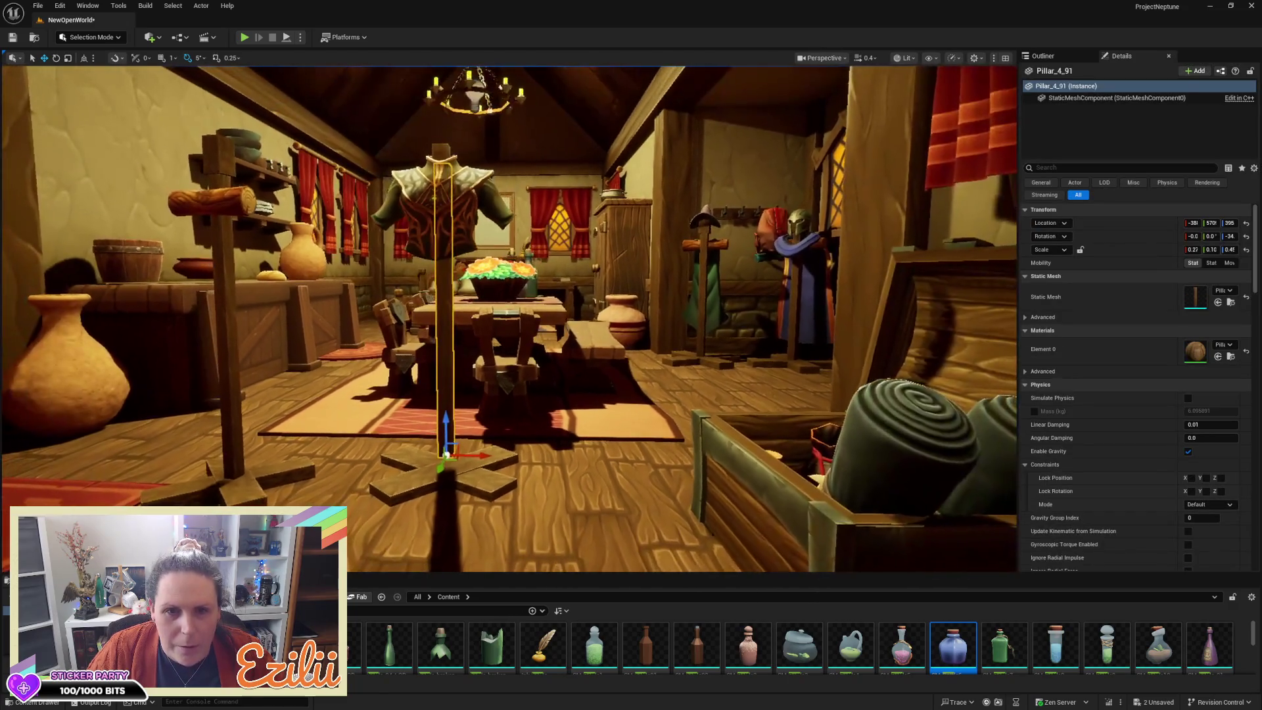
# Step: Adjust the Pillar_4_91 pole's height, trying a scale, then move it back up to Z 387
pyautogui.moveTo(445, 417); pyautogui.dragTo(445, 433)
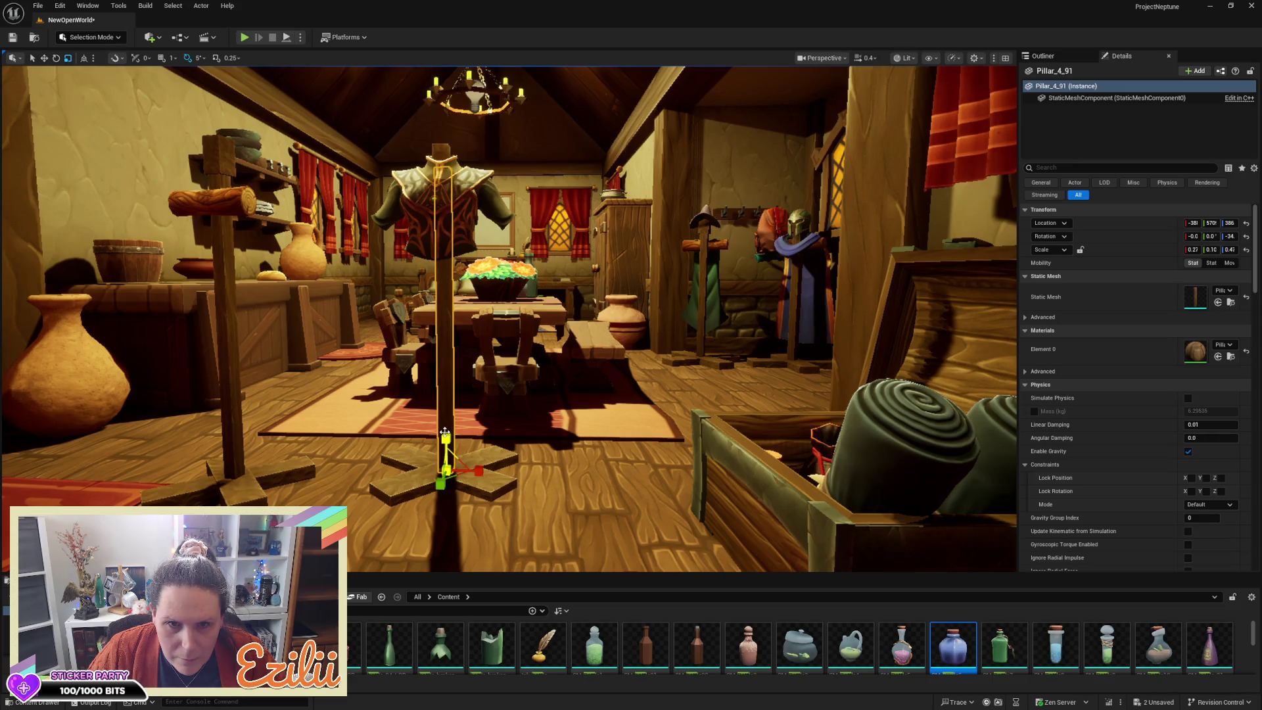
pyautogui.moveTo(464, 483); pyautogui.dragTo(502, 464)
pyautogui.press('Escape')
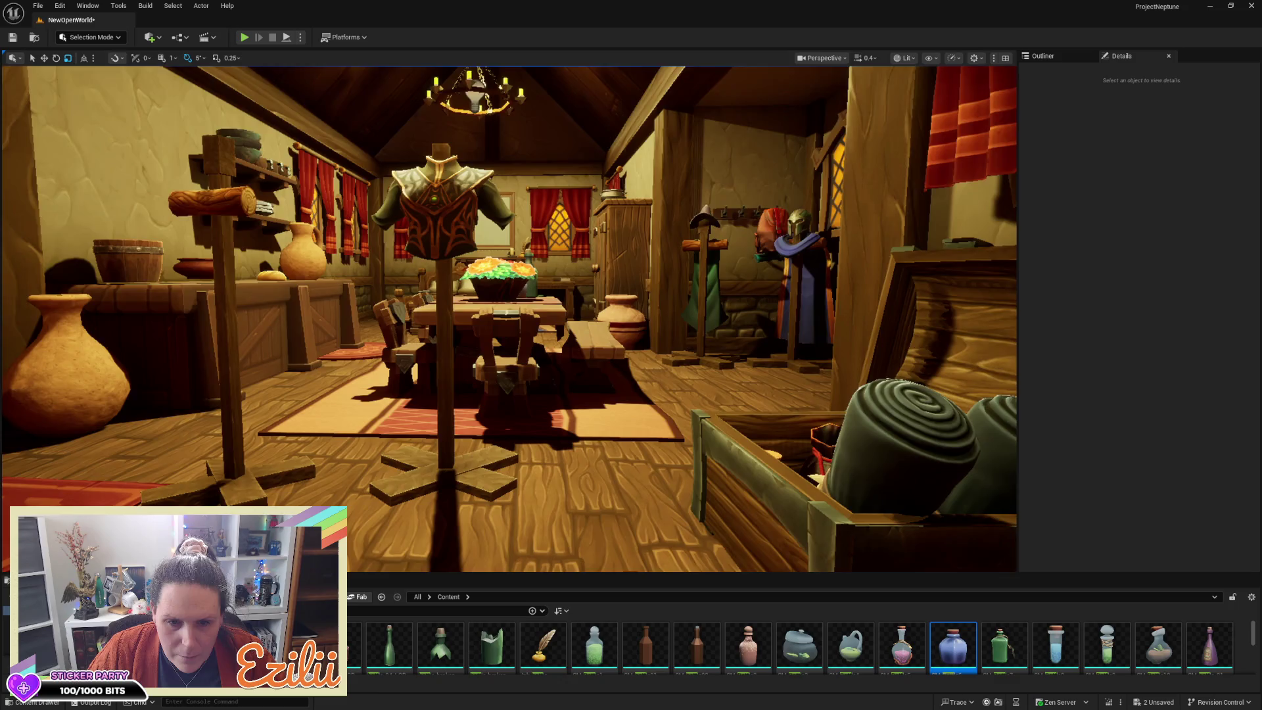
pyautogui.scroll(10, 398, 418)
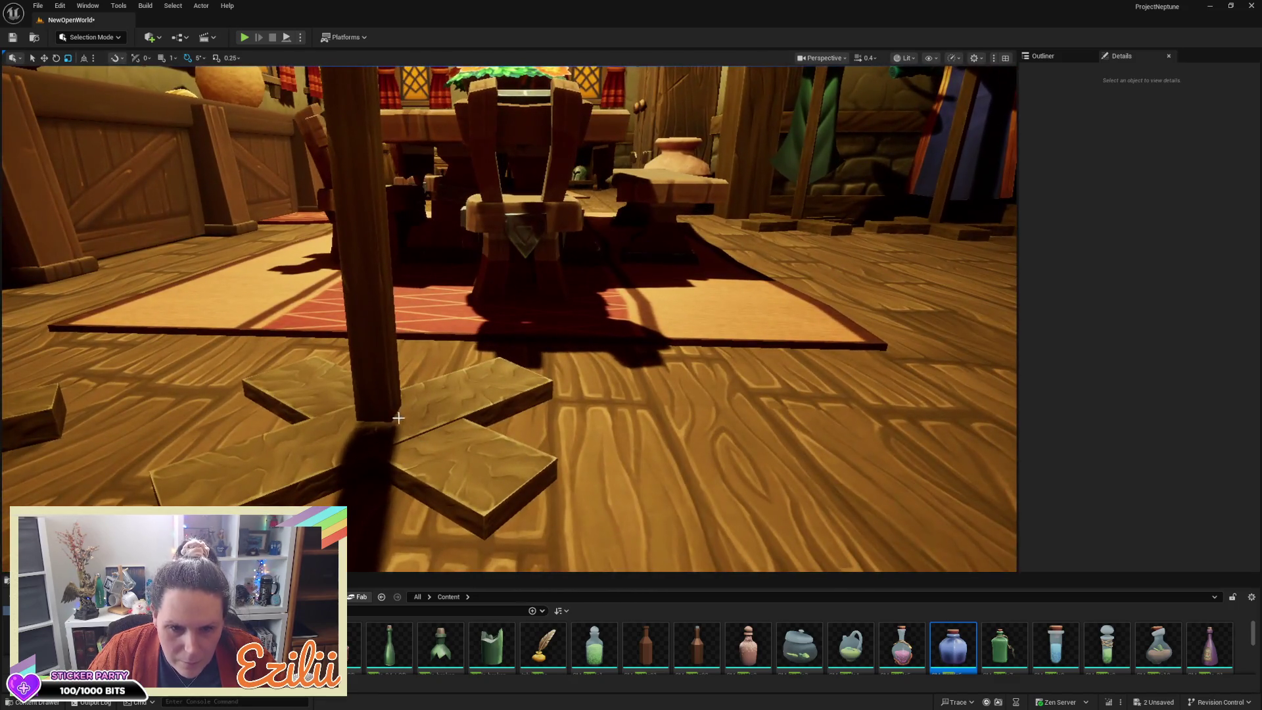
pyautogui.click(398, 418)
pyautogui.press('w')
pyautogui.moveTo(370, 436)
pyautogui.mouseDown()
pyautogui.moveTo(372, 387)
pyautogui.moveTo(427, 315)
pyautogui.moveTo(451, 250)
pyautogui.moveTo(437, 309)
pyautogui.moveTo(437, 273)
pyautogui.mouseUp()
# Step: Select base planks Pillar_4_92 and a neighbour, then view the stands from another angle
pyautogui.click(439, 274)
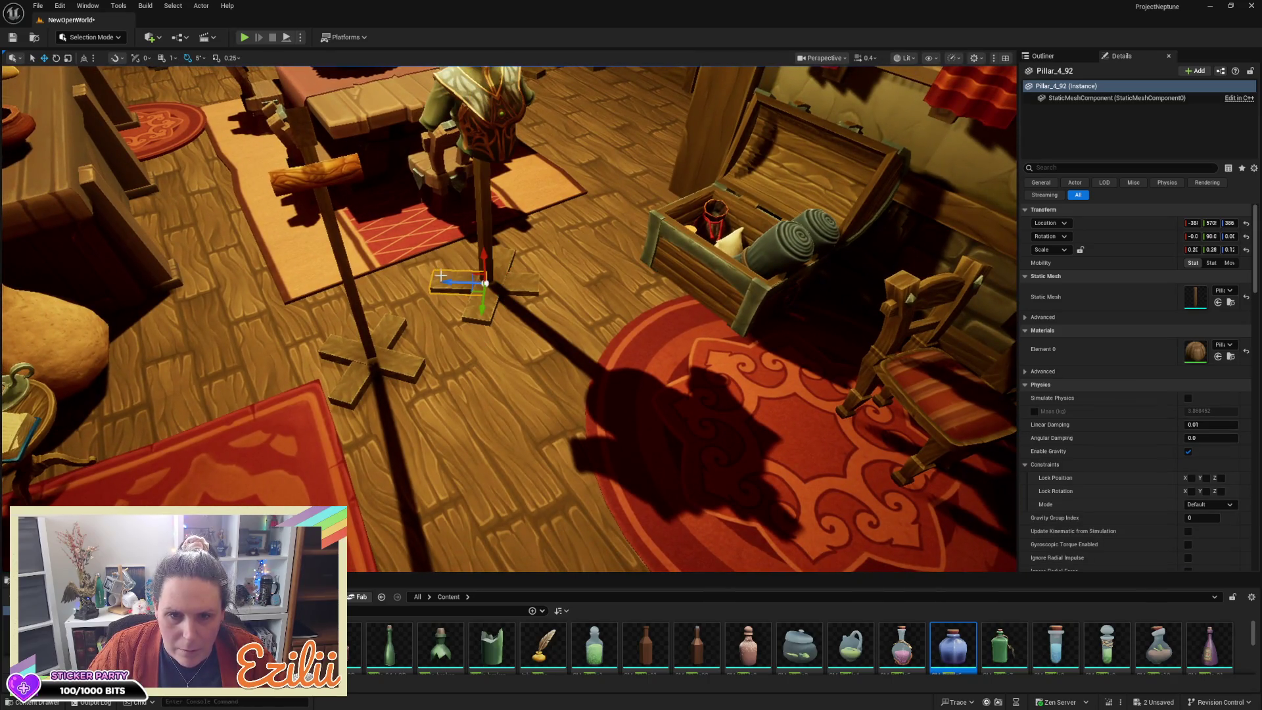
pyautogui.keyDown('ctrl'); pyautogui.click(537, 286); pyautogui.keyUp('ctrl')
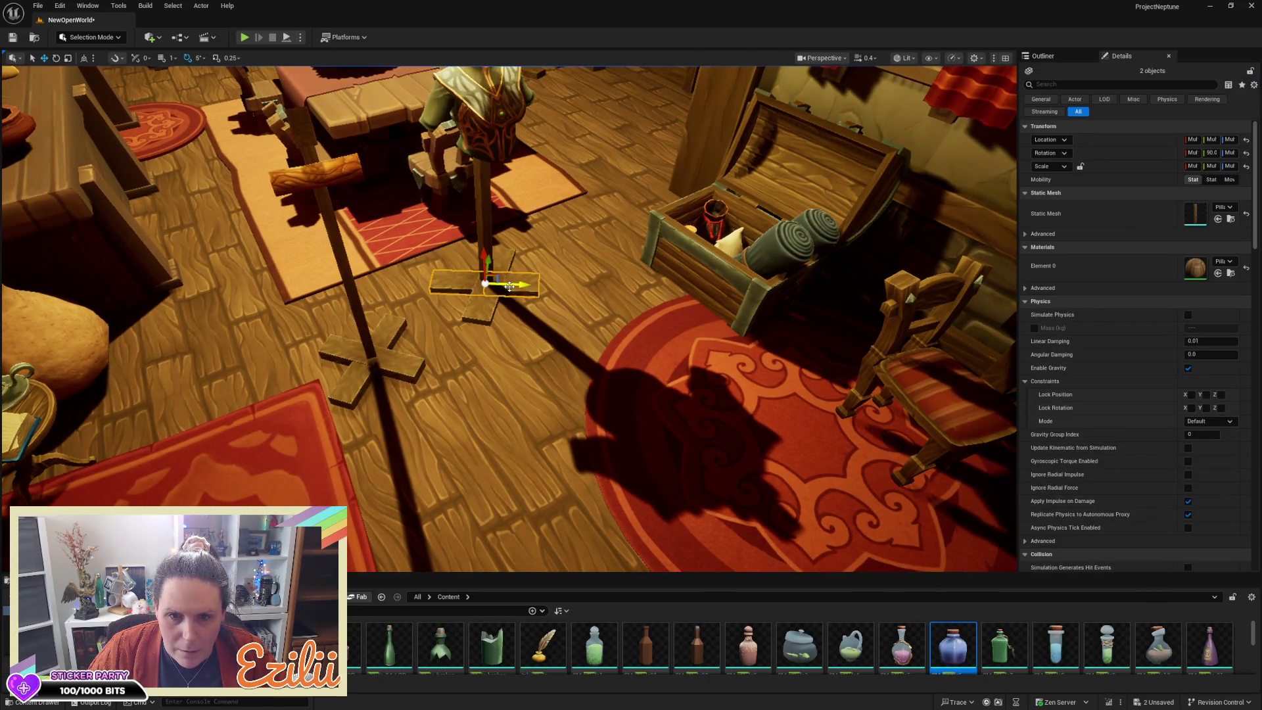
pyautogui.press('Escape')
pyautogui.moveTo(509, 285)
pyautogui.mouseDown()
pyautogui.moveTo(501, 371)
pyautogui.moveTo(460, 303)
pyautogui.mouseUp()
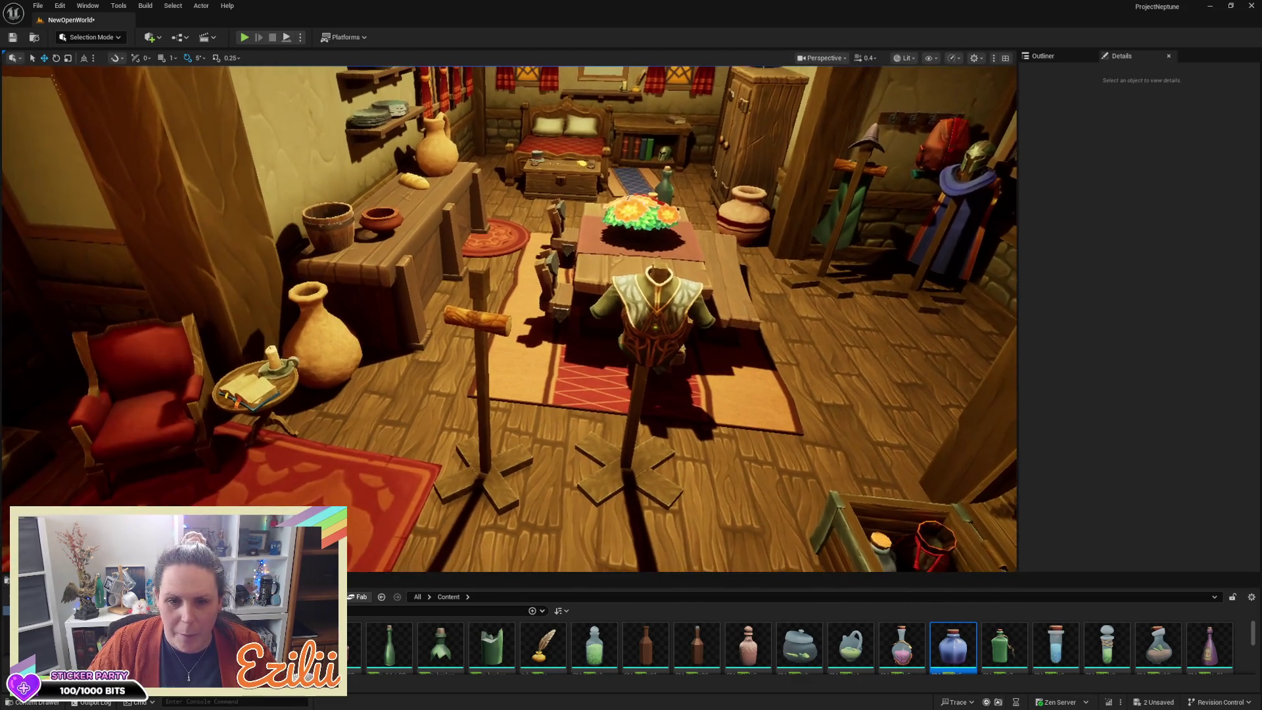
# Step: Select base plank Pillar_4_93 and a second plank from a pulled-back view of the stand
pyautogui.click(460, 303)
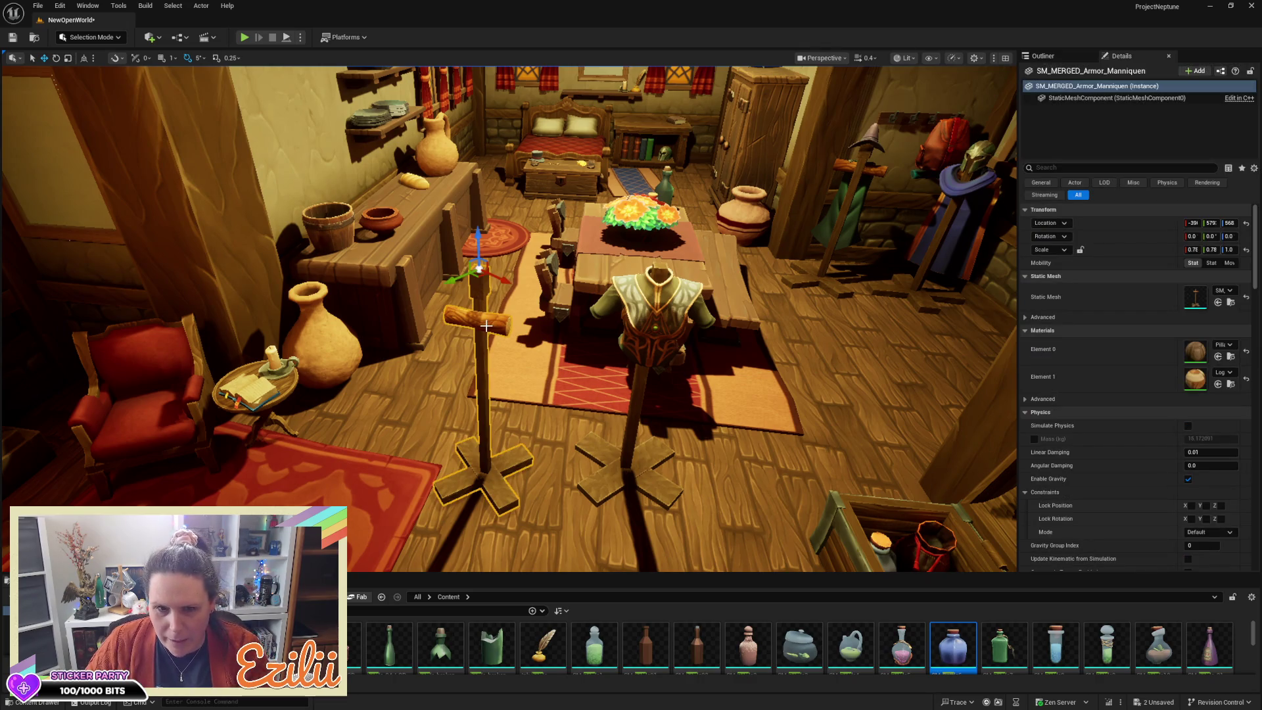
pyautogui.press('Escape')
pyautogui.moveTo(459, 302)
pyautogui.mouseDown()
pyautogui.moveTo(460, 316)
pyautogui.moveTo(466, 263)
pyautogui.moveTo(472, 329)
pyautogui.moveTo(488, 332)
pyautogui.moveTo(462, 266)
pyautogui.mouseUp()
pyautogui.click(516, 387)
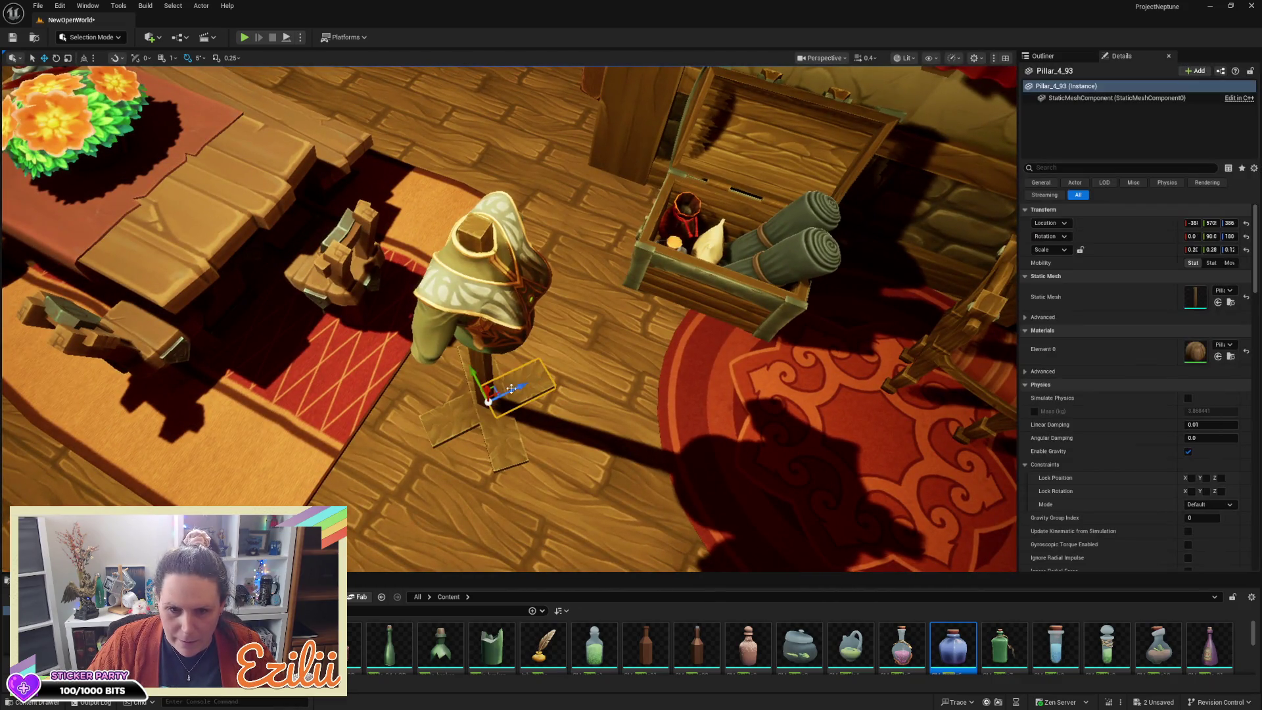
pyautogui.keyDown('ctrl'); pyautogui.click(463, 417); pyautogui.keyUp('ctrl')
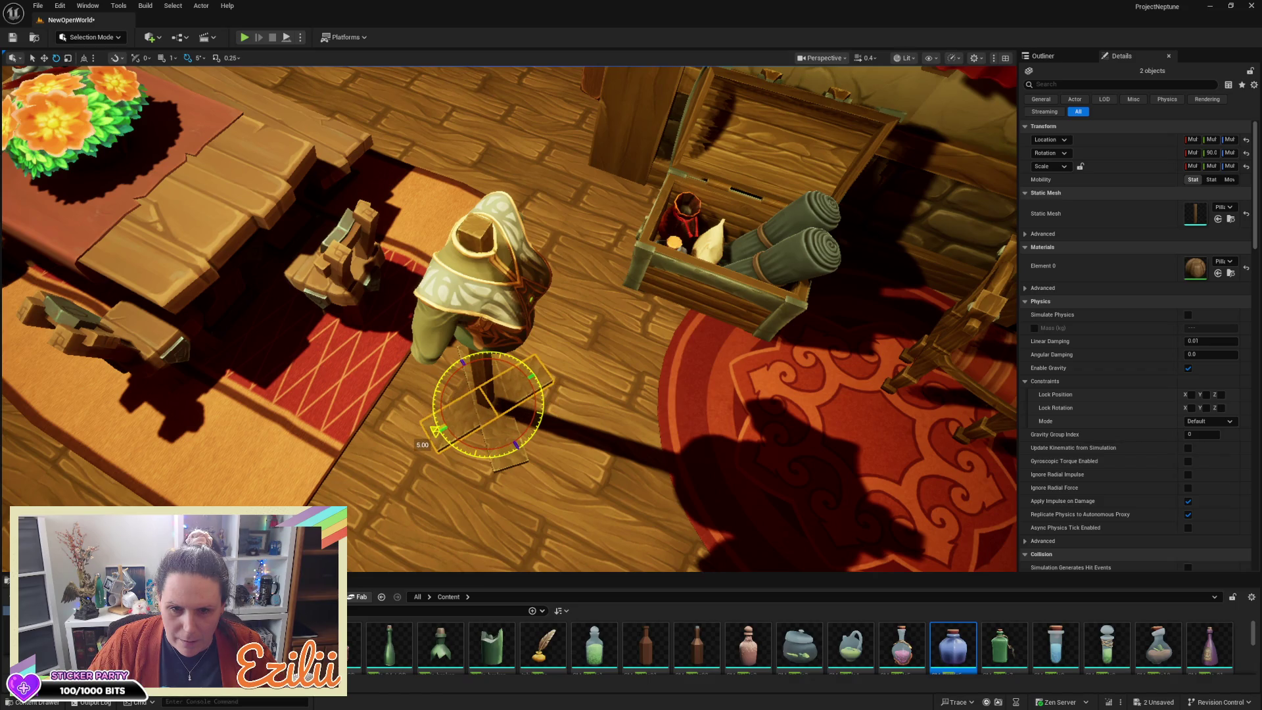
pyautogui.press('Escape')
pyautogui.scroll(-5, 509, 318)
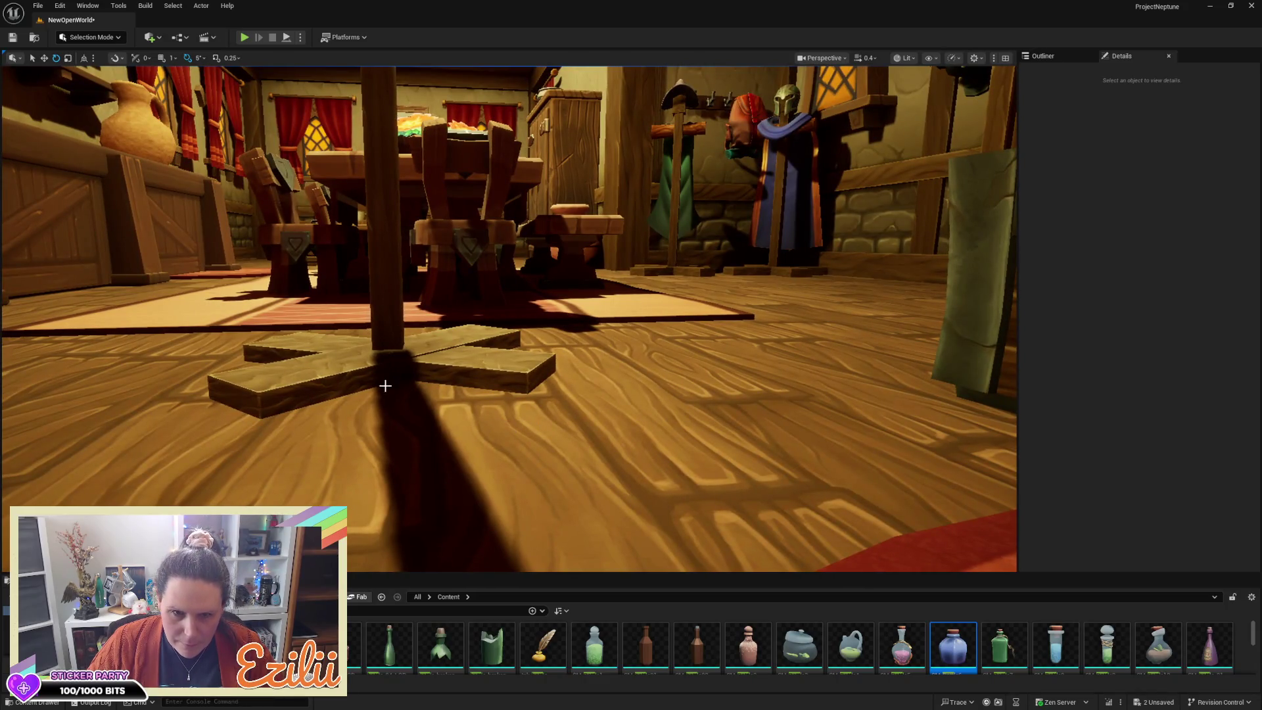
# Step: Select four cross-base planks including Pillar_4_95 and nudge them along Z under the pole
pyautogui.click(350, 380)
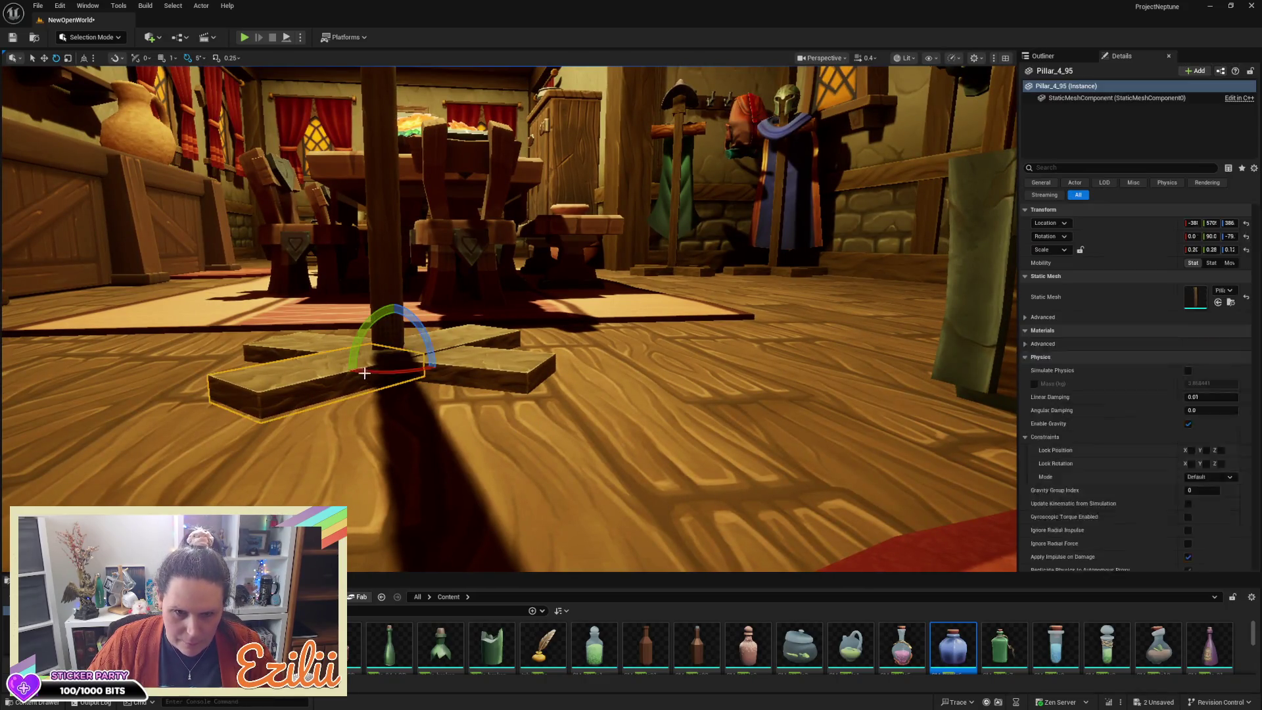
pyautogui.keyDown('ctrl'); pyautogui.click(478, 338); pyautogui.keyUp('ctrl')
pyautogui.keyDown('ctrl'); pyautogui.click(513, 383); pyautogui.keyUp('ctrl')
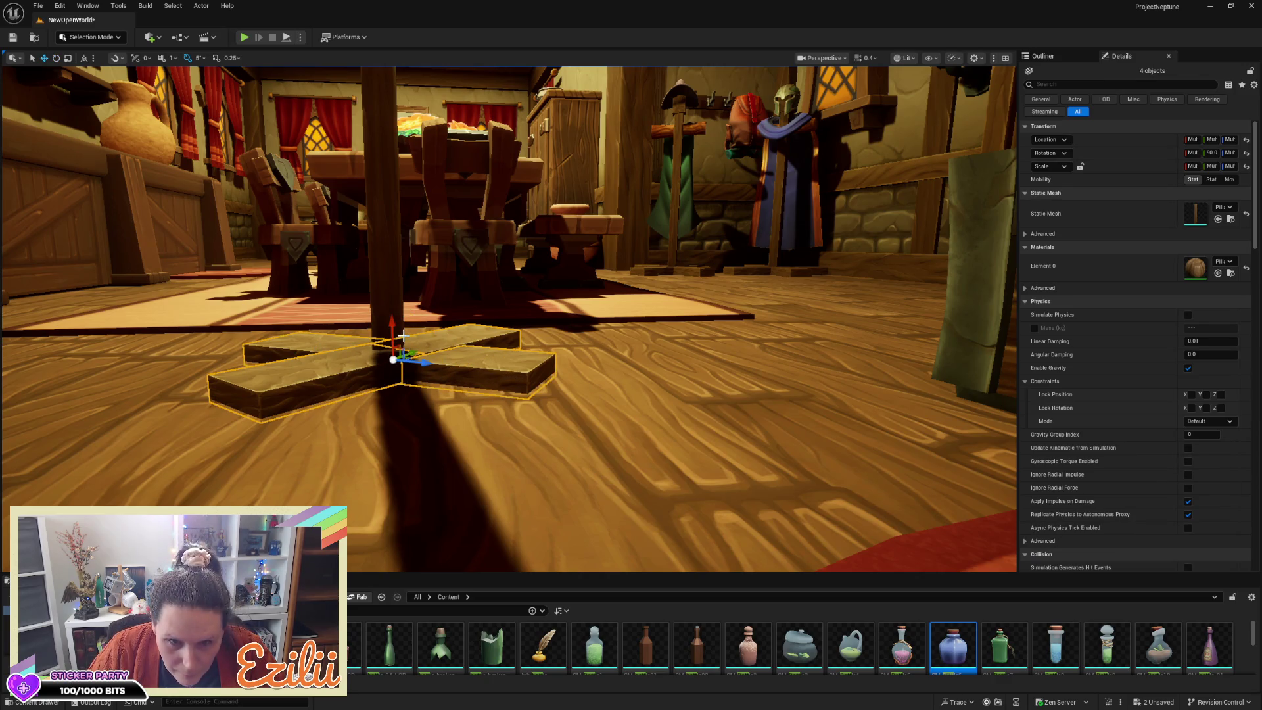
pyautogui.moveTo(390, 329)
pyautogui.mouseDown()
pyautogui.moveTo(407, 355)
pyautogui.moveTo(401, 375)
pyautogui.moveTo(362, 389)
pyautogui.mouseUp()
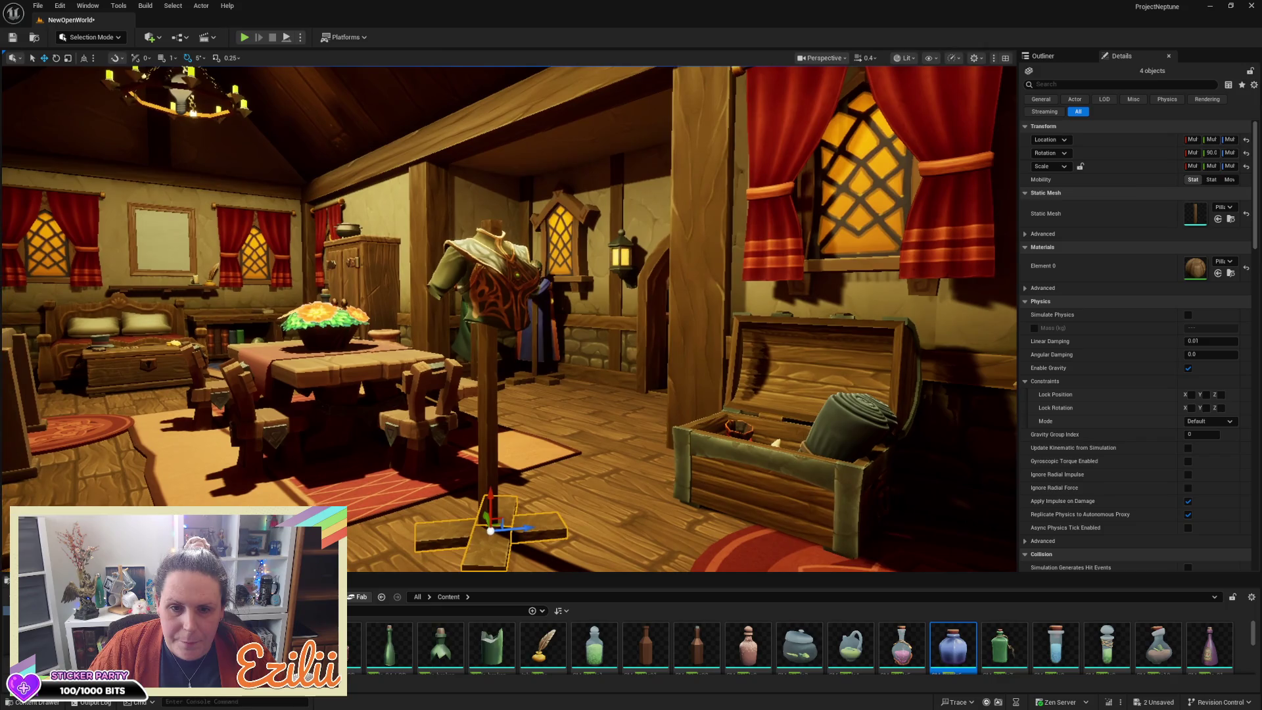
# Step: Select the crossbar, pole and four base planks as seven objects and open the Actor menu
pyautogui.click(496, 304)
pyautogui.moveTo(495, 304)
pyautogui.mouseDown()
pyautogui.moveTo(454, 276)
pyautogui.moveTo(594, 380)
pyautogui.moveTo(588, 397)
pyautogui.moveTo(661, 399)
pyautogui.mouseUp()
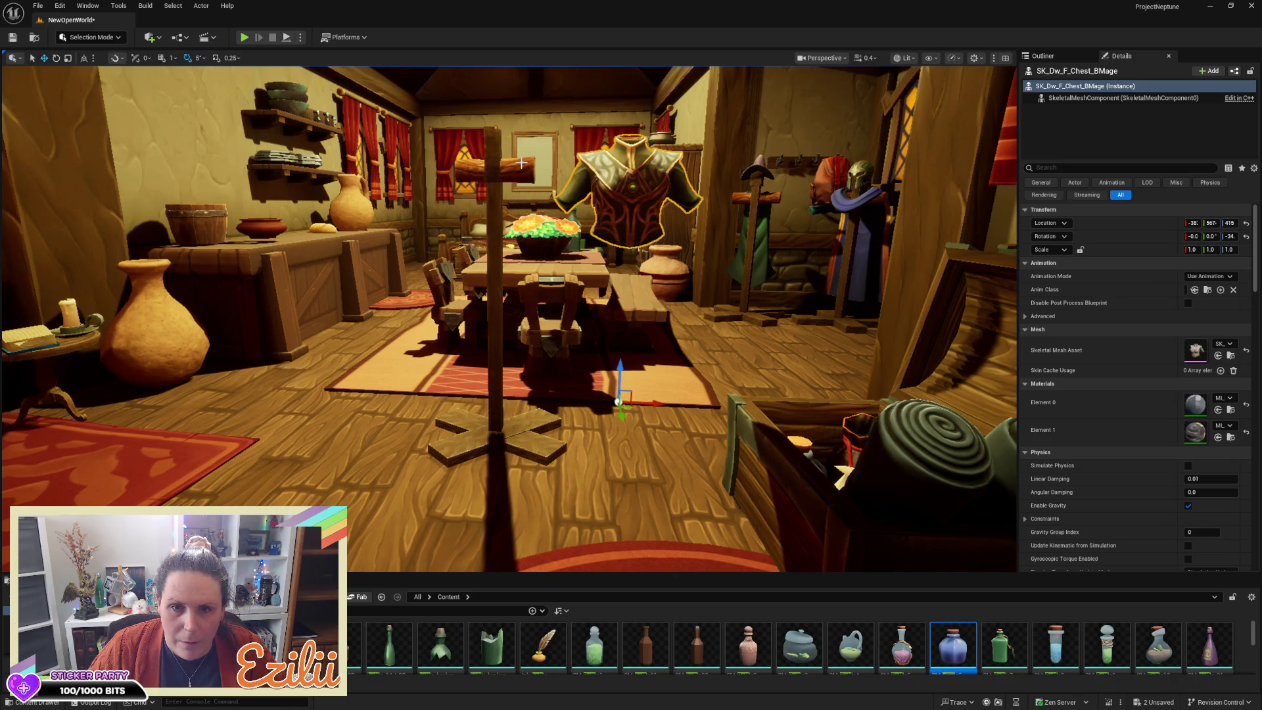
pyautogui.click(478, 137)
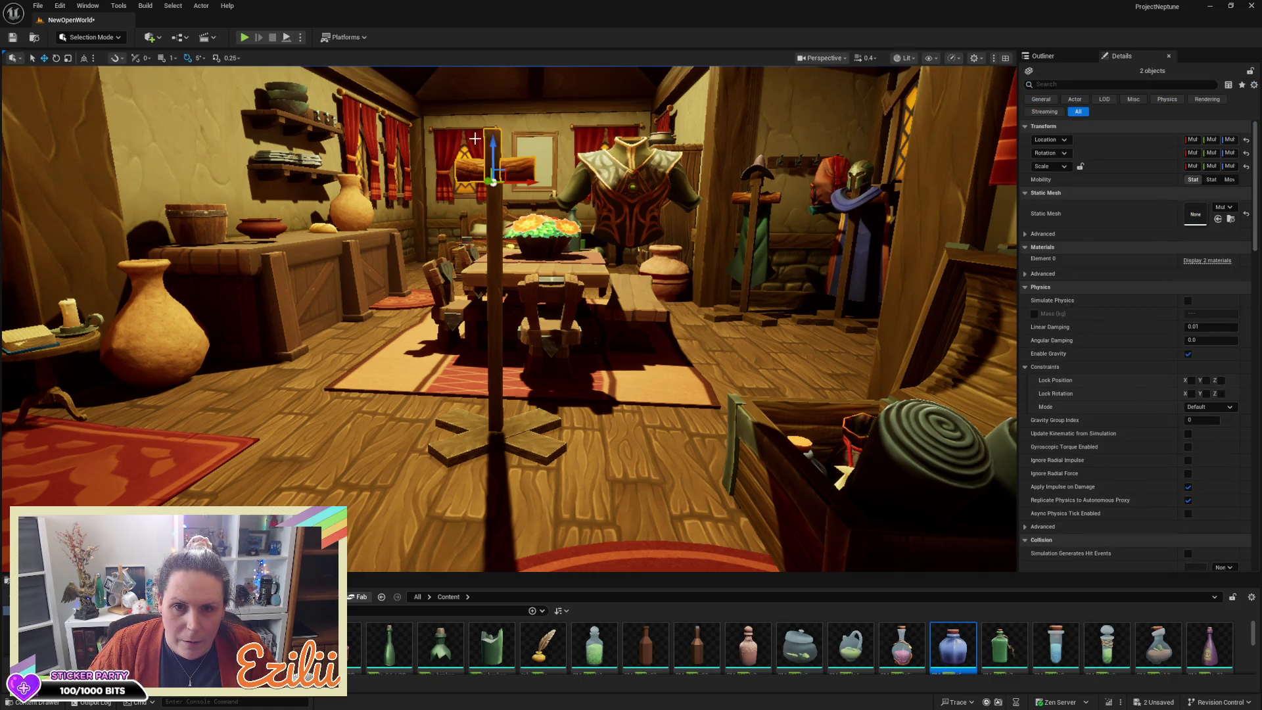
pyautogui.keyDown('ctrl'); pyautogui.click(493, 226); pyautogui.keyUp('ctrl')
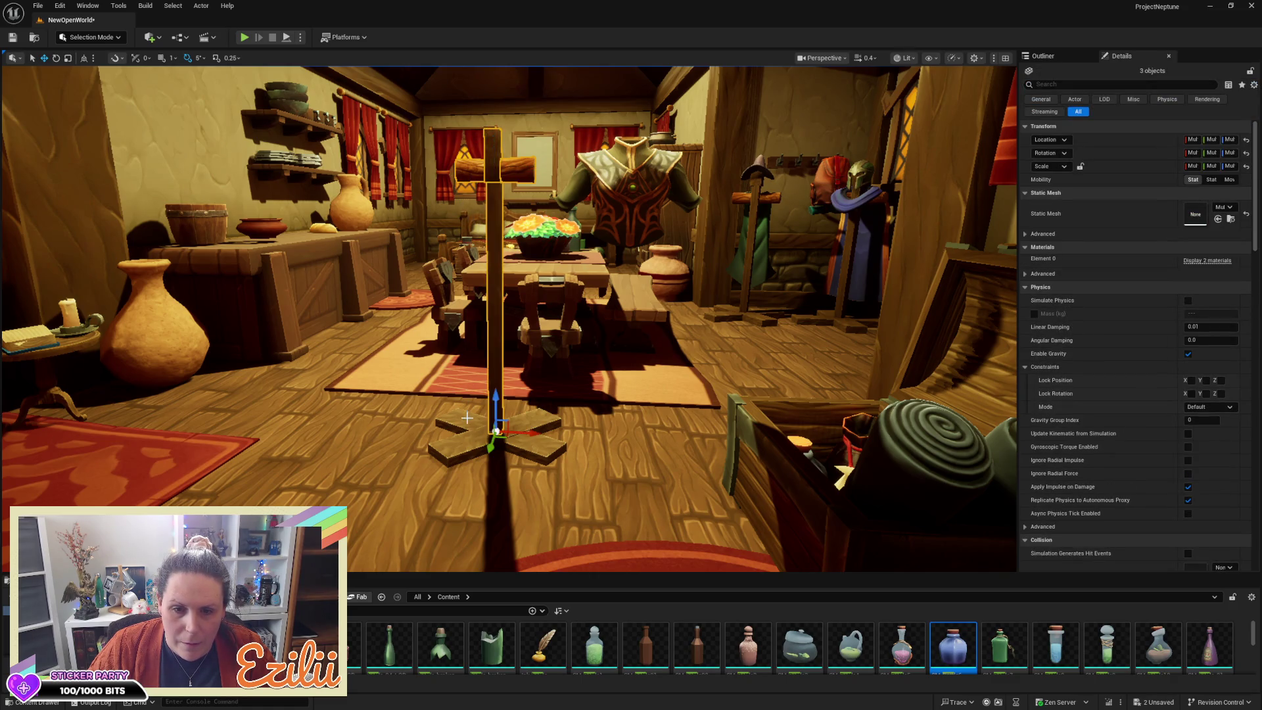
pyautogui.keyDown('ctrl'); pyautogui.click(459, 447); pyautogui.keyUp('ctrl')
pyautogui.keyDown('ctrl'); pyautogui.click(543, 418); pyautogui.keyUp('ctrl')
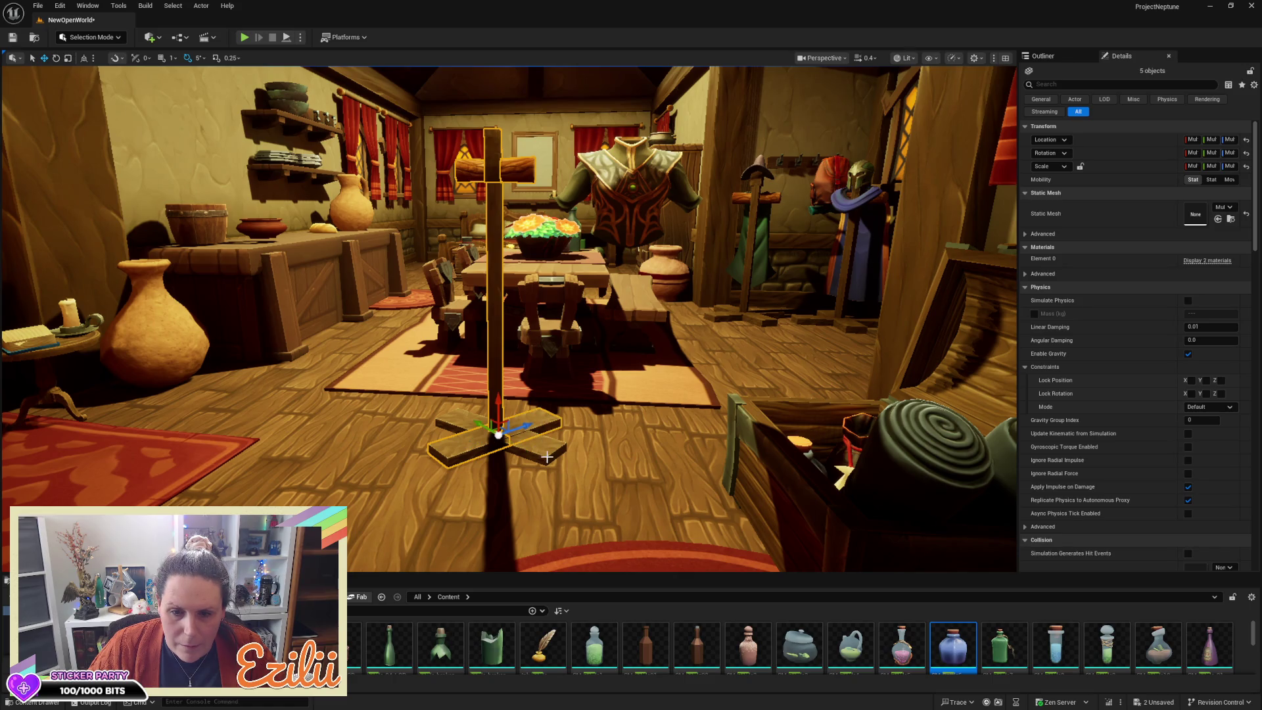
pyautogui.keyDown('ctrl'); pyautogui.click(548, 452); pyautogui.keyUp('ctrl')
pyautogui.keyDown('ctrl'); pyautogui.click(465, 417); pyautogui.keyUp('ctrl')
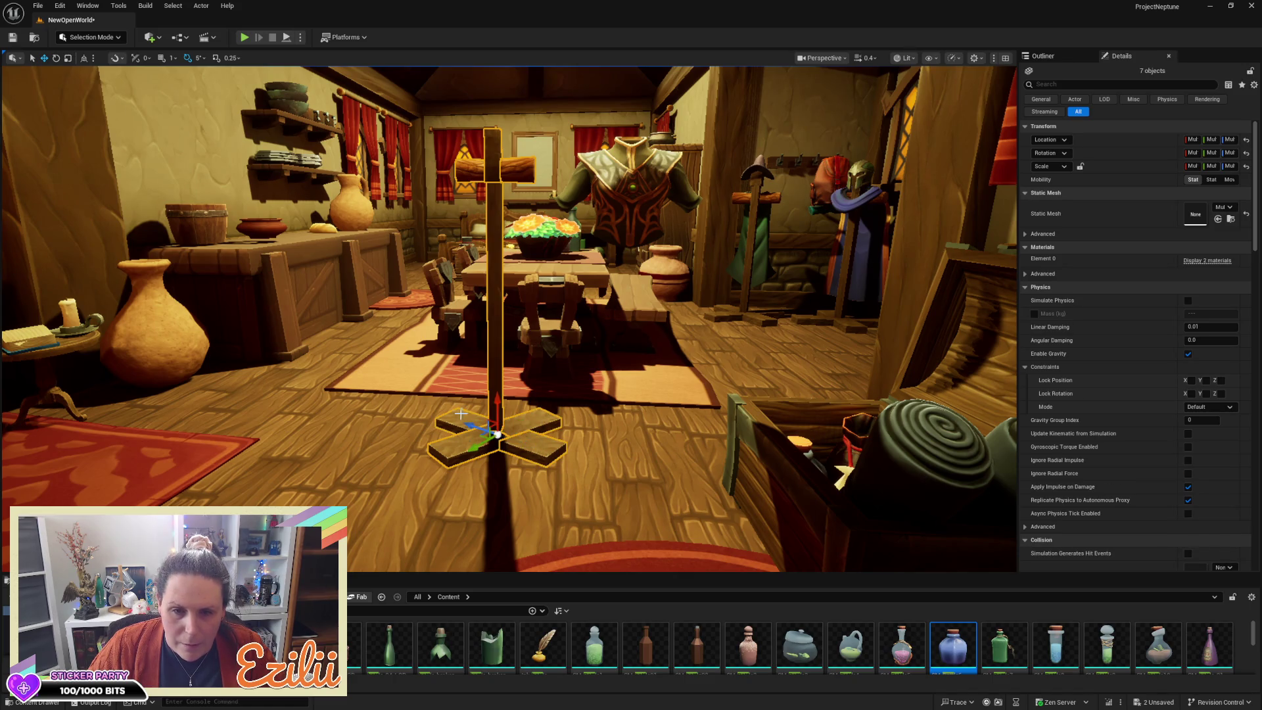
pyautogui.click(202, 7)
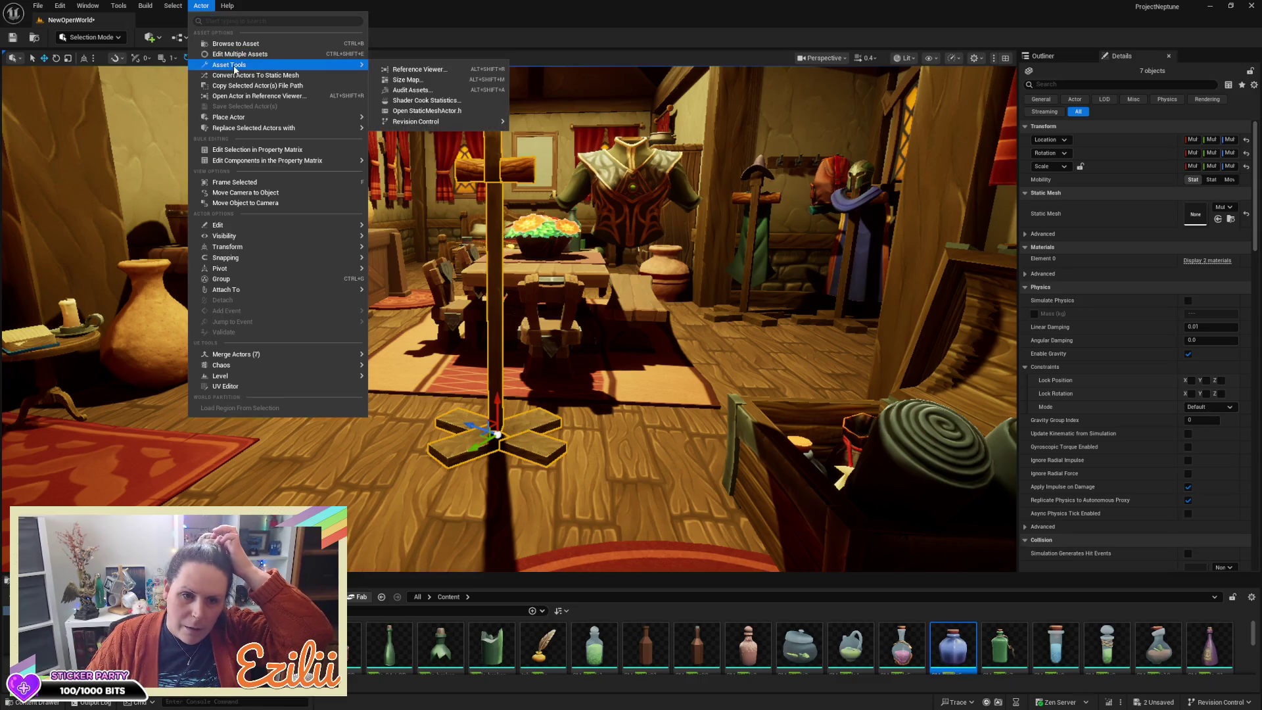
# Step: Merge the seven selected pieces and save the mesh as MERGED_Armor_Chest_Mannequin
pyautogui.moveTo(263, 290)
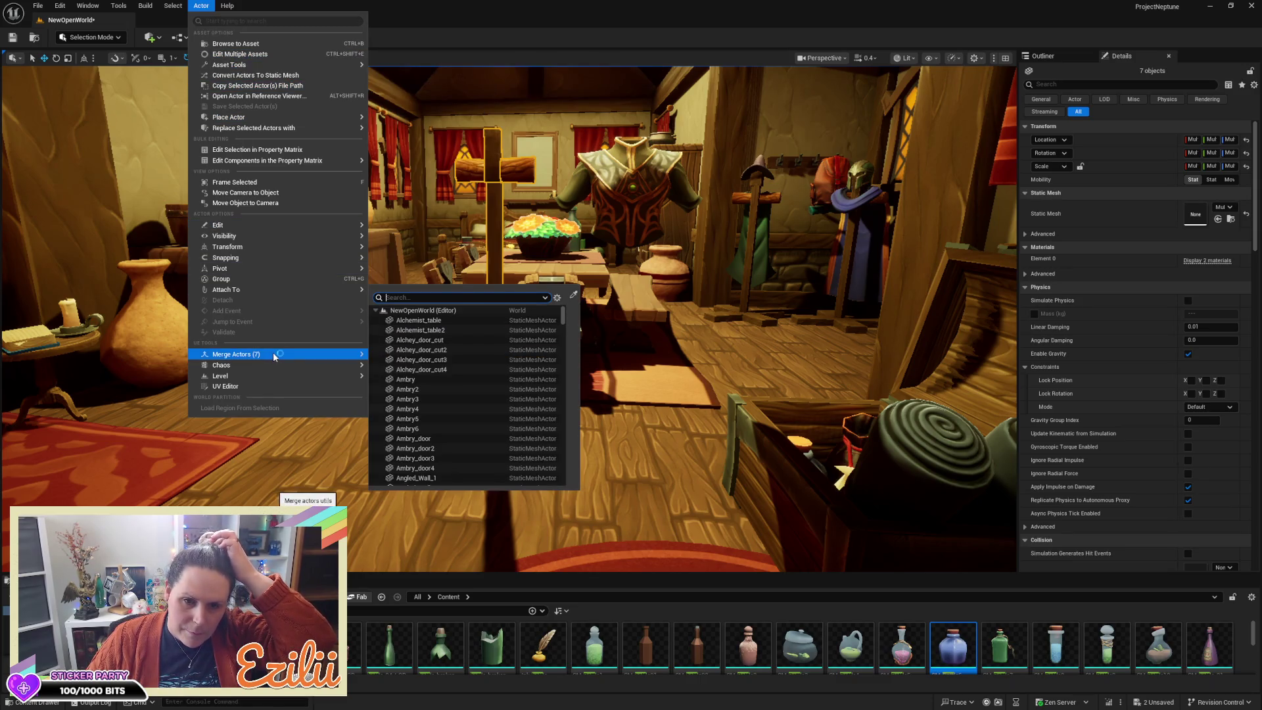
pyautogui.moveTo(274, 355)
pyautogui.click(399, 360)
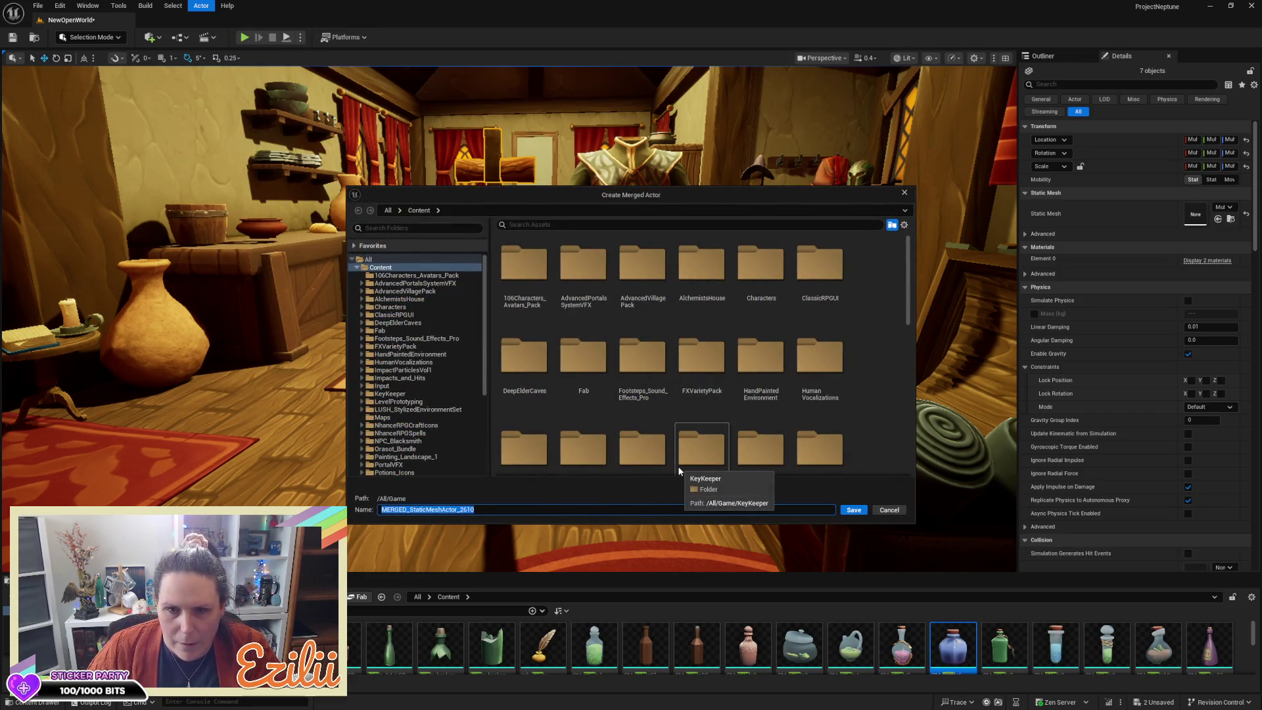
pyautogui.scroll(-10, 679, 471)
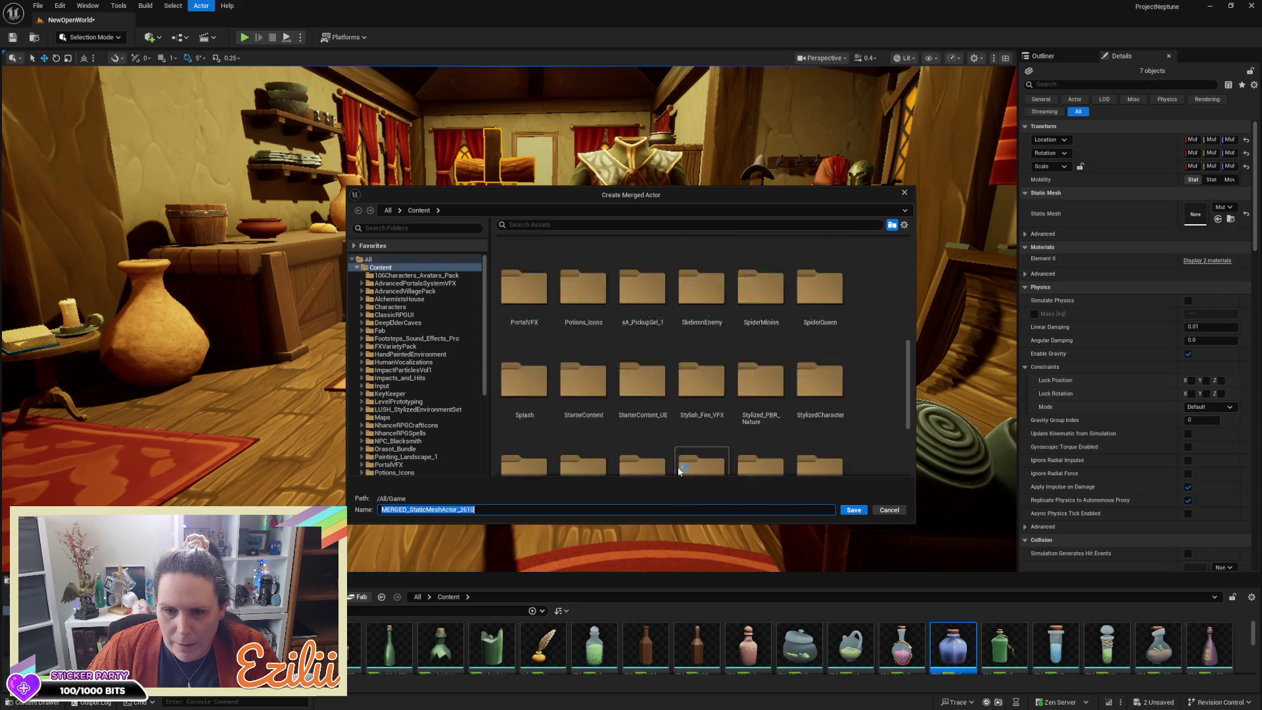
pyautogui.click(500, 510)
pyautogui.press('BackSpace')
pyautogui.press('BackSpace')
pyautogui.press('BackSpace')
pyautogui.press('BackSpace')
pyautogui.press('BackSpace')
pyautogui.press('BackSpace')
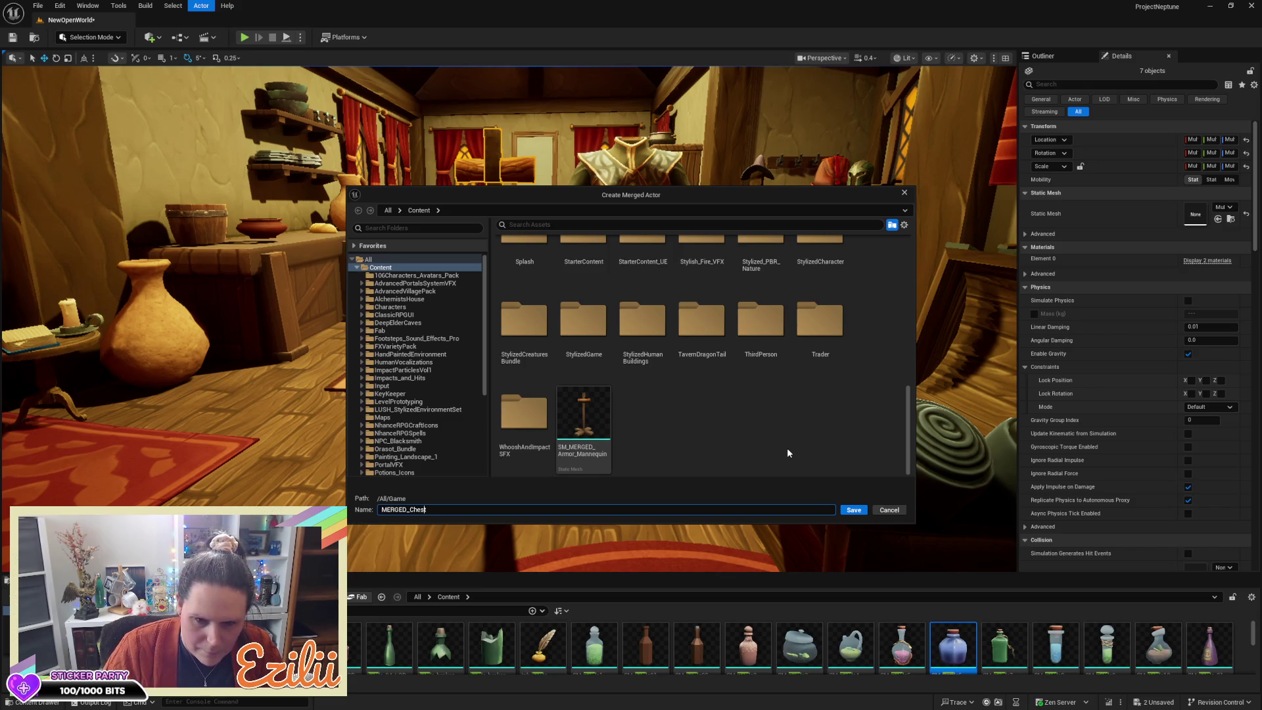
pyautogui.write('Armor_')
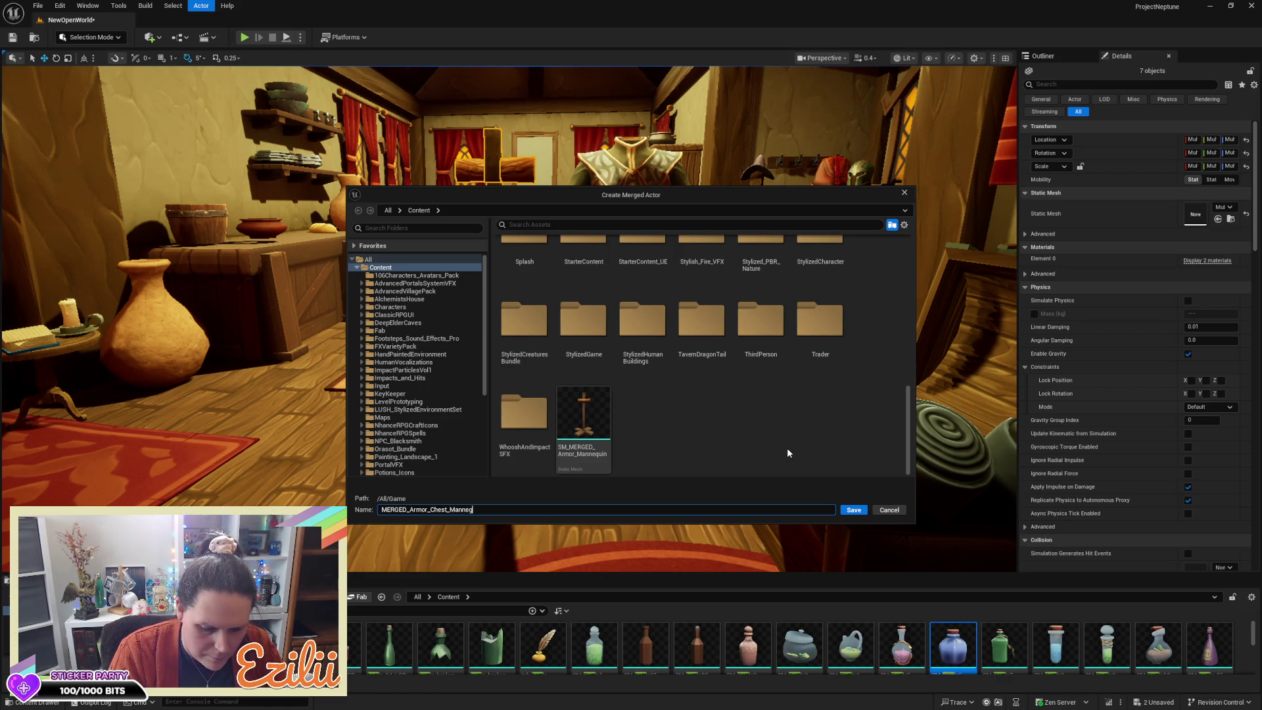
pyautogui.write('uin')
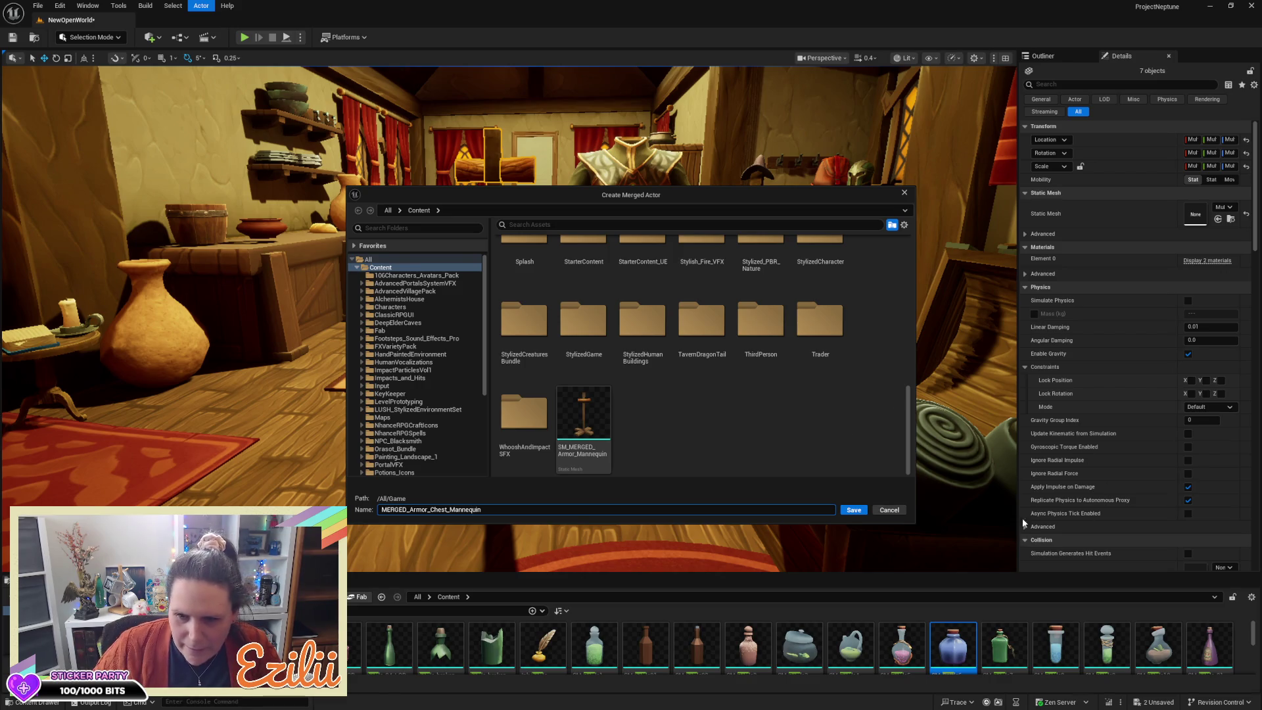
pyautogui.click(854, 512)
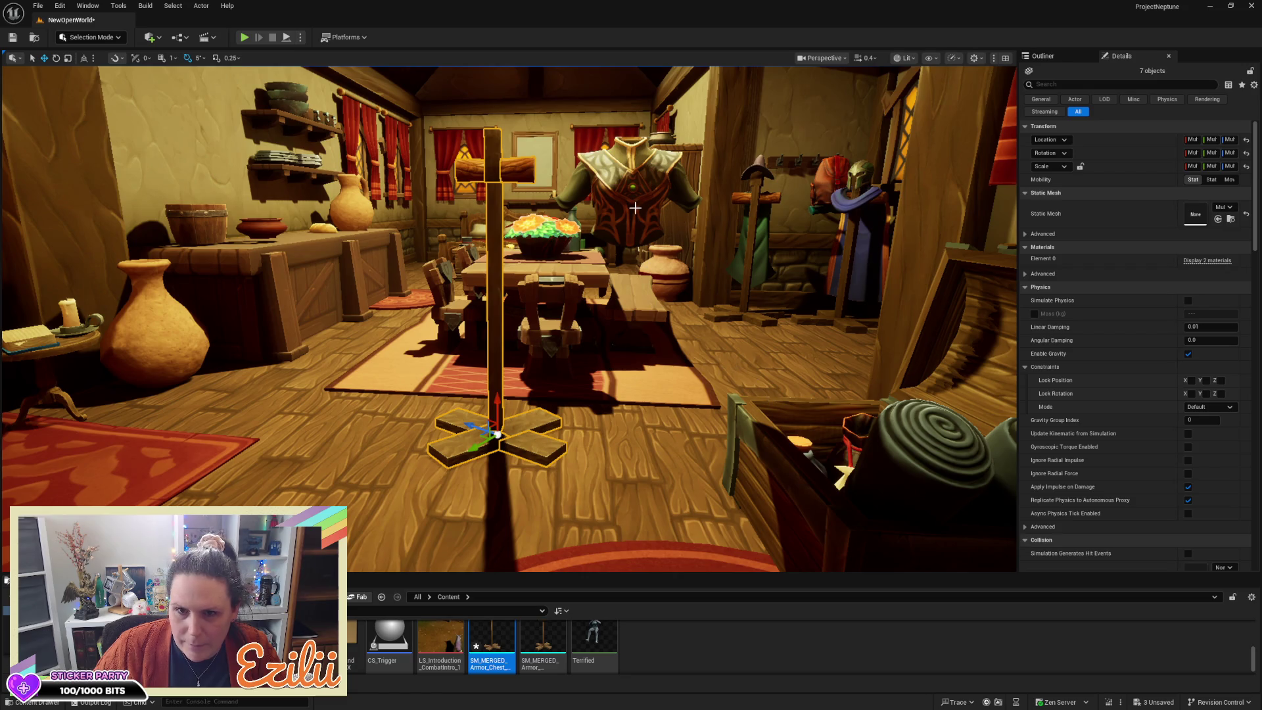
# Step: Place a copy of SM_MERGED_Armor_Chest_Mannequin into the tavern beside the original stand
pyautogui.click(635, 174)
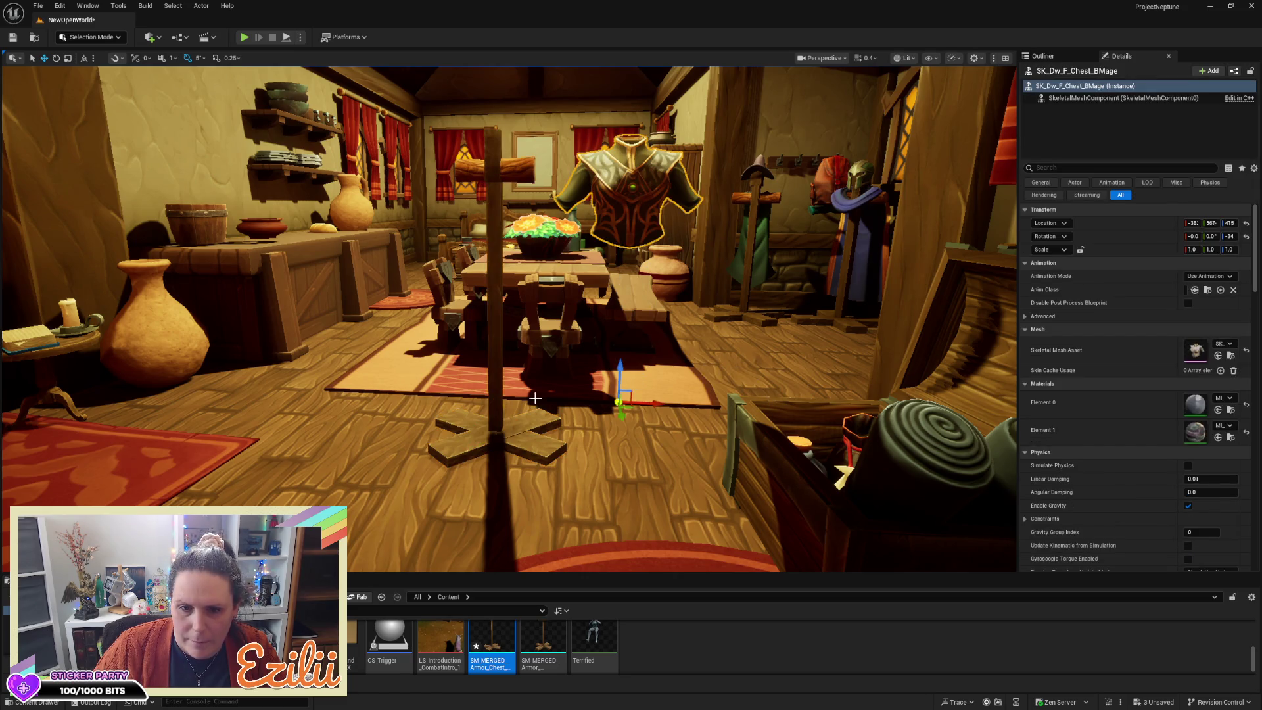
pyautogui.click(493, 399)
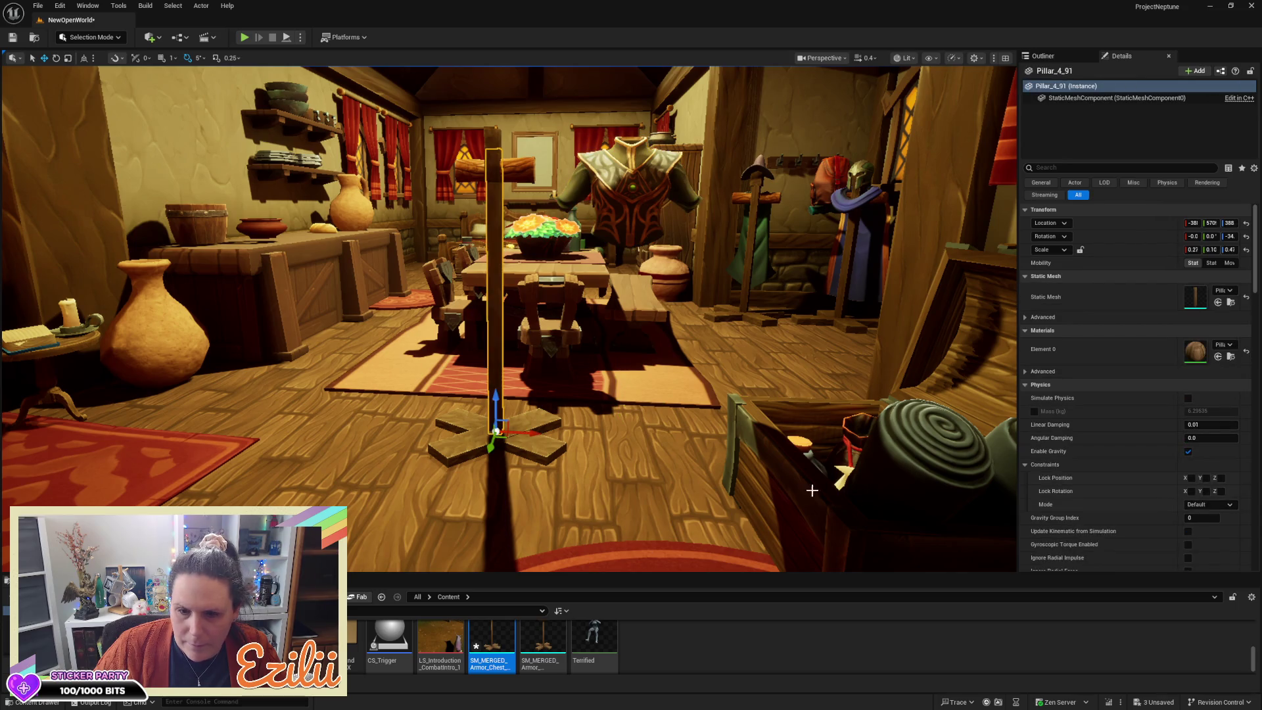
pyautogui.rightClick(499, 641)
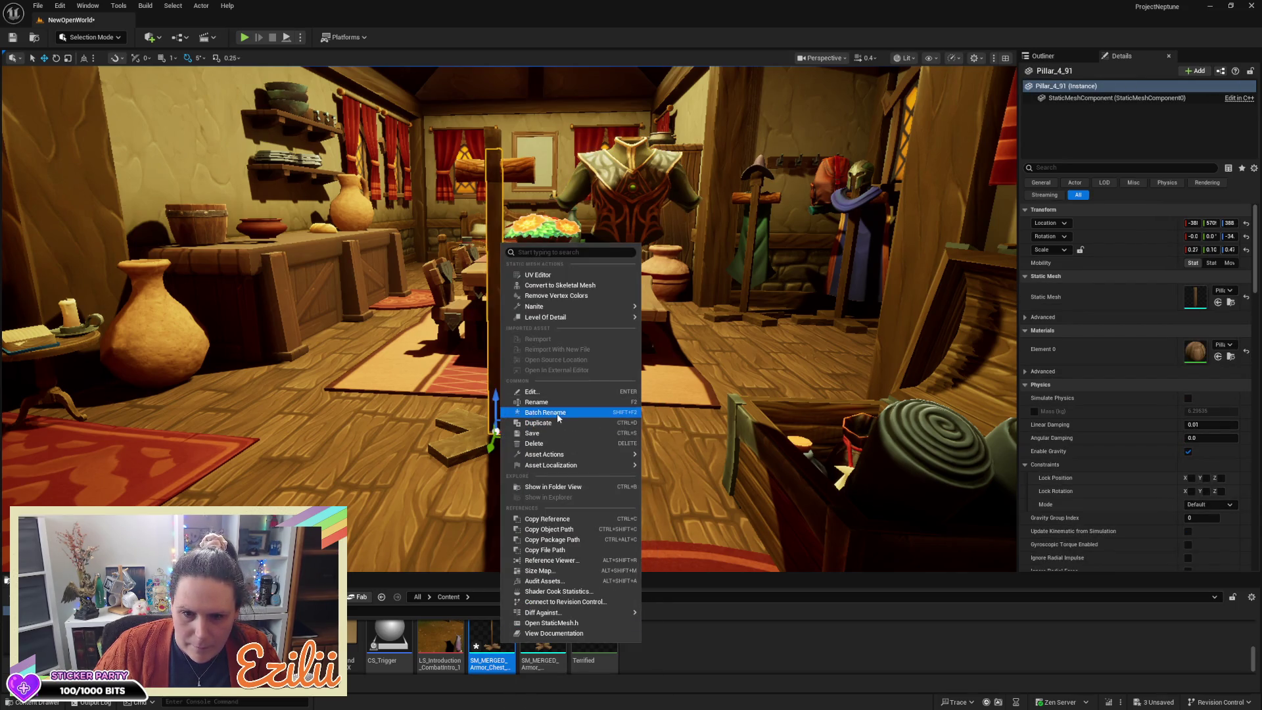
pyautogui.click(553, 428)
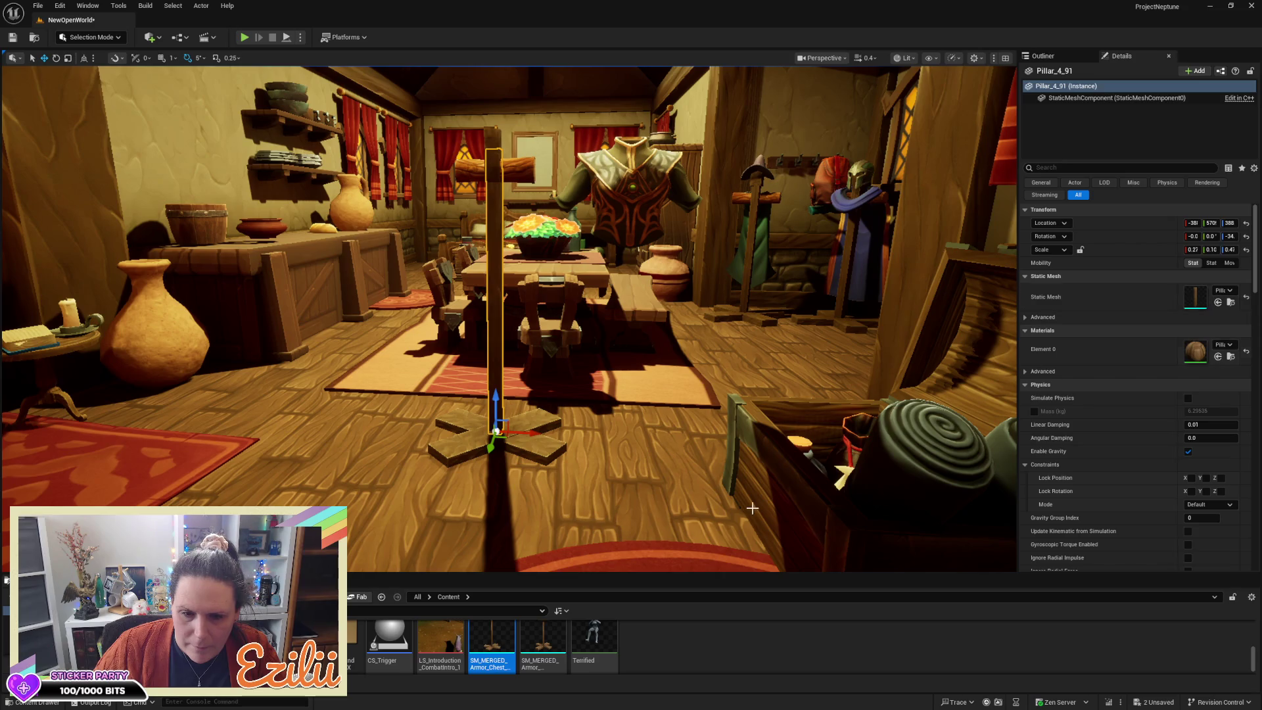
pyautogui.moveTo(492, 644)
pyautogui.mouseDown()
pyautogui.moveTo(347, 427)
pyautogui.moveTo(367, 138)
pyautogui.mouseUp()
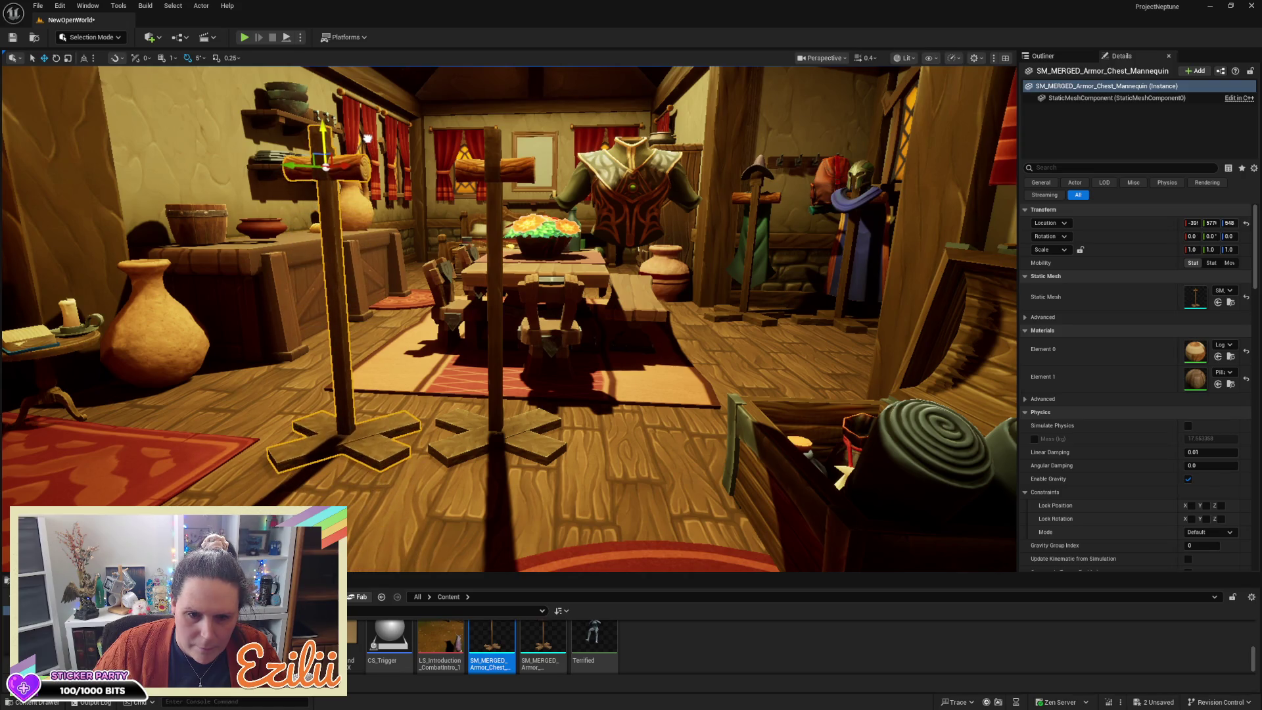
# Step: Delete the old upright pillar and leftover base pieces, leaving the merged stand in their place
pyautogui.click(649, 218)
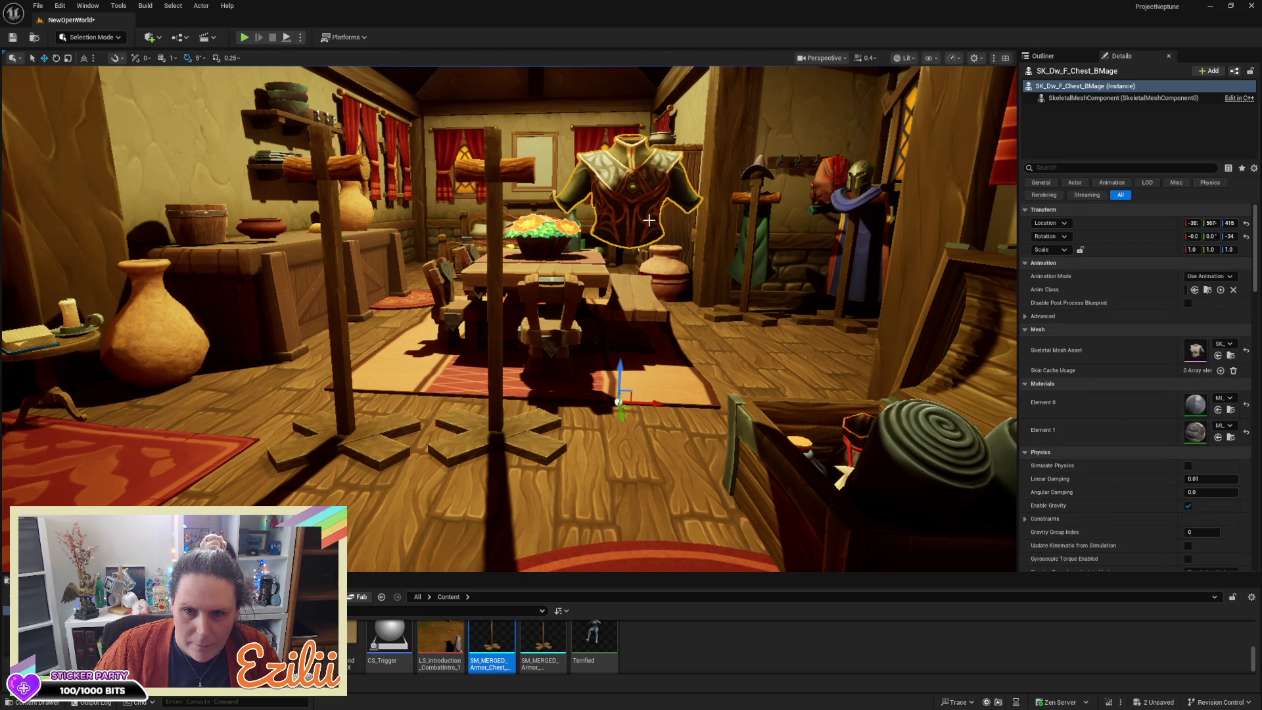
pyautogui.click(495, 381)
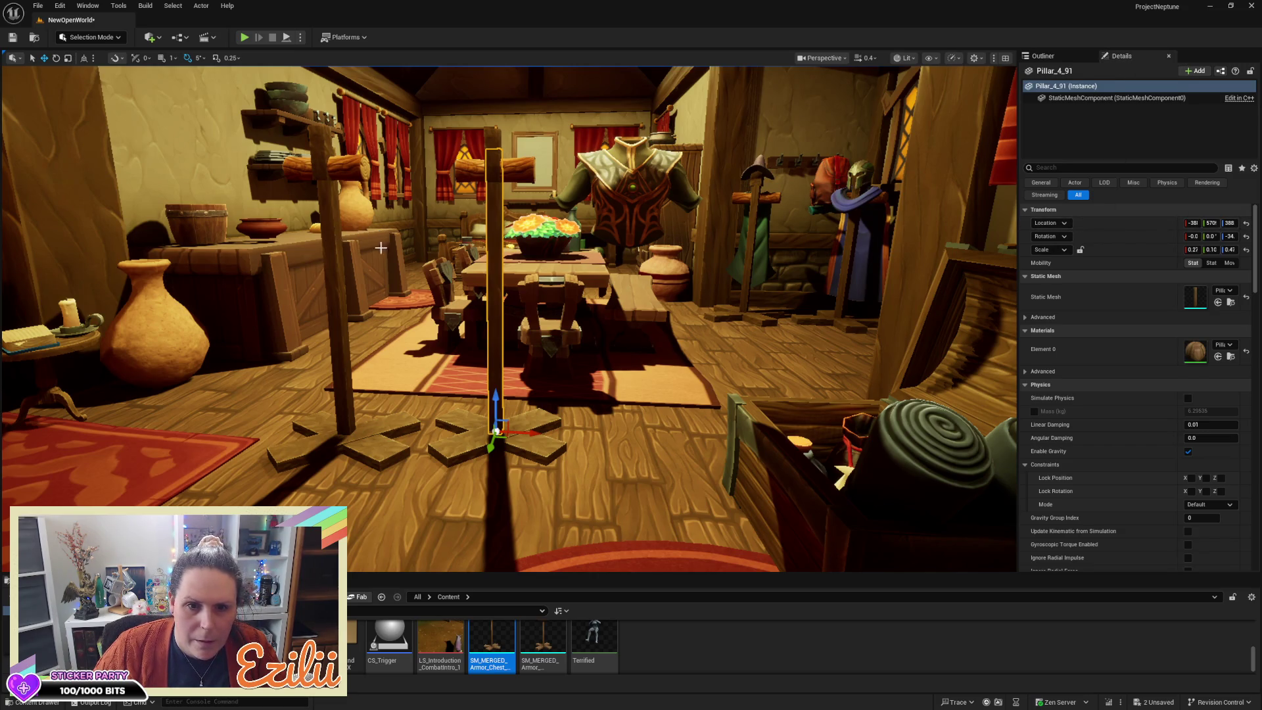
pyautogui.hotkey('ctrl', 'z')
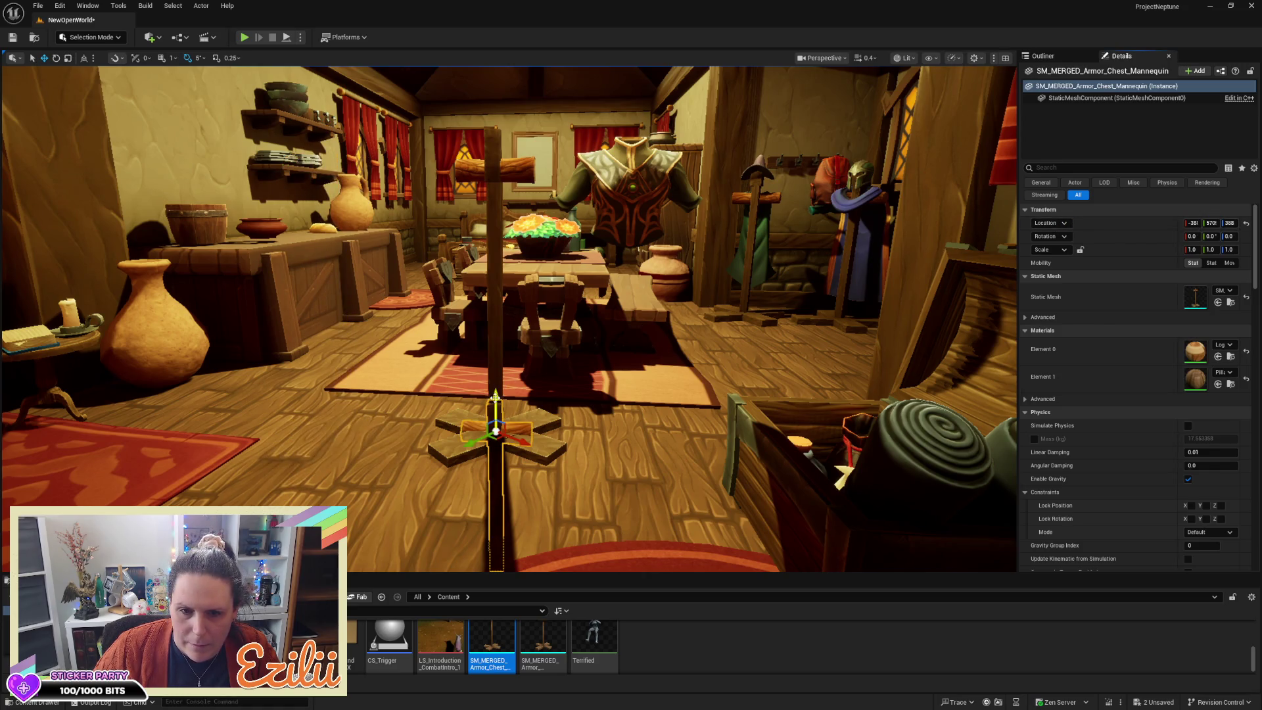
pyautogui.click(496, 378)
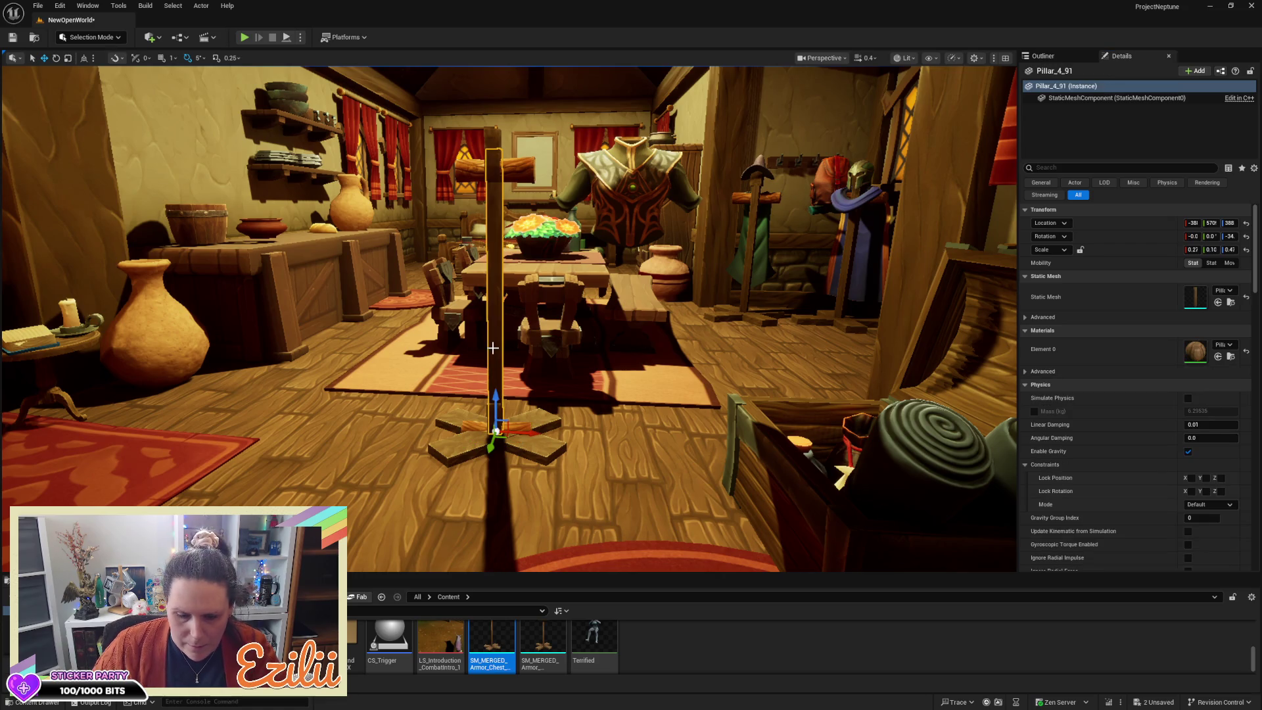
pyautogui.press('Delete')
pyautogui.click(538, 420)
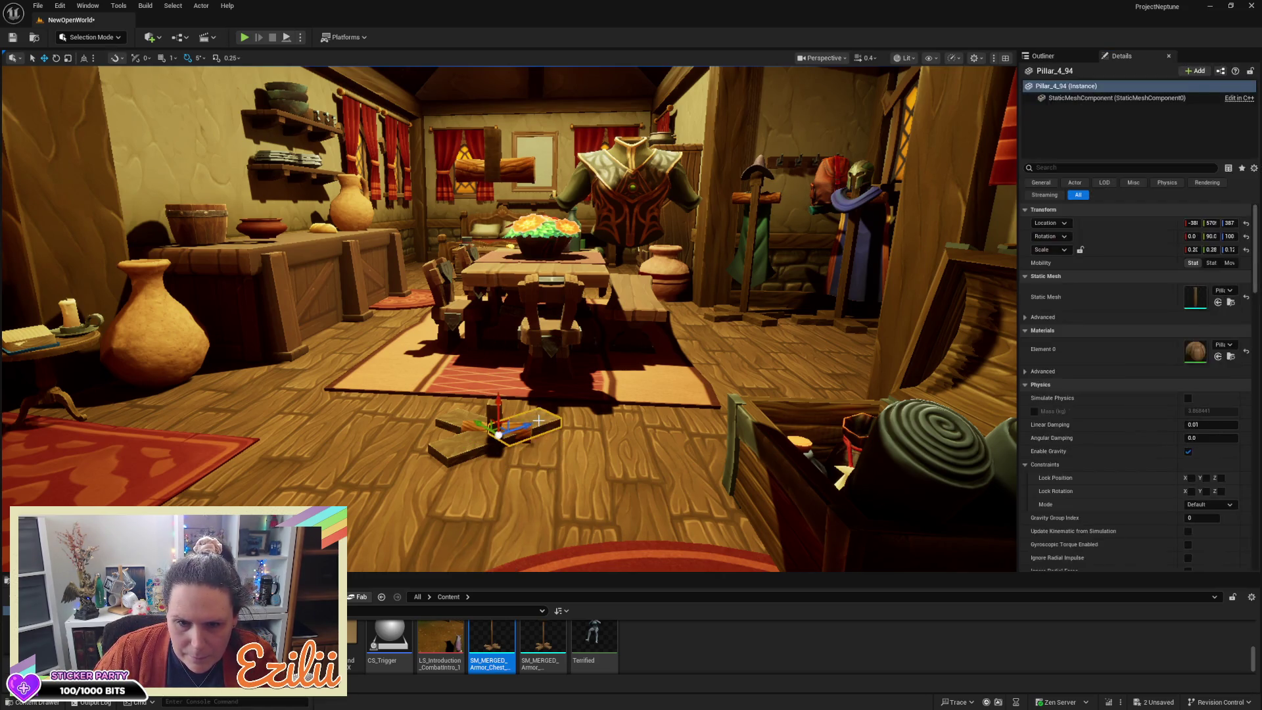
pyautogui.click(456, 441)
pyautogui.press('Delete')
# Step: Raise the merged mannequin stand out of the floor and slide the chest armour onto it
pyautogui.click(496, 415)
pyautogui.moveTo(496, 413)
pyautogui.mouseDown()
pyautogui.moveTo(495, 174)
pyautogui.moveTo(533, 140)
pyautogui.mouseUp()
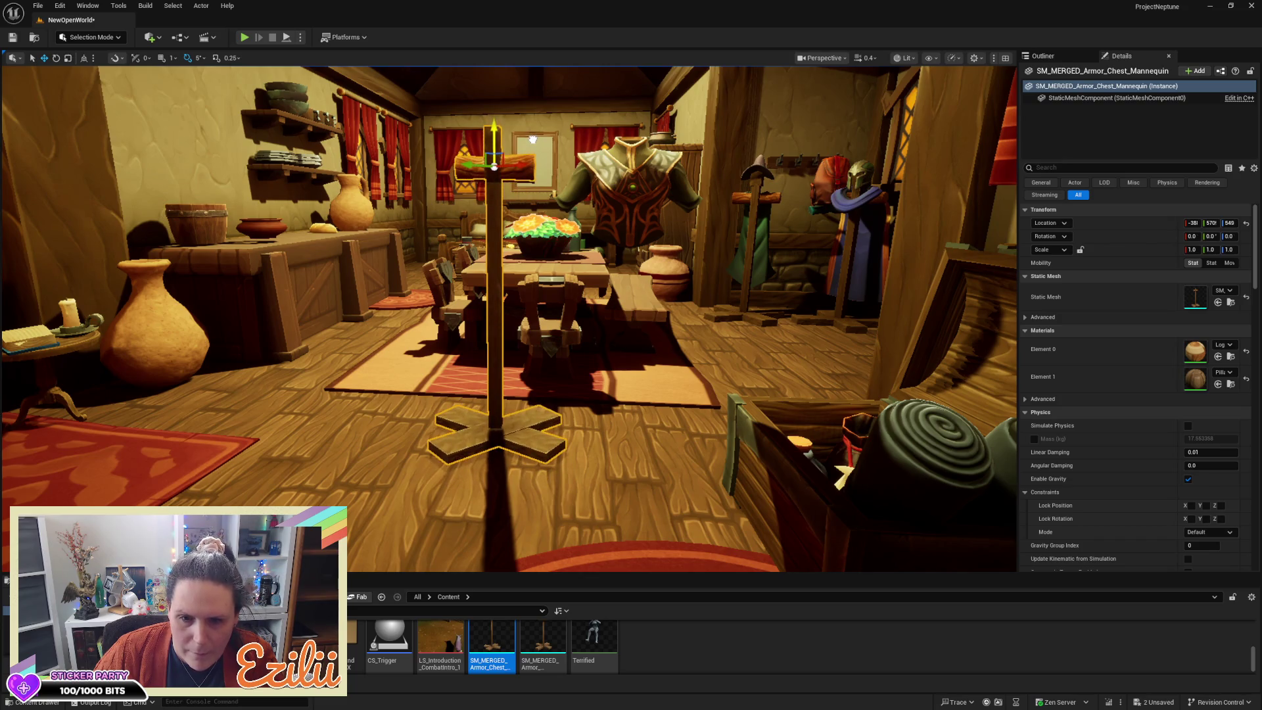
pyautogui.click(645, 213)
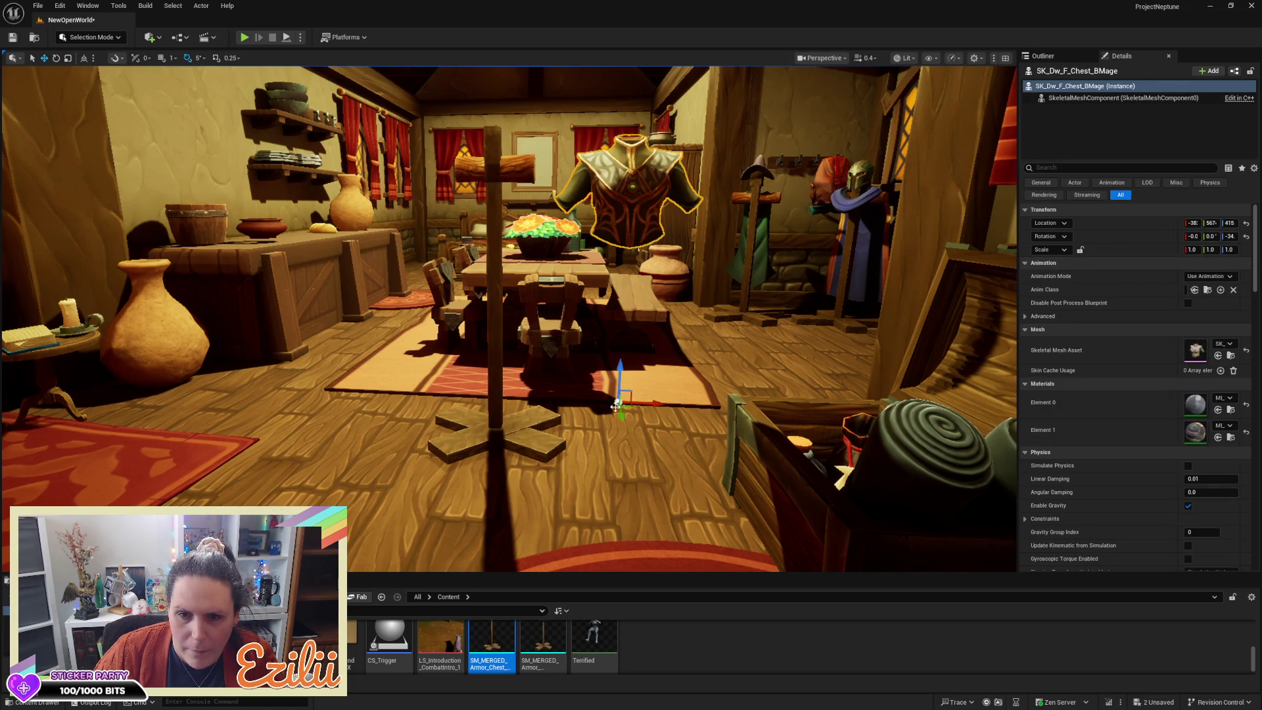
pyautogui.moveTo(664, 406)
pyautogui.mouseDown()
pyautogui.moveTo(522, 377)
pyautogui.moveTo(315, 368)
pyautogui.moveTo(473, 368)
pyautogui.mouseUp()
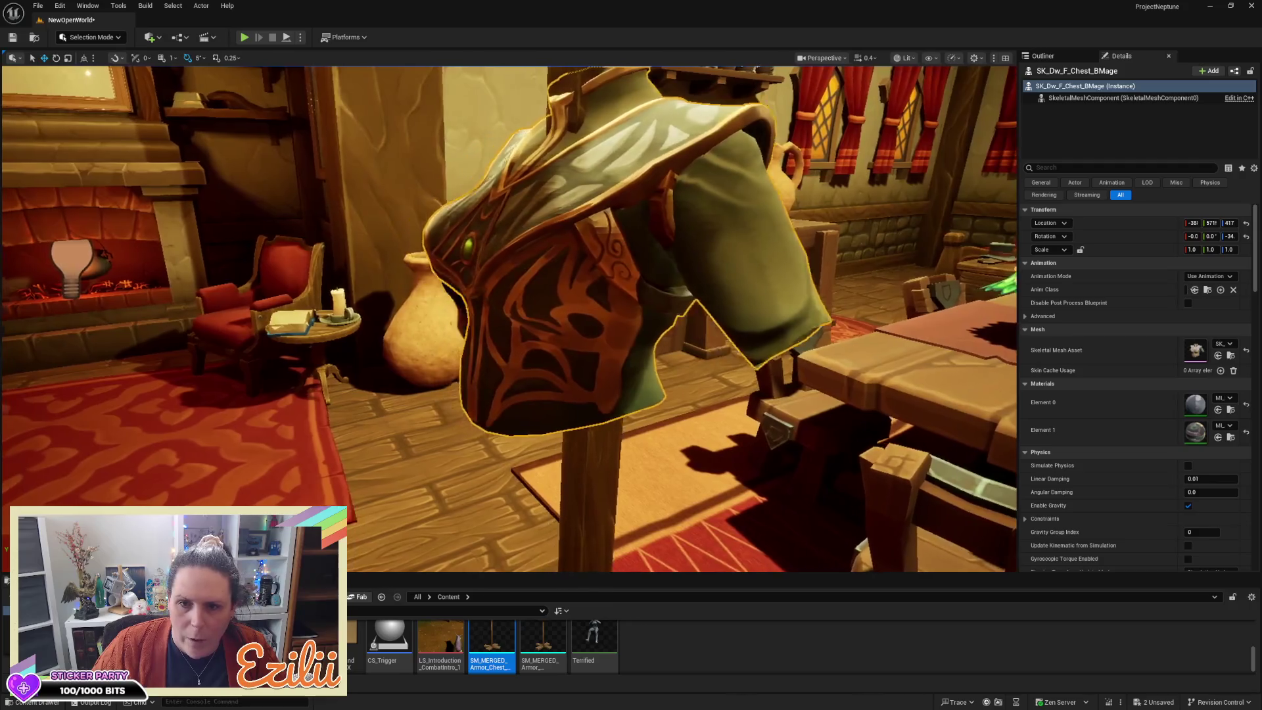
pyautogui.moveTo(509, 316); pyautogui.dragTo(289, 315)
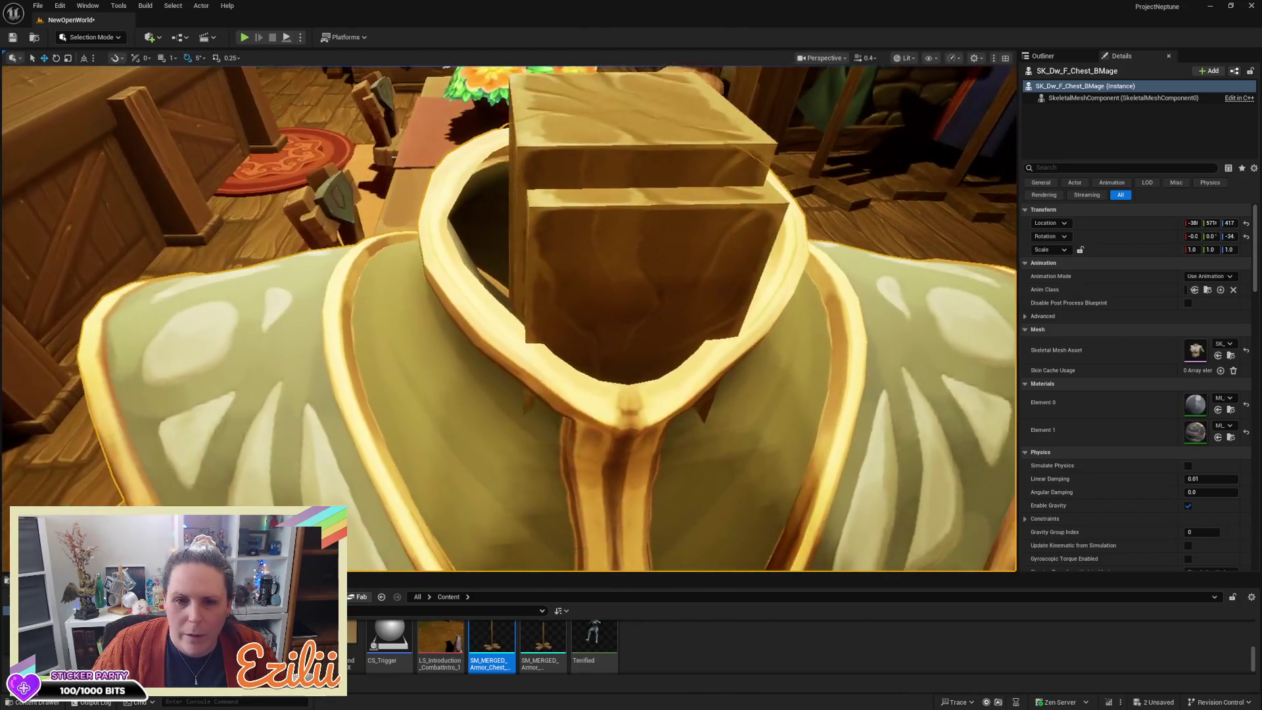
pyautogui.click(660, 182)
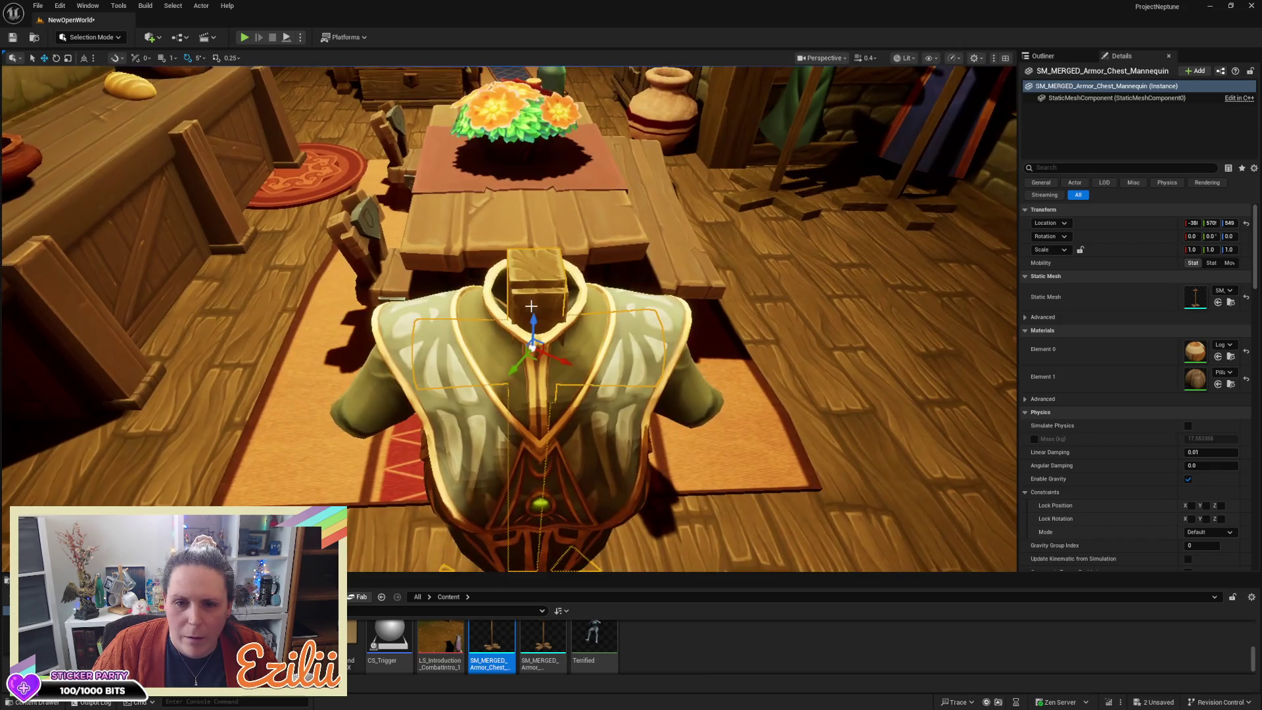
pyautogui.click(531, 306)
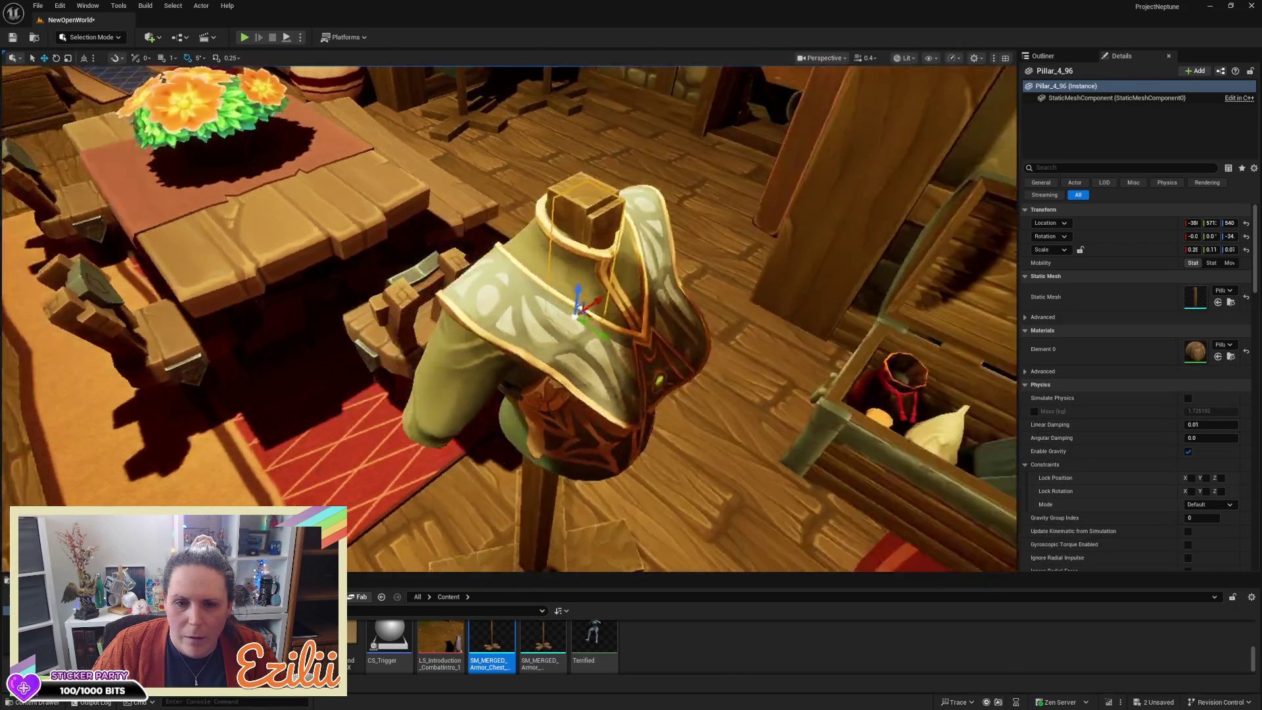
pyautogui.press('Escape')
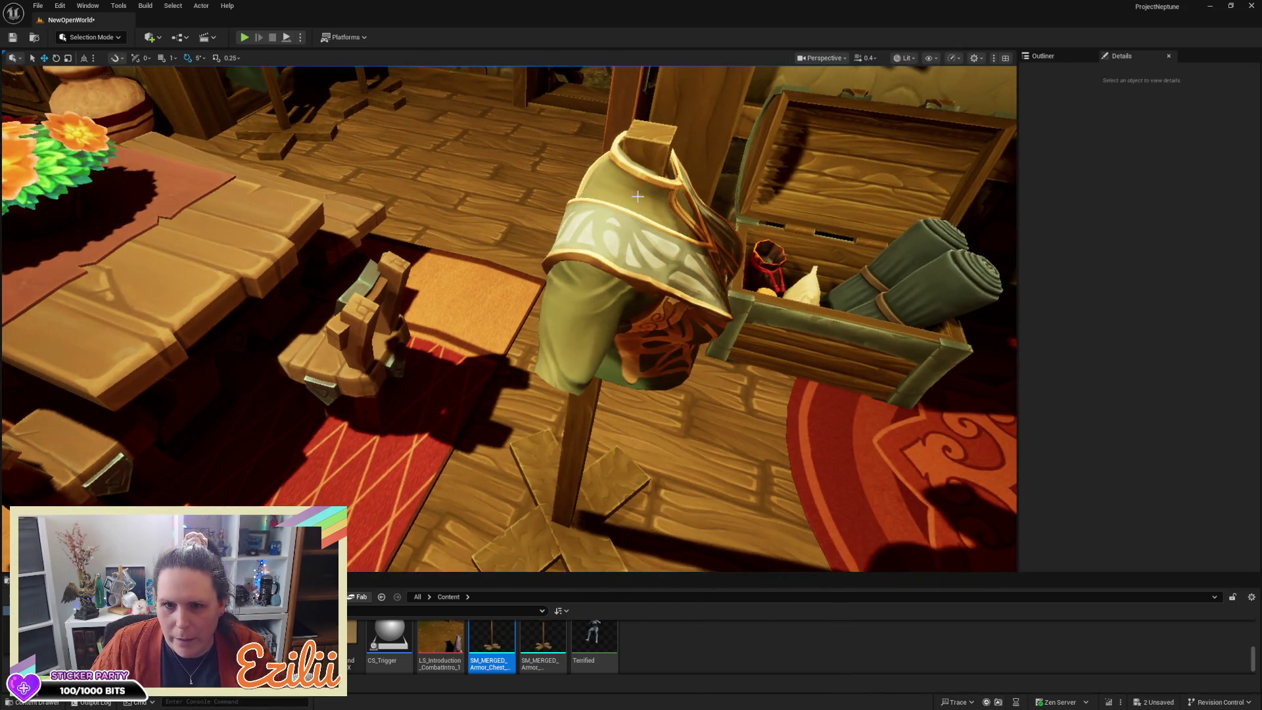
pyautogui.click(661, 152)
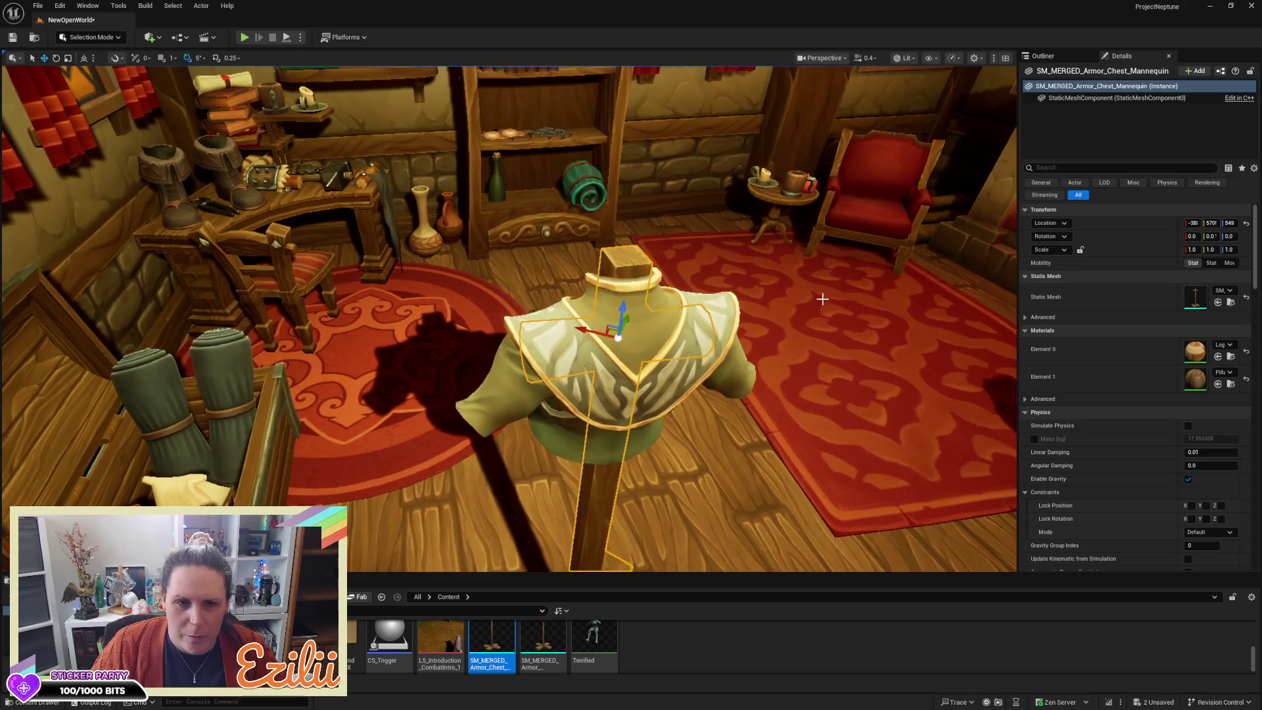
pyautogui.click(322, 276)
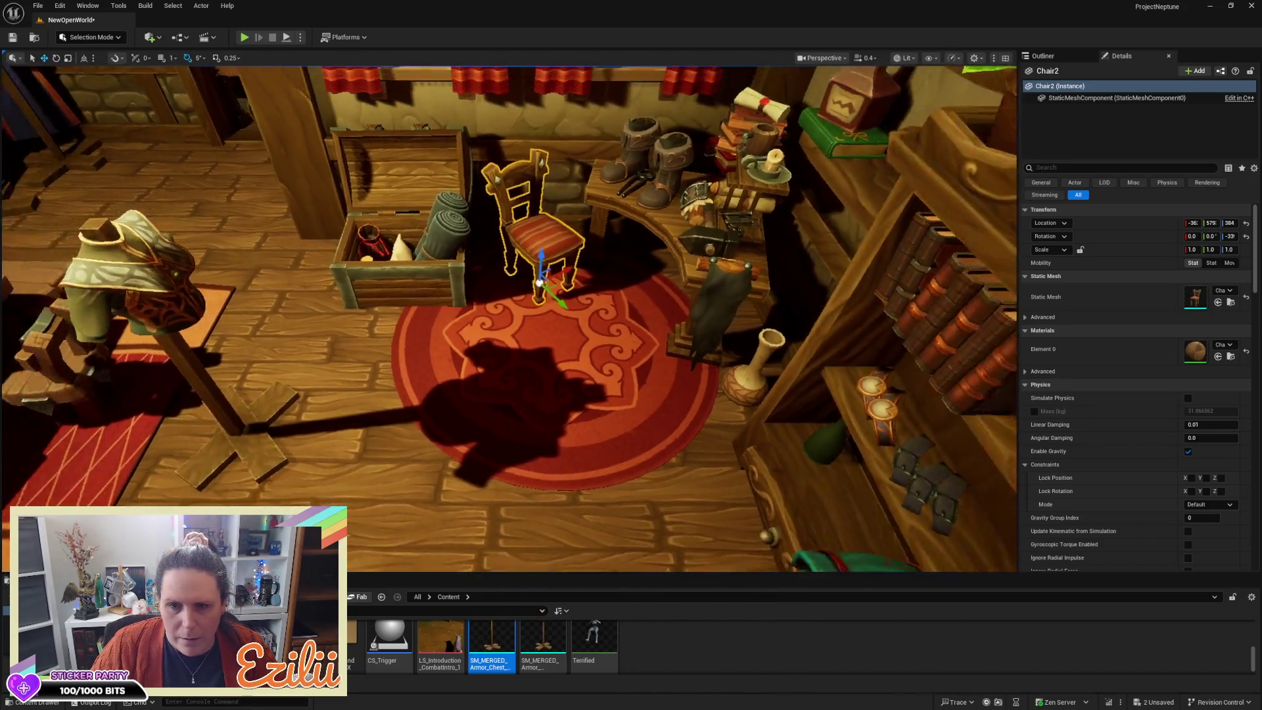
pyautogui.moveTo(570, 336)
pyautogui.mouseDown()
pyautogui.moveTo(650, 309)
pyautogui.moveTo(570, 336)
pyautogui.mouseUp()
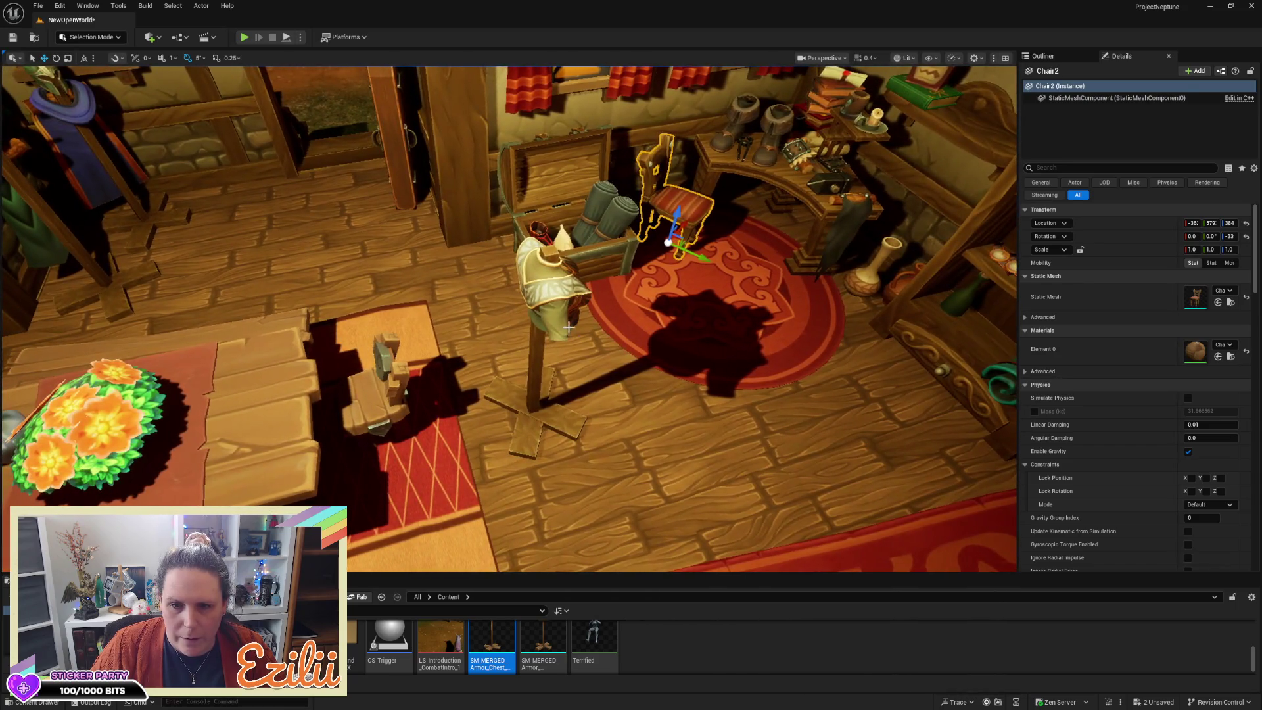
pyautogui.click(562, 313)
pyautogui.press('f')
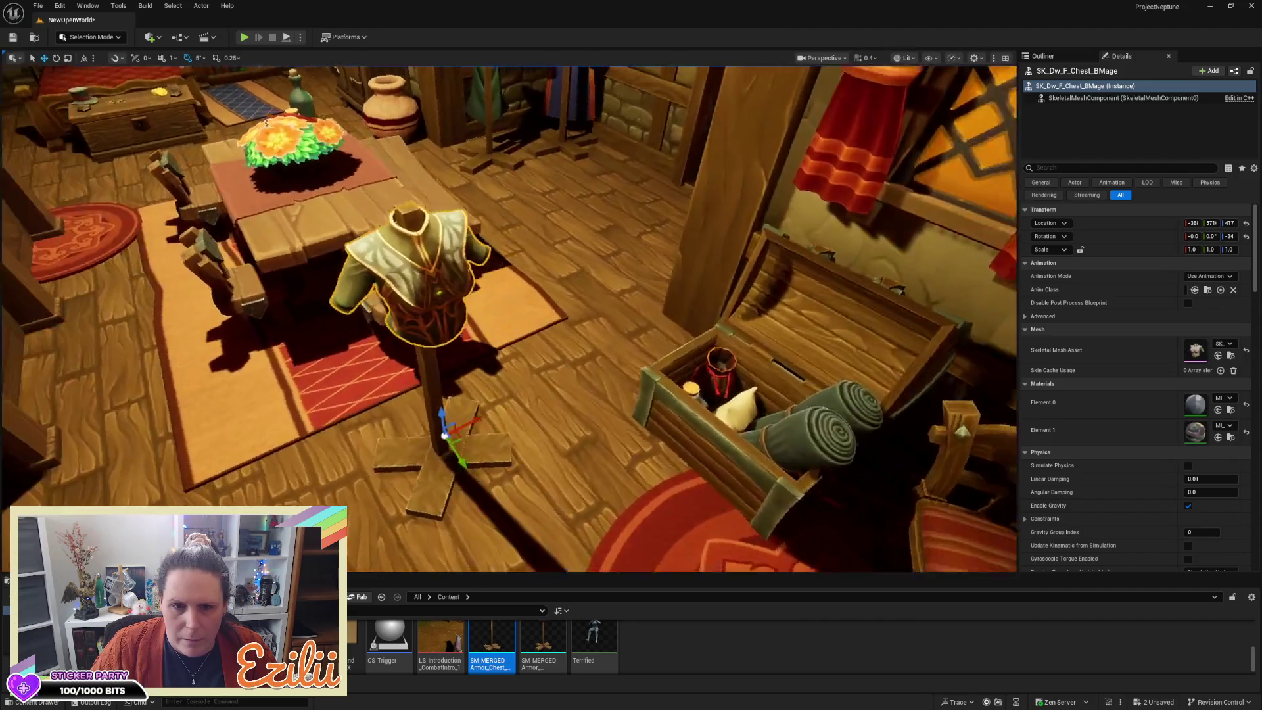
pyautogui.moveTo(562, 313); pyautogui.dragTo(411, 246)
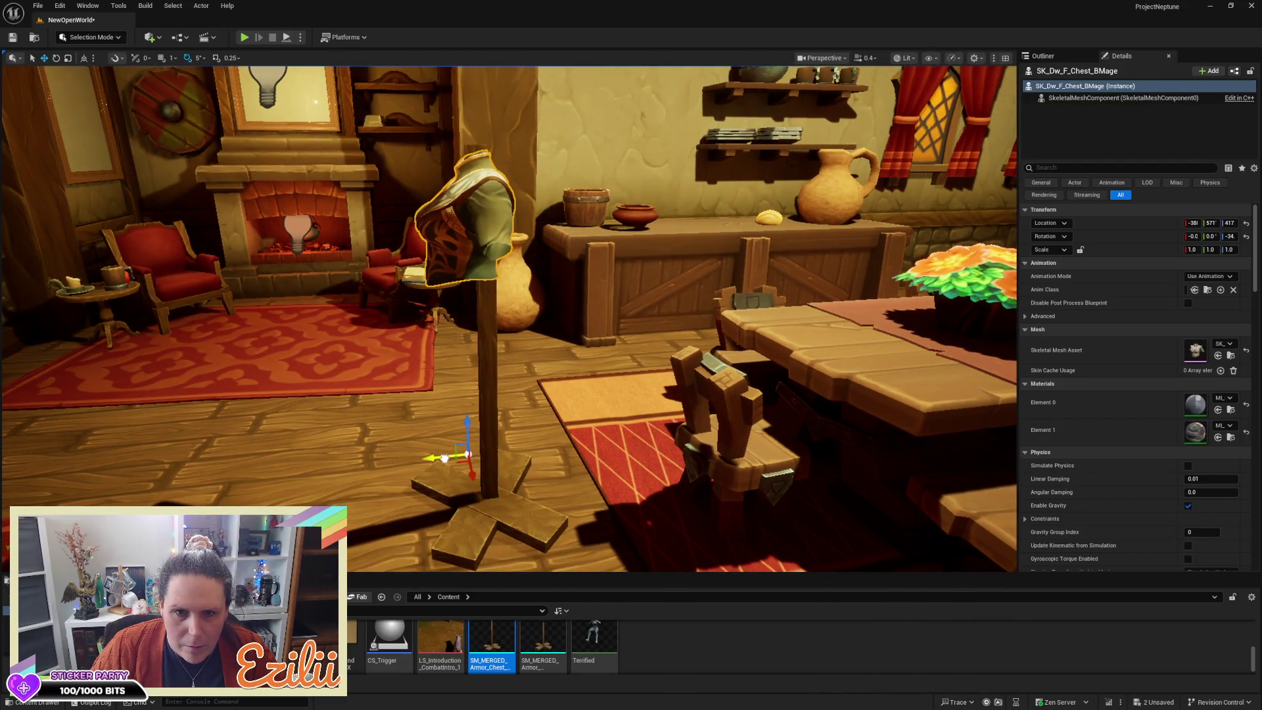
pyautogui.click(470, 439)
pyautogui.moveTo(469, 439)
pyautogui.mouseDown()
pyautogui.moveTo(421, 382)
pyautogui.moveTo(421, 487)
pyautogui.mouseUp()
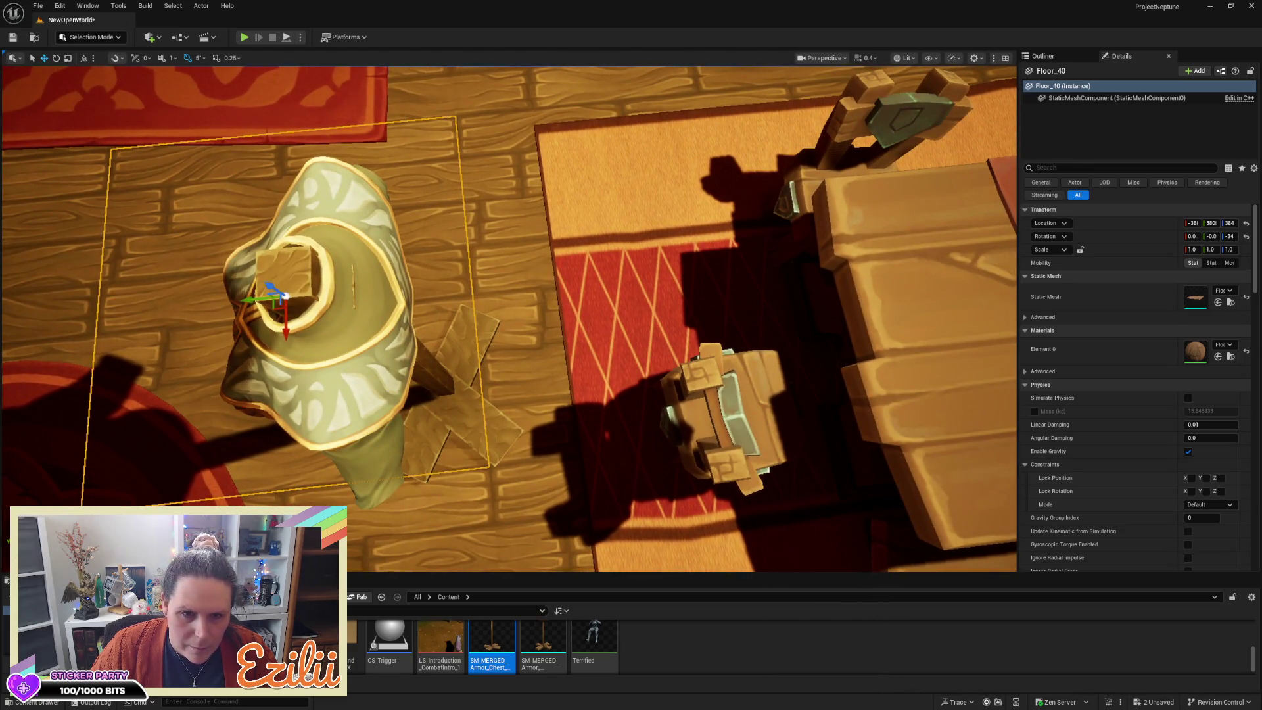
# Step: Scale the SK_Dw_F_Chest_BMage tunic to 1.02 and lower it to Z 367 on the stand
pyautogui.click(348, 374)
pyautogui.press('r')
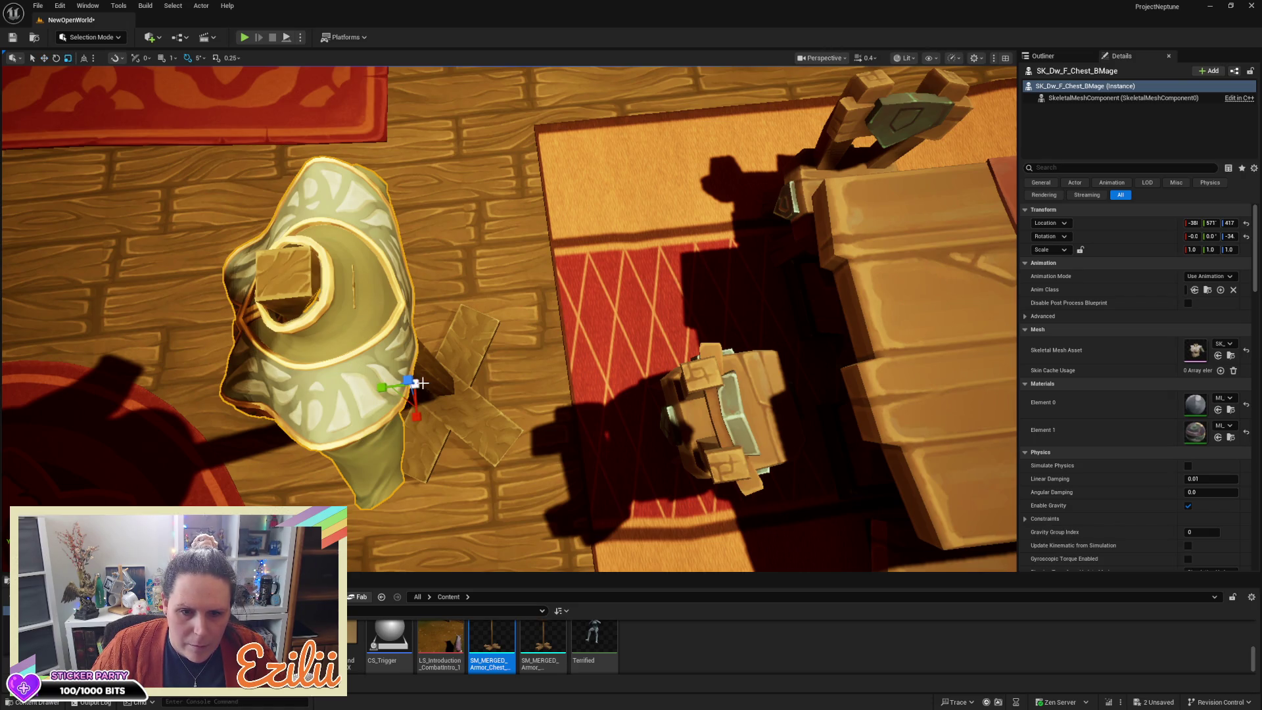
pyautogui.moveTo(418, 382); pyautogui.dragTo(417, 382)
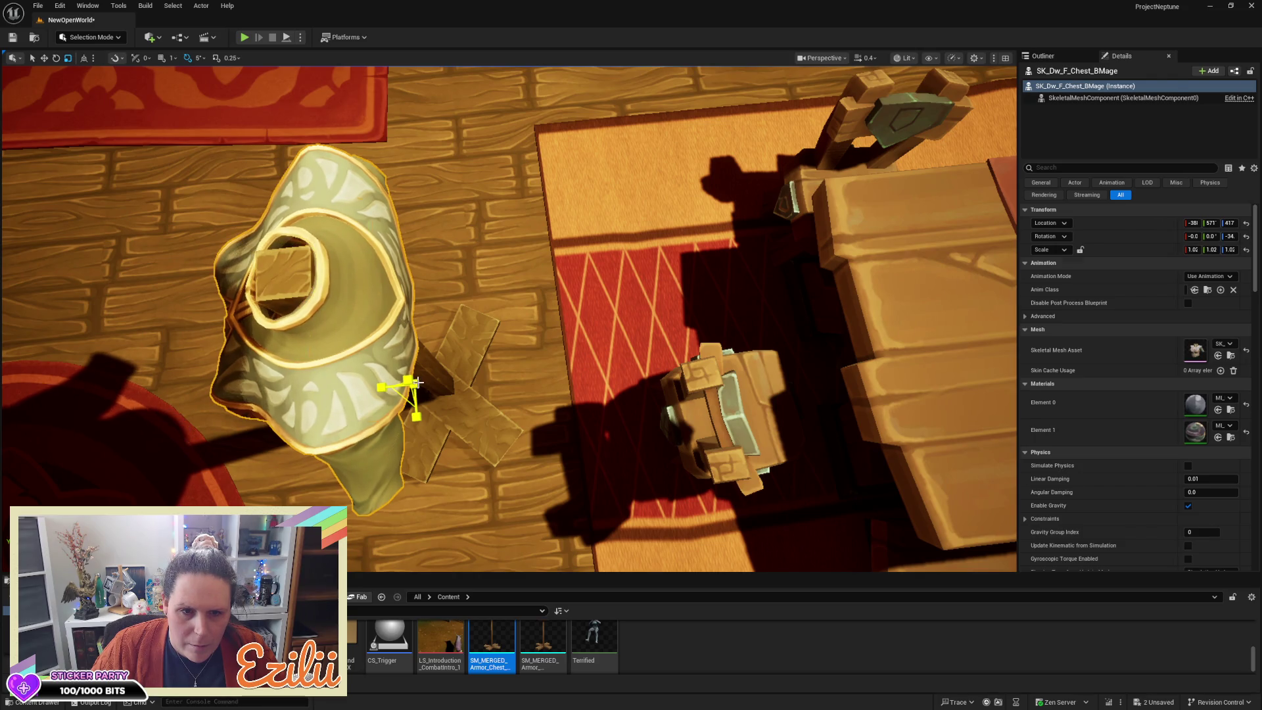
pyautogui.click(416, 382)
pyautogui.press('w')
pyautogui.click(353, 348)
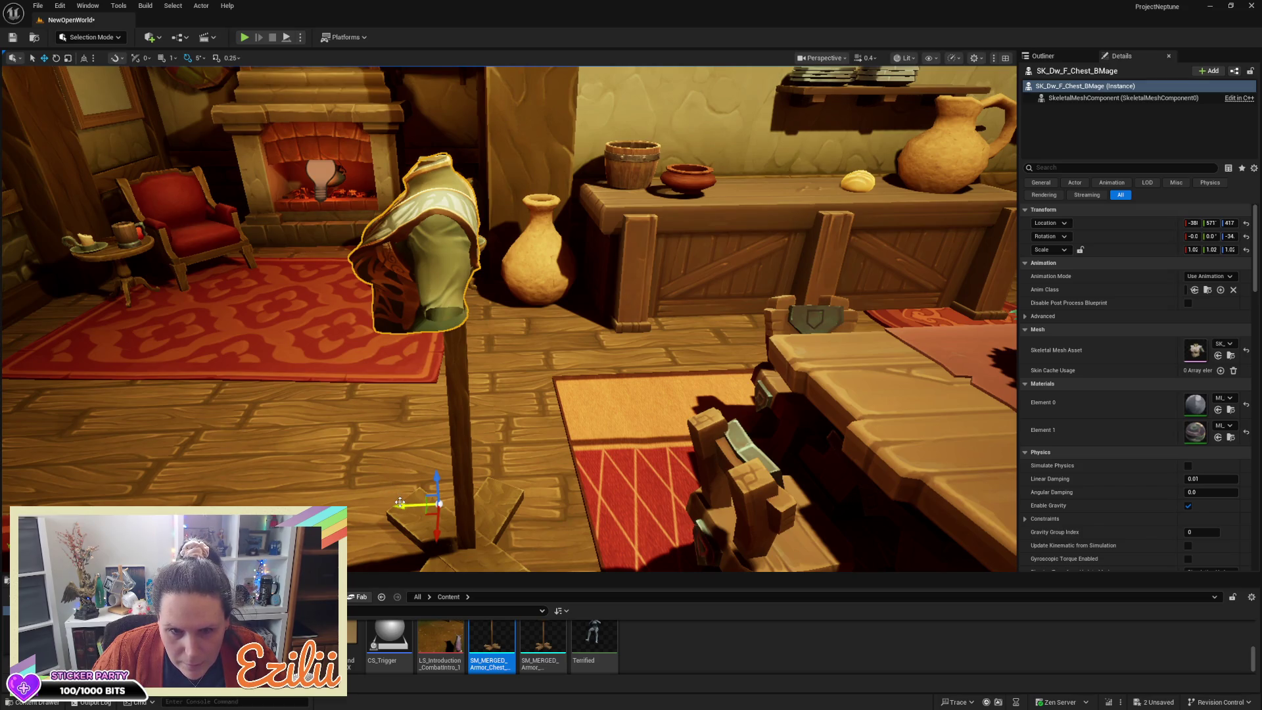
pyautogui.moveTo(399, 501)
pyautogui.mouseDown()
pyautogui.moveTo(432, 481)
pyautogui.moveTo(435, 496)
pyautogui.moveTo(438, 483)
pyautogui.moveTo(443, 535)
pyautogui.mouseUp()
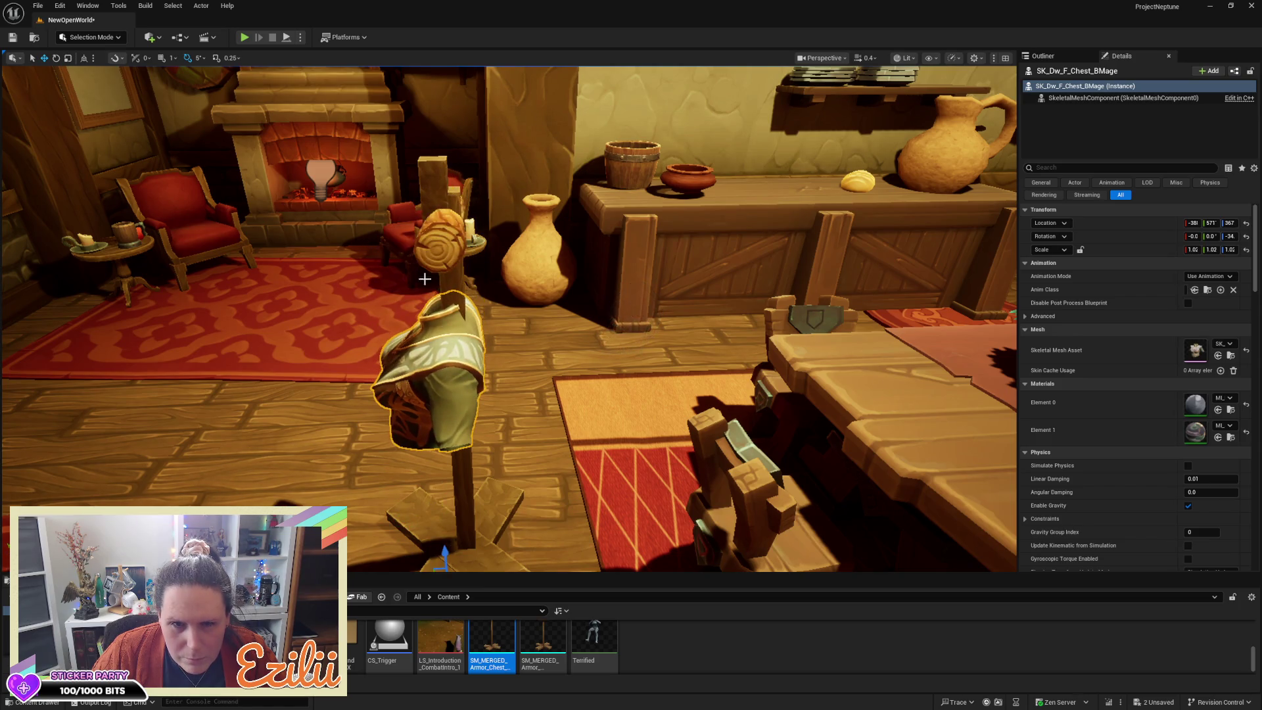
pyautogui.click(436, 182)
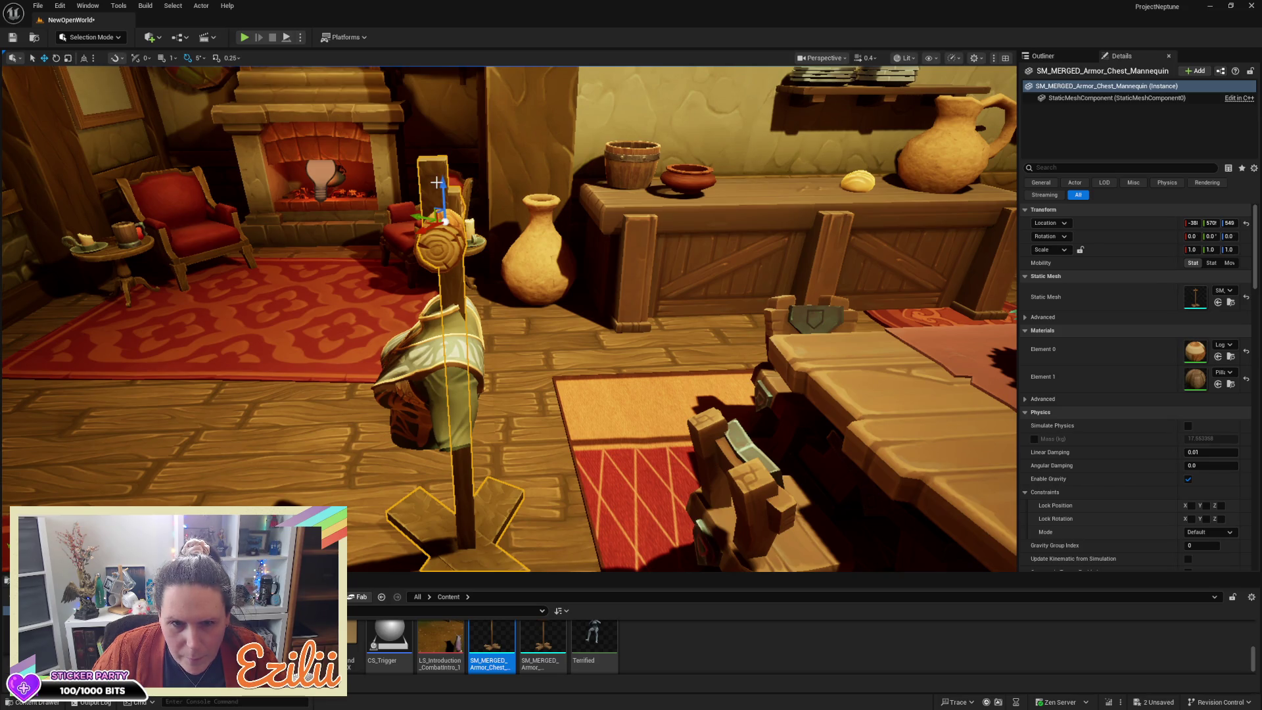
pyautogui.click(201, 6)
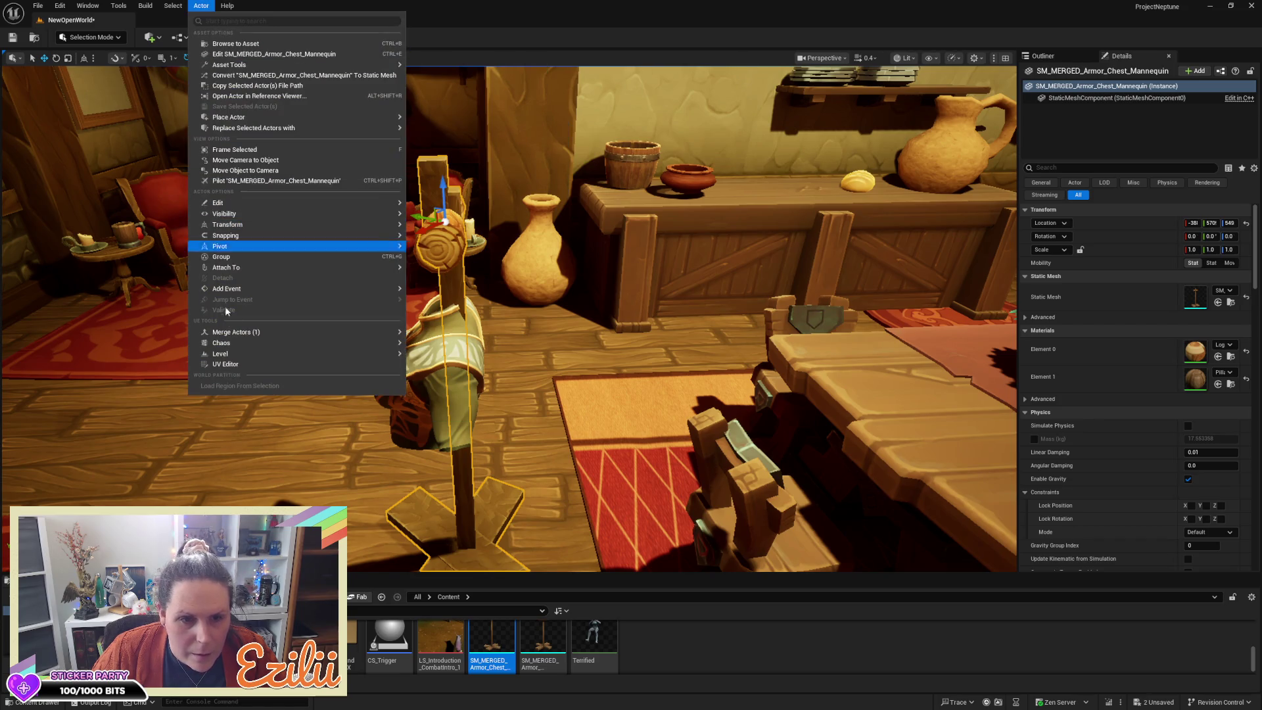
pyautogui.moveTo(233, 335)
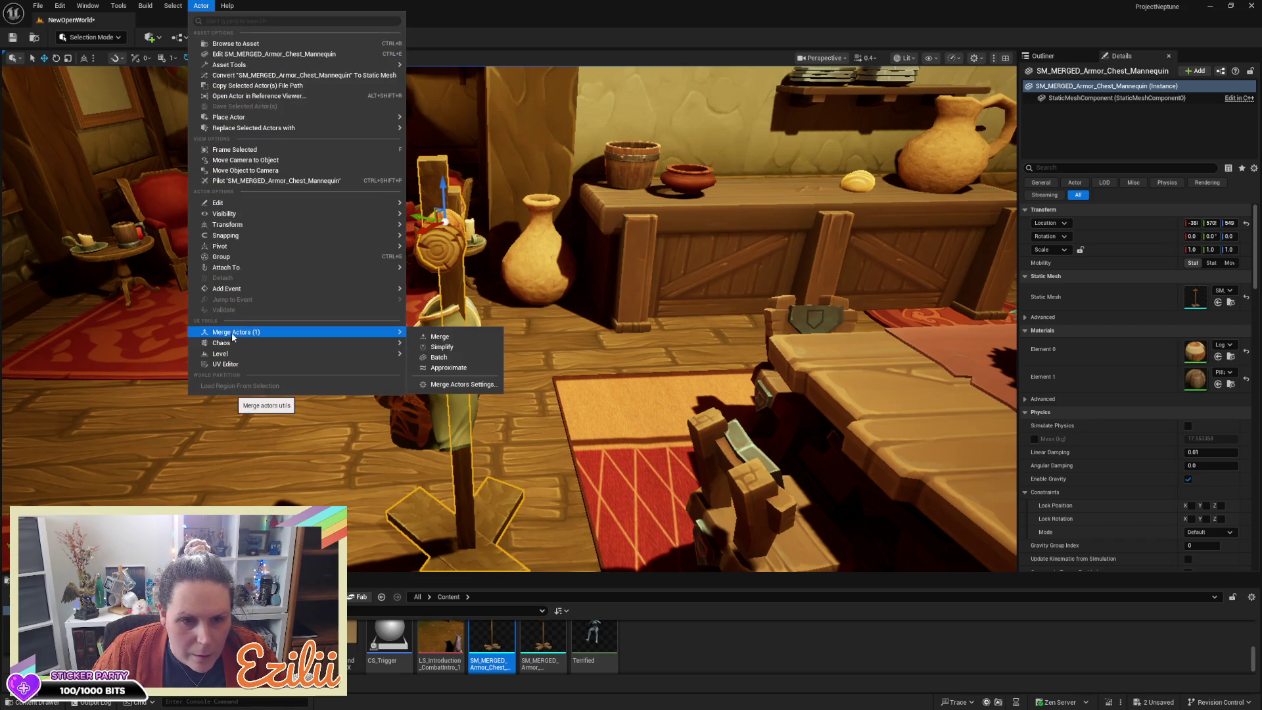
pyautogui.click(489, 650)
pyautogui.doubleClick(486, 653)
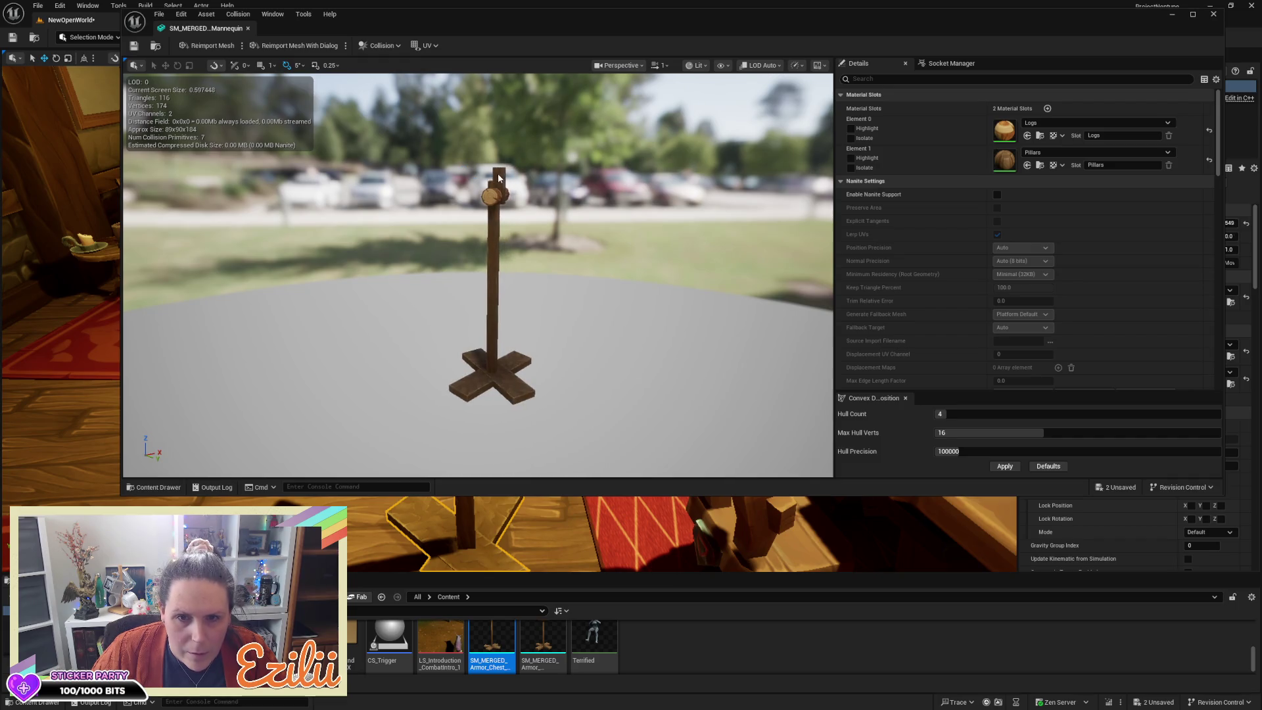
pyautogui.moveTo(501, 176)
pyautogui.mouseDown()
pyautogui.moveTo(558, 223)
pyautogui.moveTo(500, 177)
pyautogui.mouseUp()
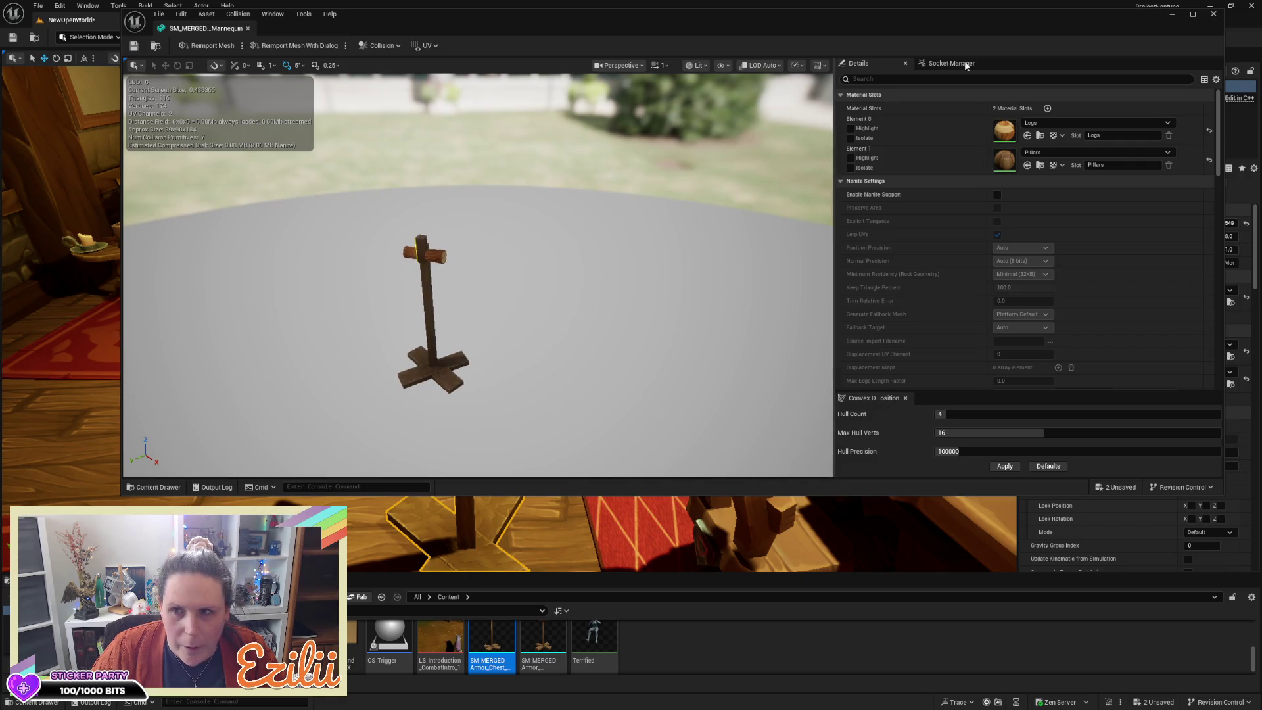
pyautogui.click(1212, 21)
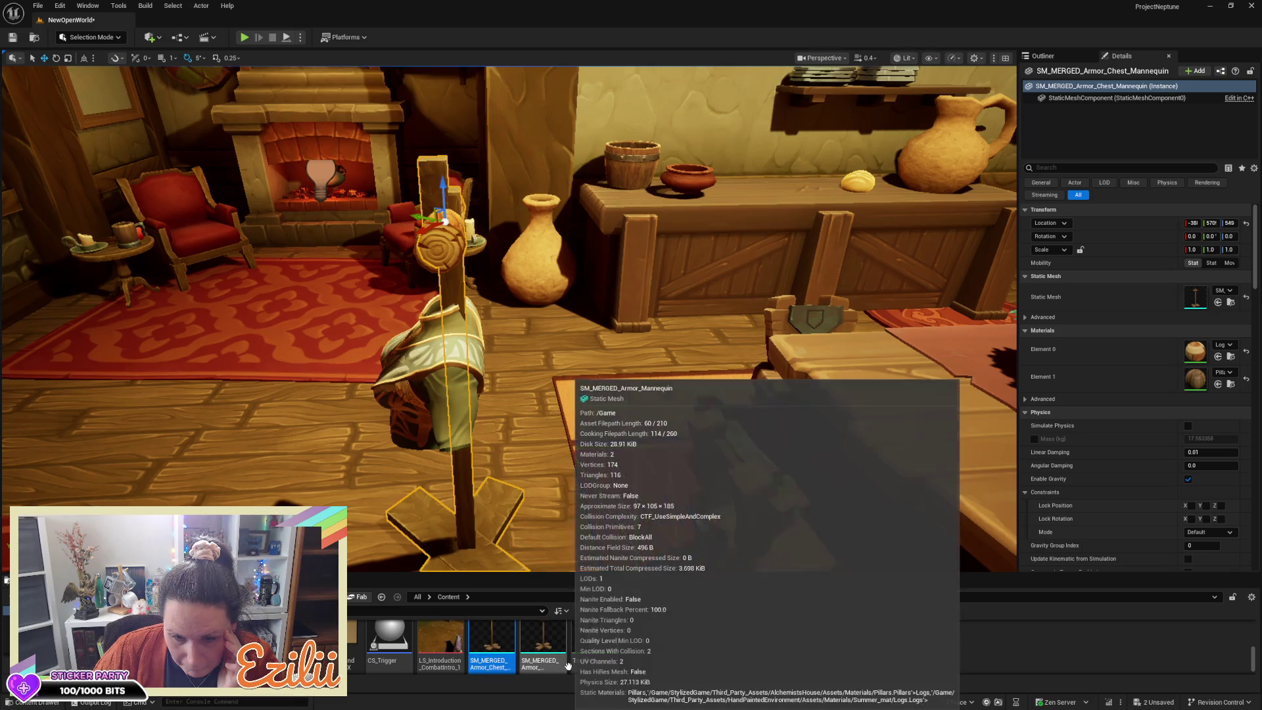
# Step: Check the SM_MERGED asset's actions, then bring up the editor modes dropdown
pyautogui.rightClick(503, 641)
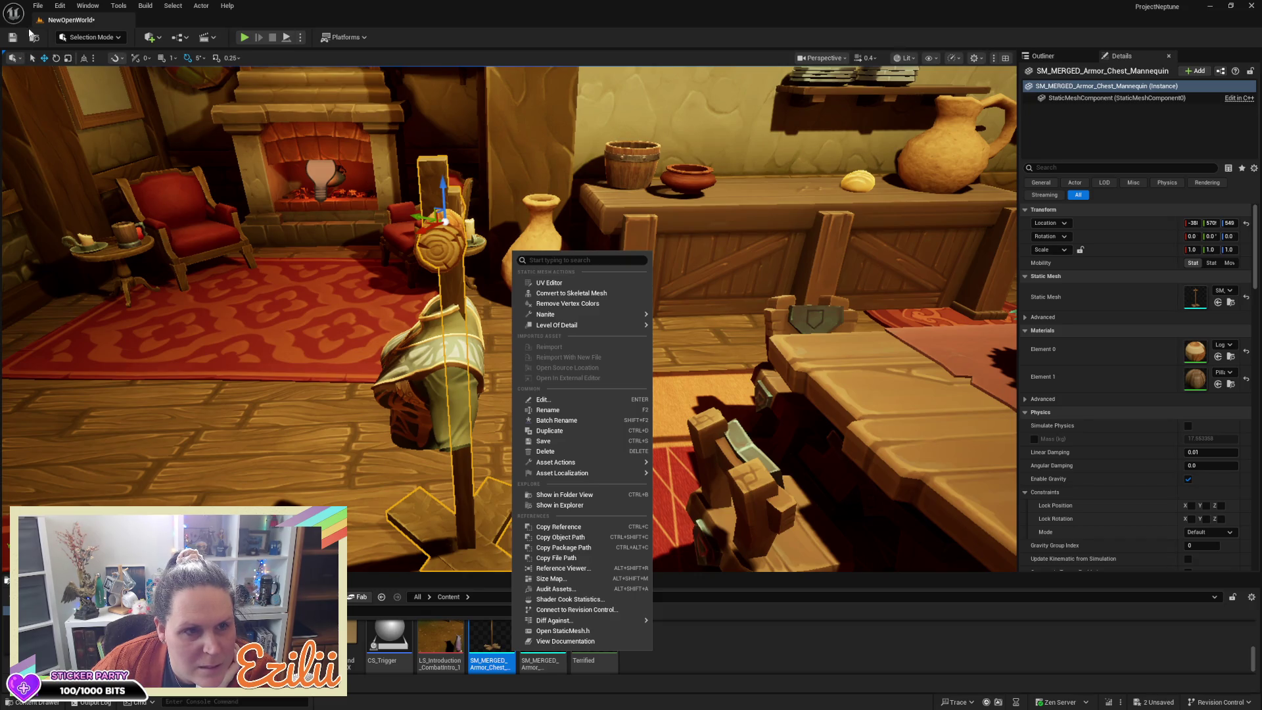
pyautogui.click(90, 38)
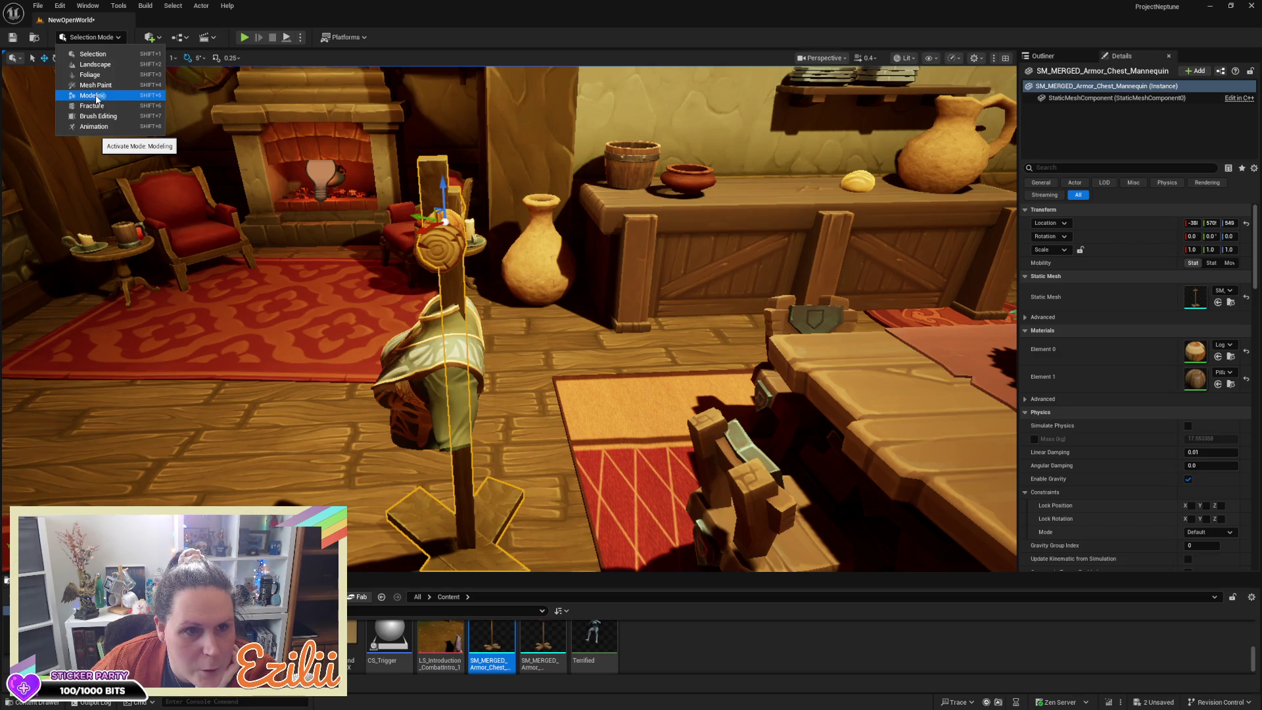
# Step: Switch to Modeling mode and select the stand's mesh component in a close-up view
pyautogui.click(93, 95)
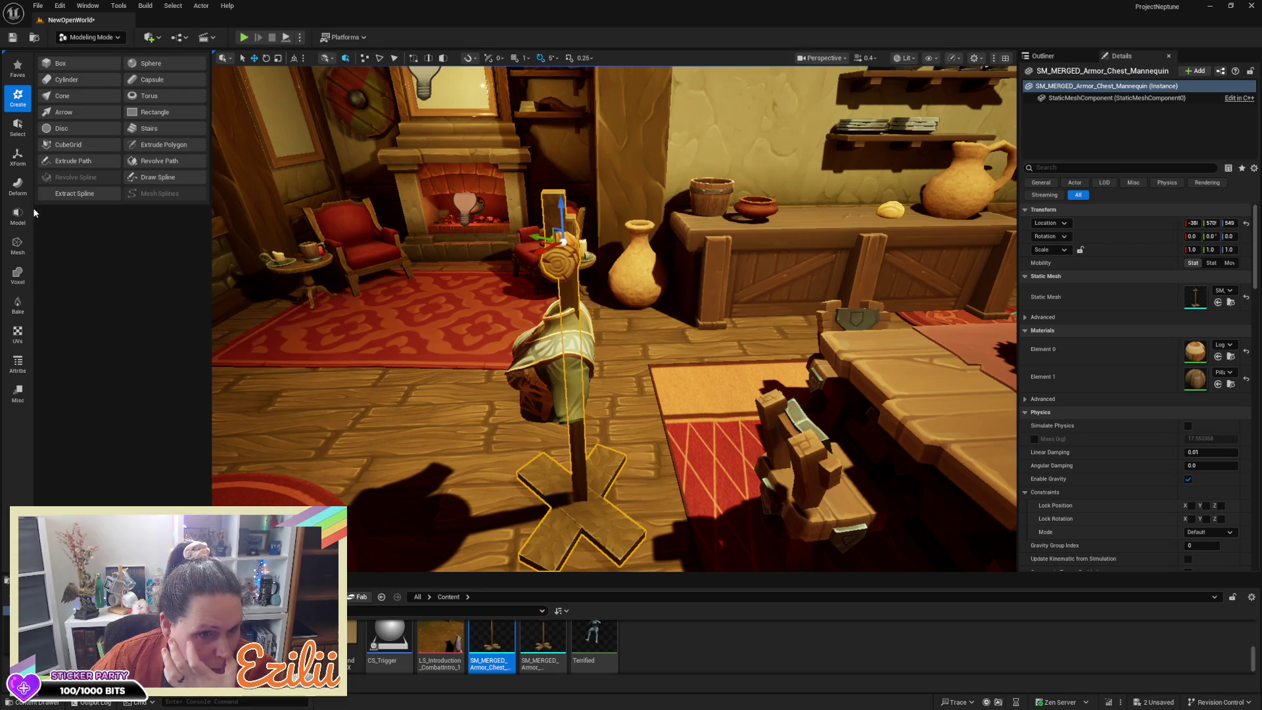
pyautogui.click(20, 248)
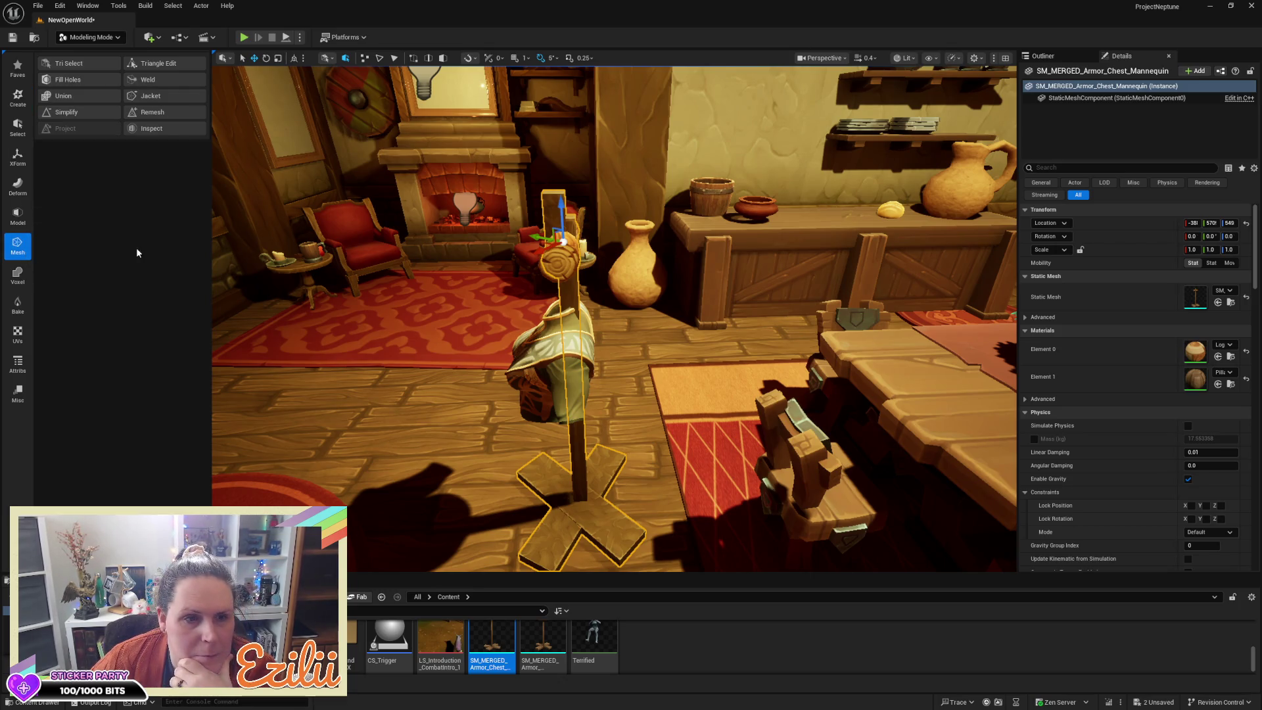
pyautogui.click(545, 201)
pyautogui.moveTo(600, 230)
pyautogui.mouseDown()
pyautogui.moveTo(591, 342)
pyautogui.moveTo(644, 355)
pyautogui.moveTo(657, 401)
pyautogui.moveTo(791, 303)
pyautogui.mouseUp()
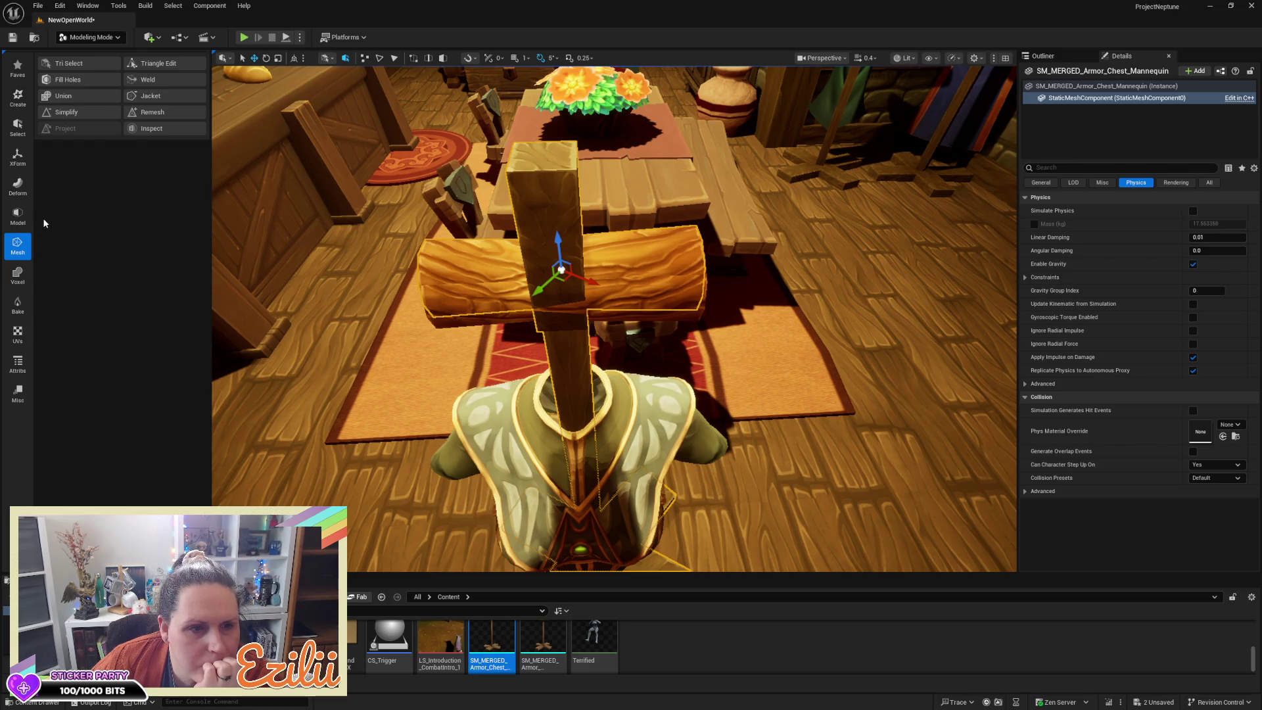
# Step: Browse the modeling tool categories and preview splitting the stand with XForm > Split
pyautogui.click(24, 222)
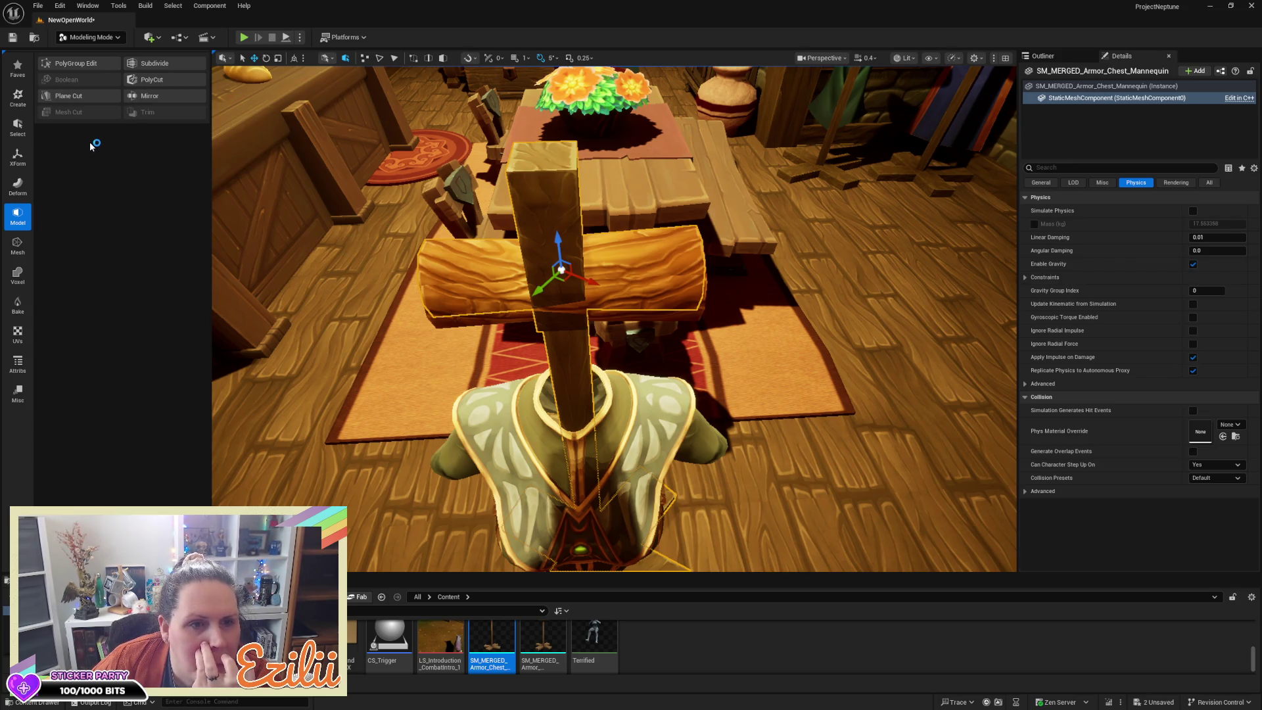
pyautogui.click(19, 251)
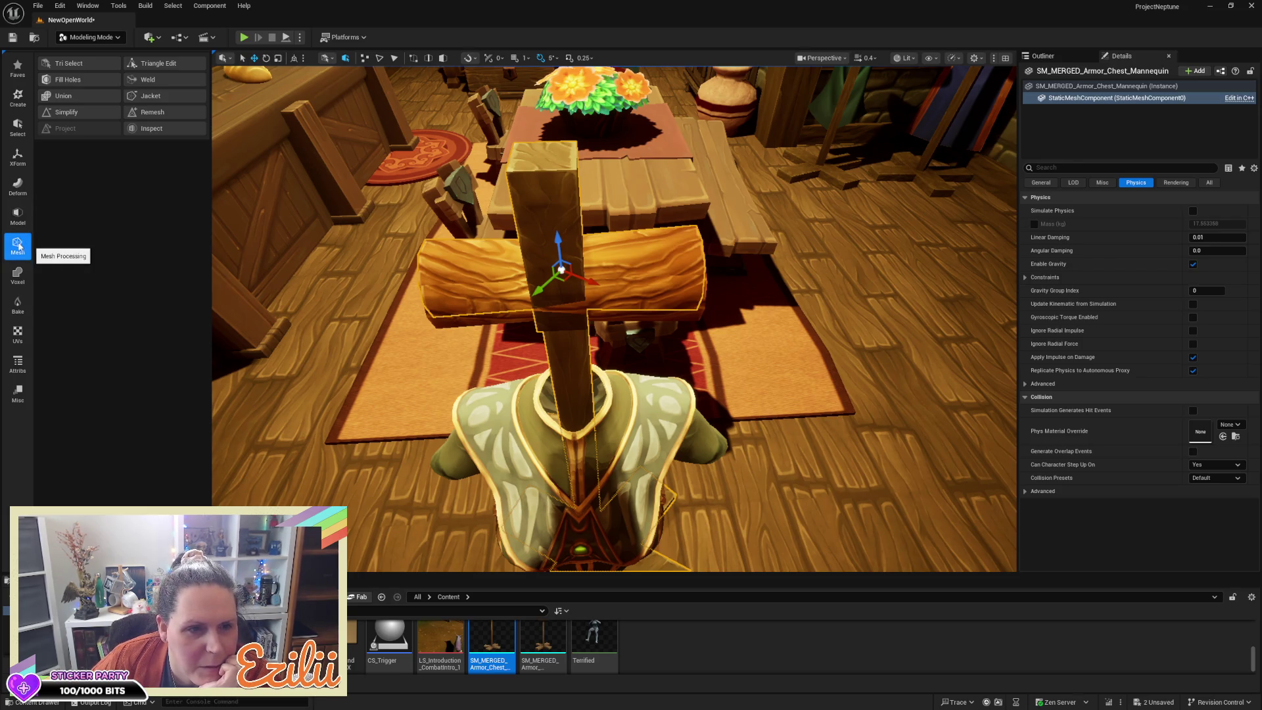
pyautogui.click(17, 184)
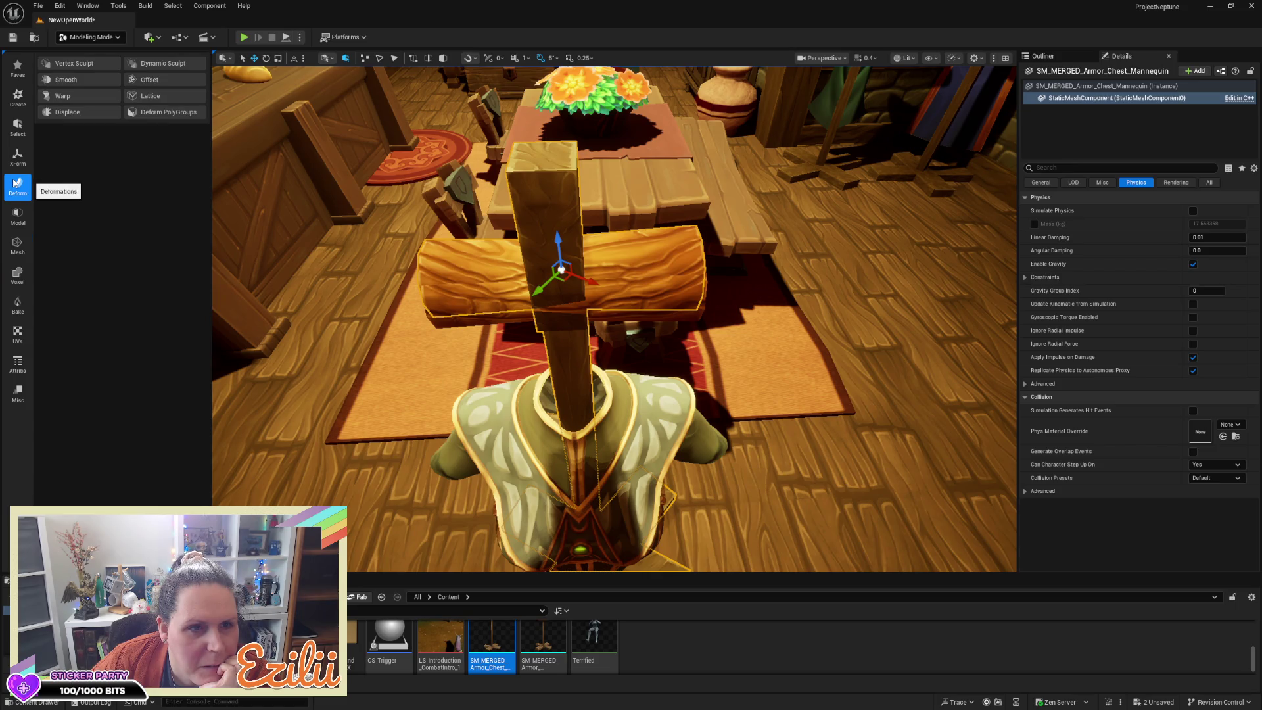
pyautogui.click(20, 161)
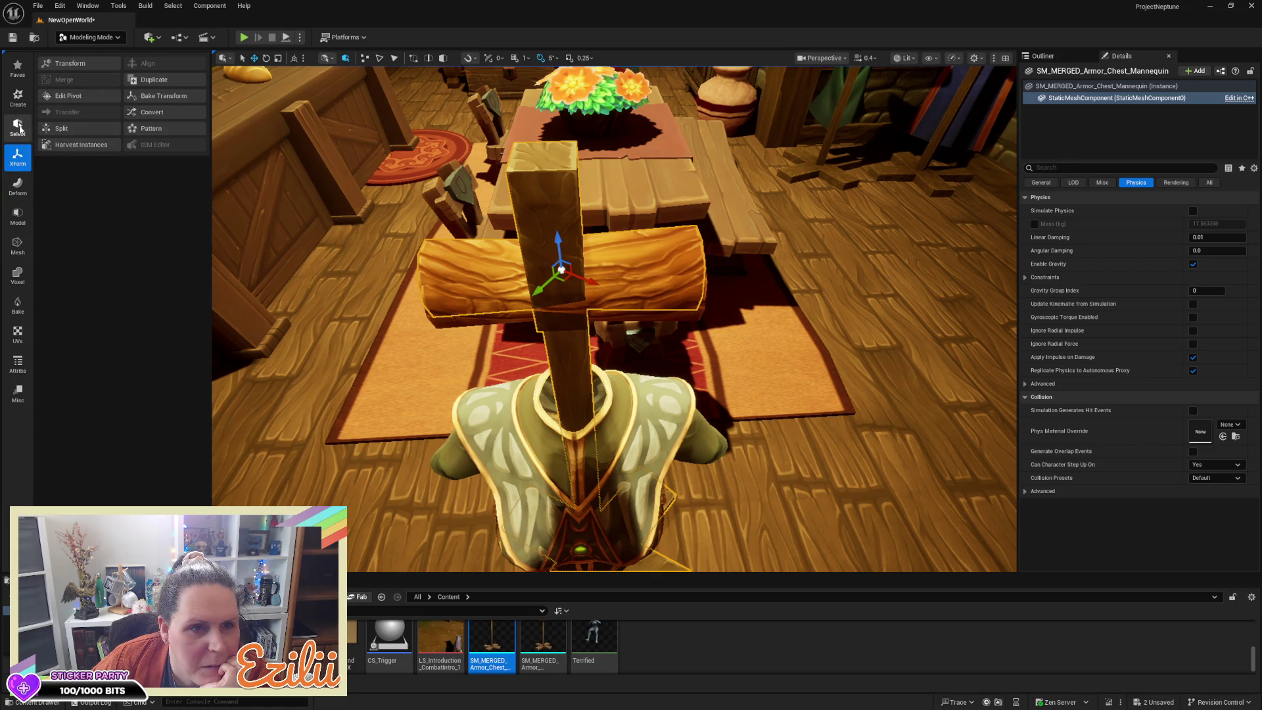
pyautogui.click(19, 127)
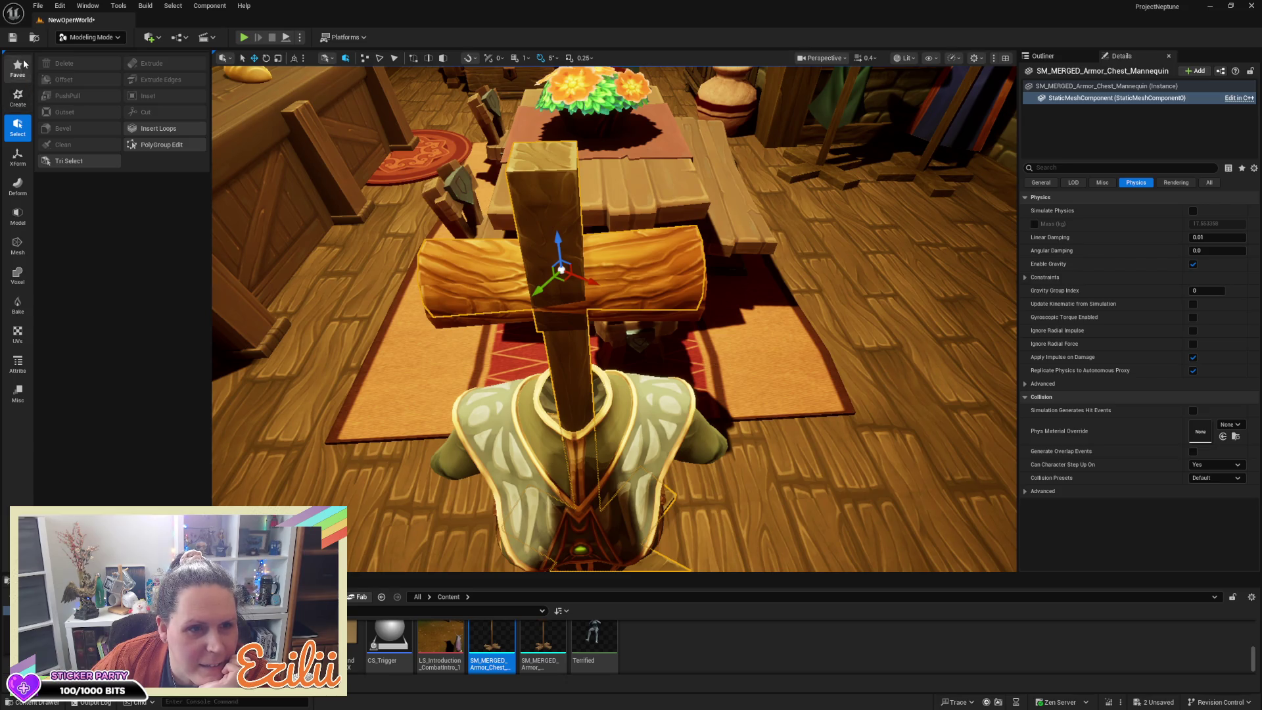
pyautogui.click(22, 158)
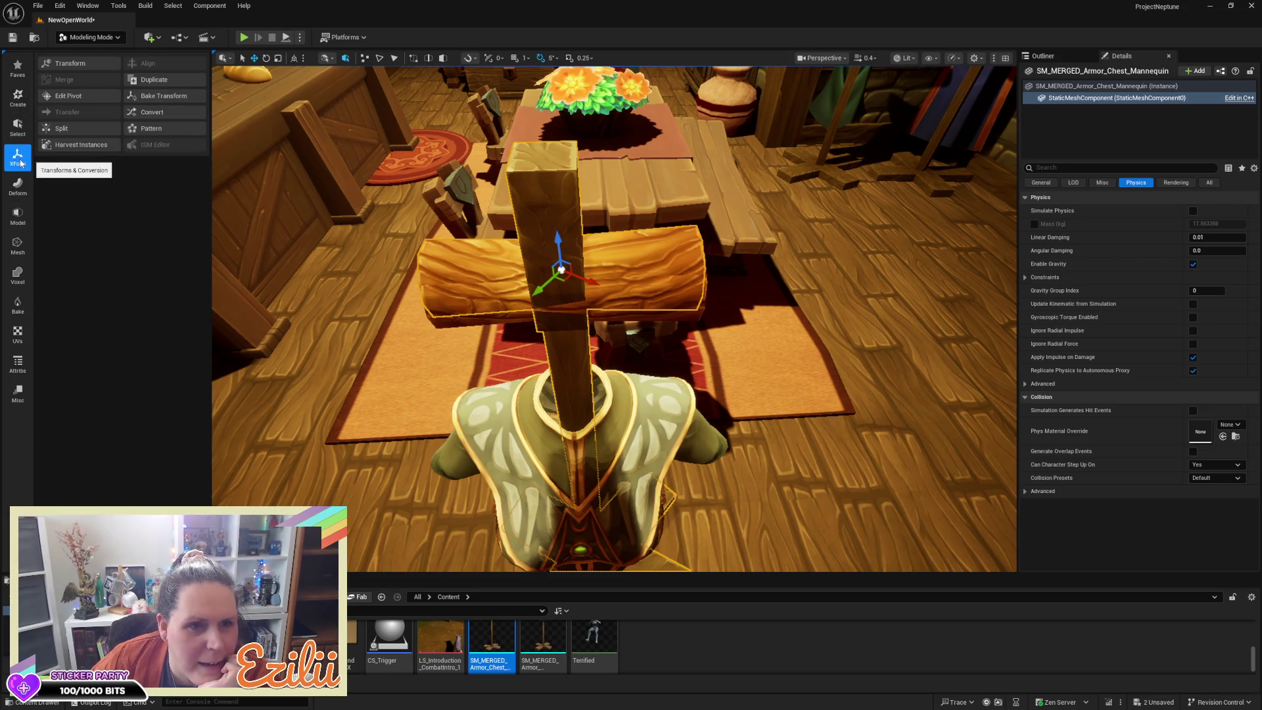
pyautogui.click(68, 134)
pyautogui.click(562, 278)
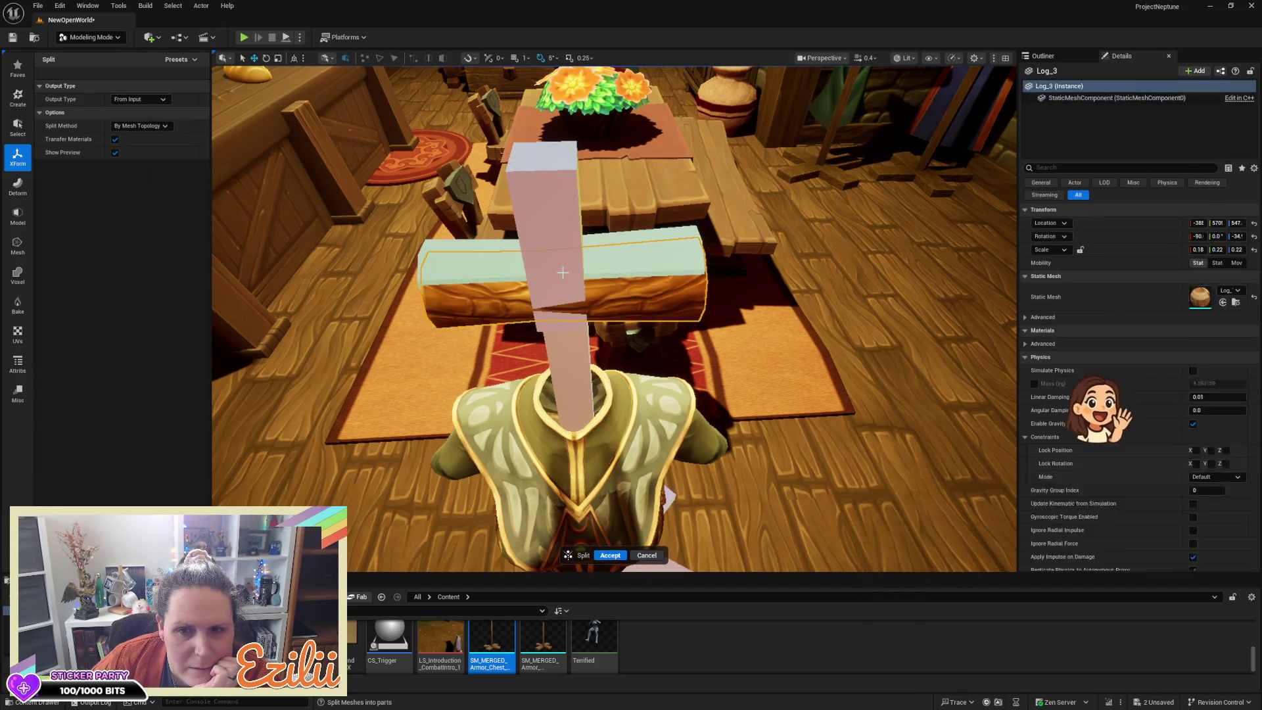
# Step: Frame the log and accept the Split tool to break the merged stand into pieces
pyautogui.press('f')
pyautogui.moveTo(613, 316); pyautogui.dragTo(414, 320)
pyautogui.click(608, 555)
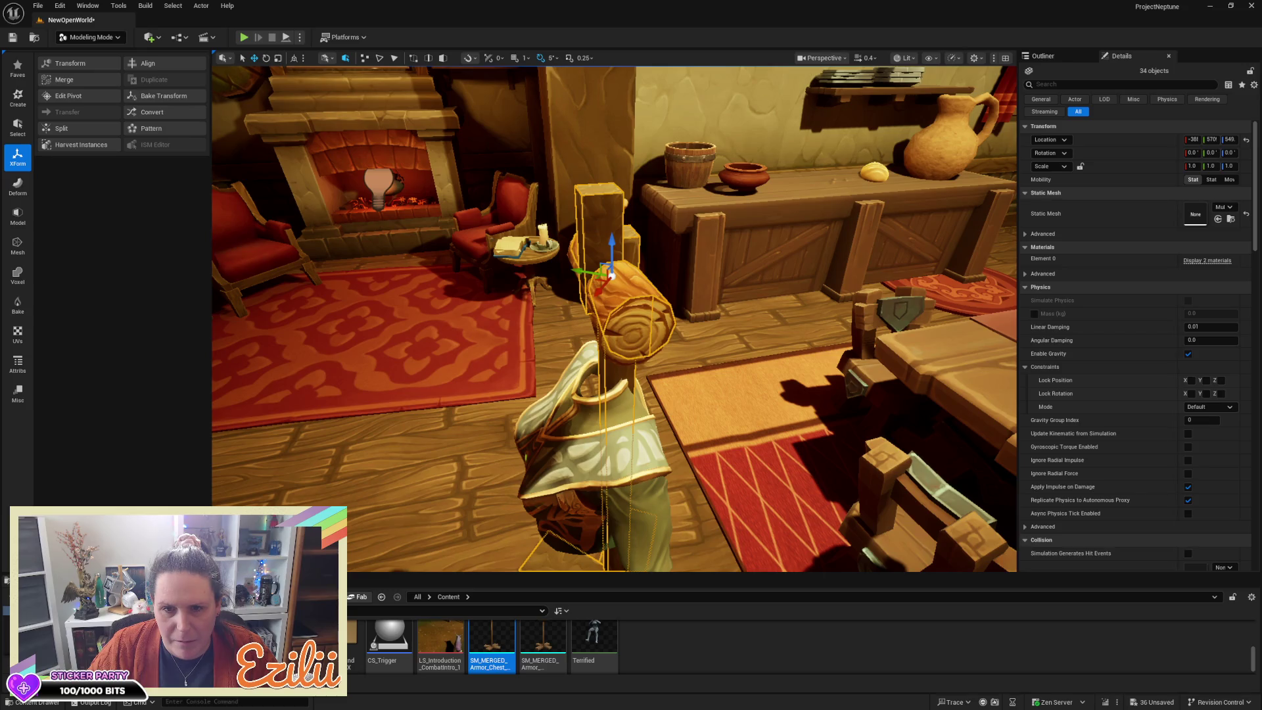
# Step: Try shifting the upright wooden block sideways, then undo that move
pyautogui.click(600, 231)
pyautogui.moveTo(608, 244)
pyautogui.mouseDown()
pyautogui.moveTo(684, 242)
pyautogui.moveTo(670, 190)
pyautogui.moveTo(638, 197)
pyautogui.mouseUp()
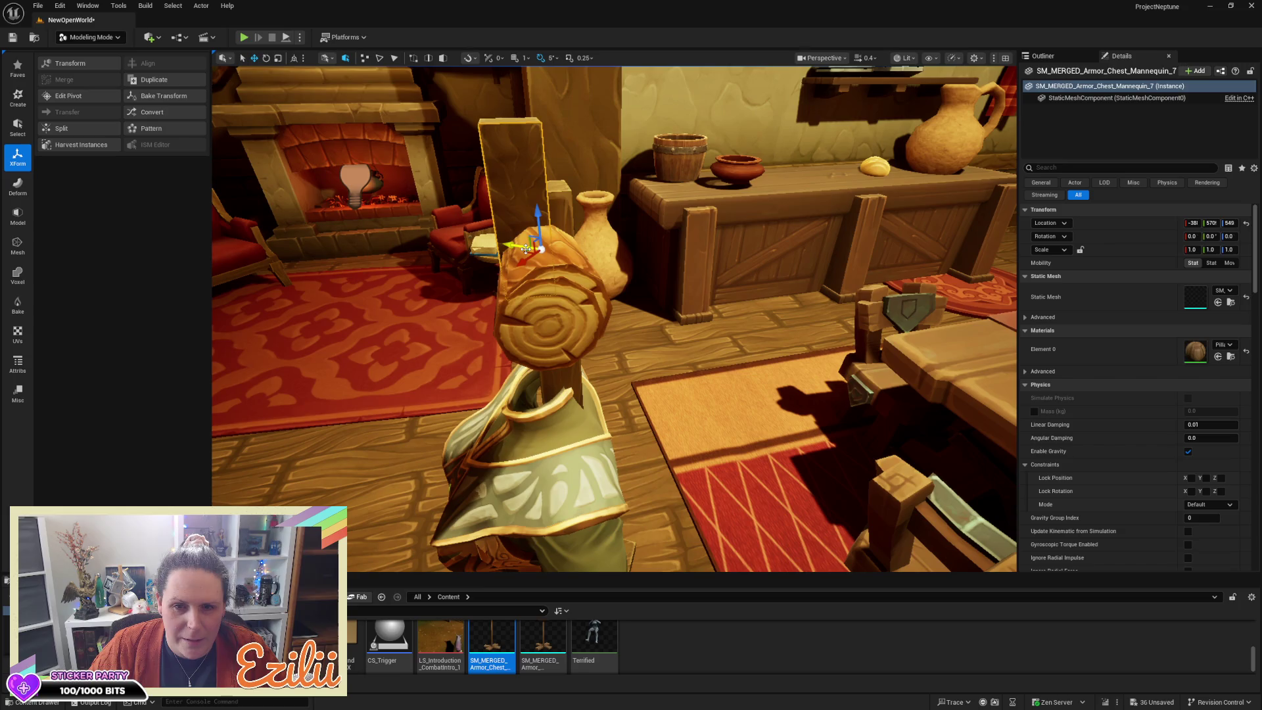
pyautogui.moveTo(524, 252); pyautogui.dragTo(368, 250)
pyautogui.moveTo(614, 315); pyautogui.dragTo(430, 248)
pyautogui.hotkey('ctrl', 'z')
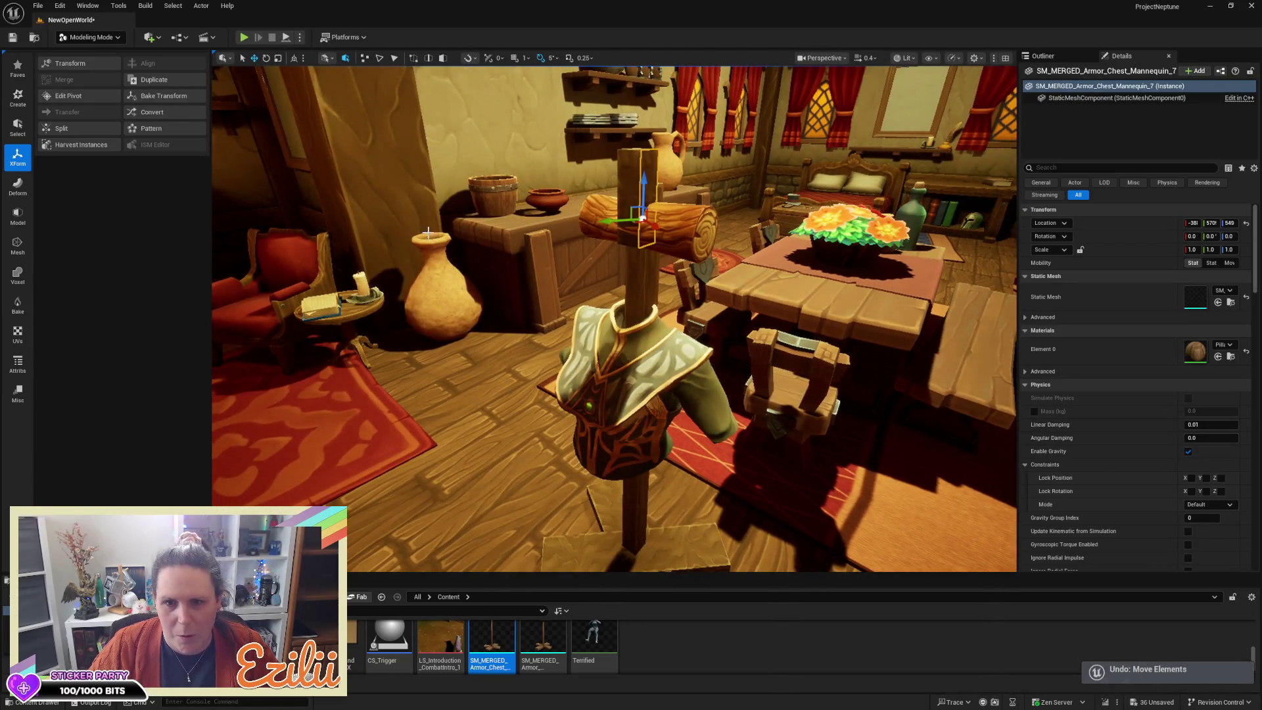
pyautogui.press('f')
pyautogui.moveTo(460, 224); pyautogui.dragTo(433, 199)
pyautogui.moveTo(565, 184); pyautogui.dragTo(601, 162)
# Step: Select the split stand pieces and move the block beside the post
pyautogui.keyDown('ctrl'); pyautogui.click(636, 200); pyautogui.keyUp('ctrl')
pyautogui.moveTo(636, 201)
pyautogui.mouseDown()
pyautogui.moveTo(571, 191)
pyautogui.moveTo(503, 210)
pyautogui.moveTo(619, 200)
pyautogui.mouseUp()
pyautogui.keyDown('ctrl'); pyautogui.click(521, 217); pyautogui.keyUp('ctrl')
pyautogui.keyDown('ctrl'); pyautogui.click(618, 201); pyautogui.keyUp('ctrl')
pyautogui.moveTo(830, 261); pyautogui.dragTo(813, 260)
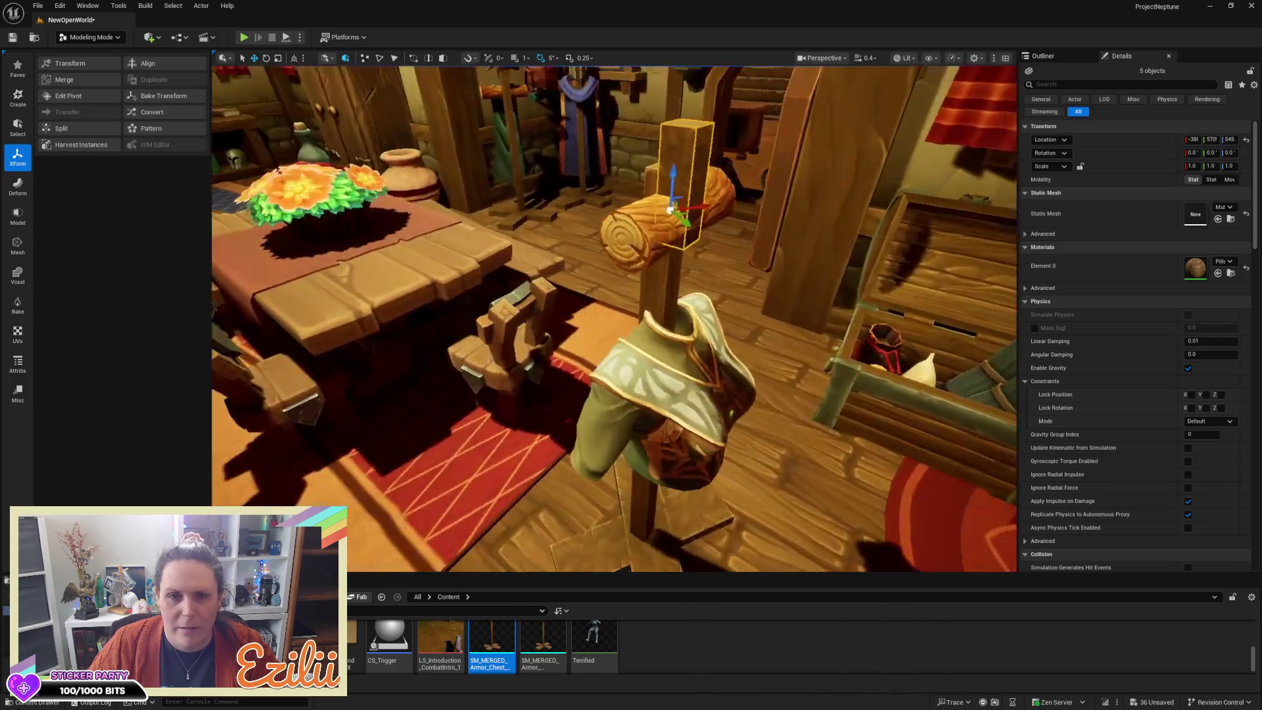
pyautogui.moveTo(685, 213)
pyautogui.mouseDown()
pyautogui.moveTo(762, 206)
pyautogui.moveTo(795, 158)
pyautogui.moveTo(775, 216)
pyautogui.moveTo(788, 190)
pyautogui.moveTo(813, 186)
pyautogui.mouseUp()
pyautogui.press('Escape')
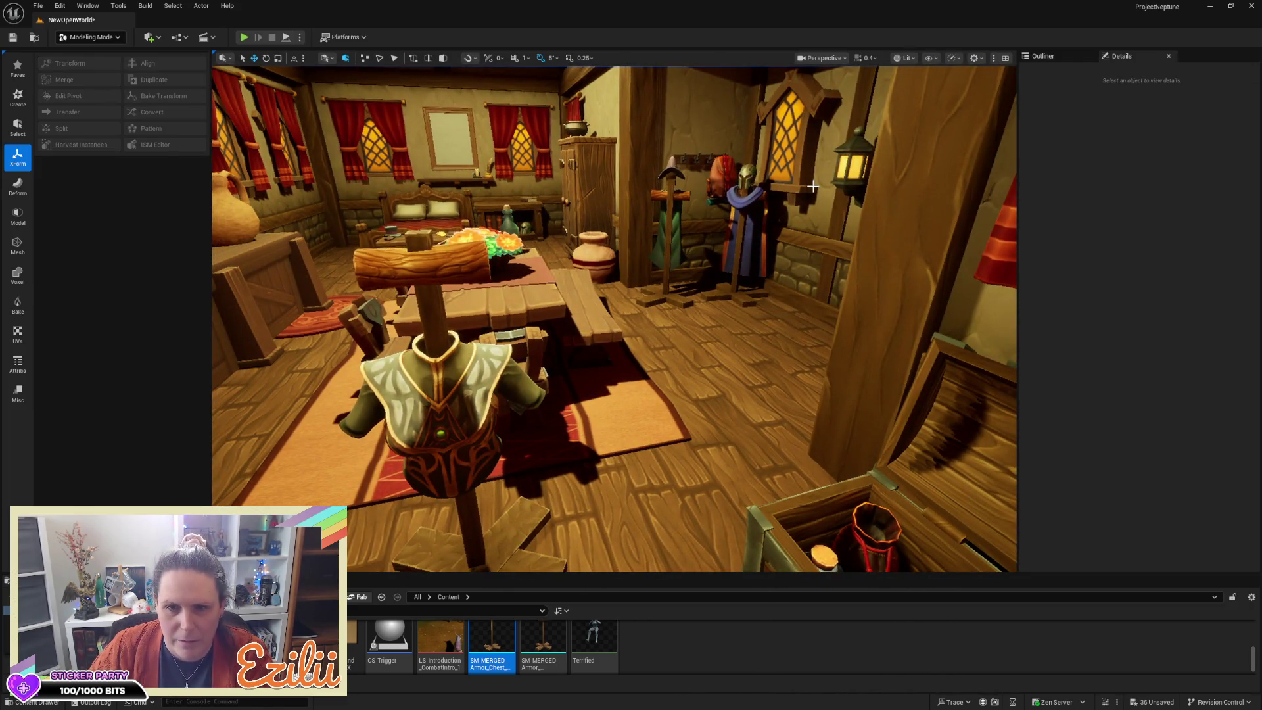
# Step: Return to Selection Mode and raise the SK_Dw_F_Chest_BMage armour to about Z 413
pyautogui.click(91, 37)
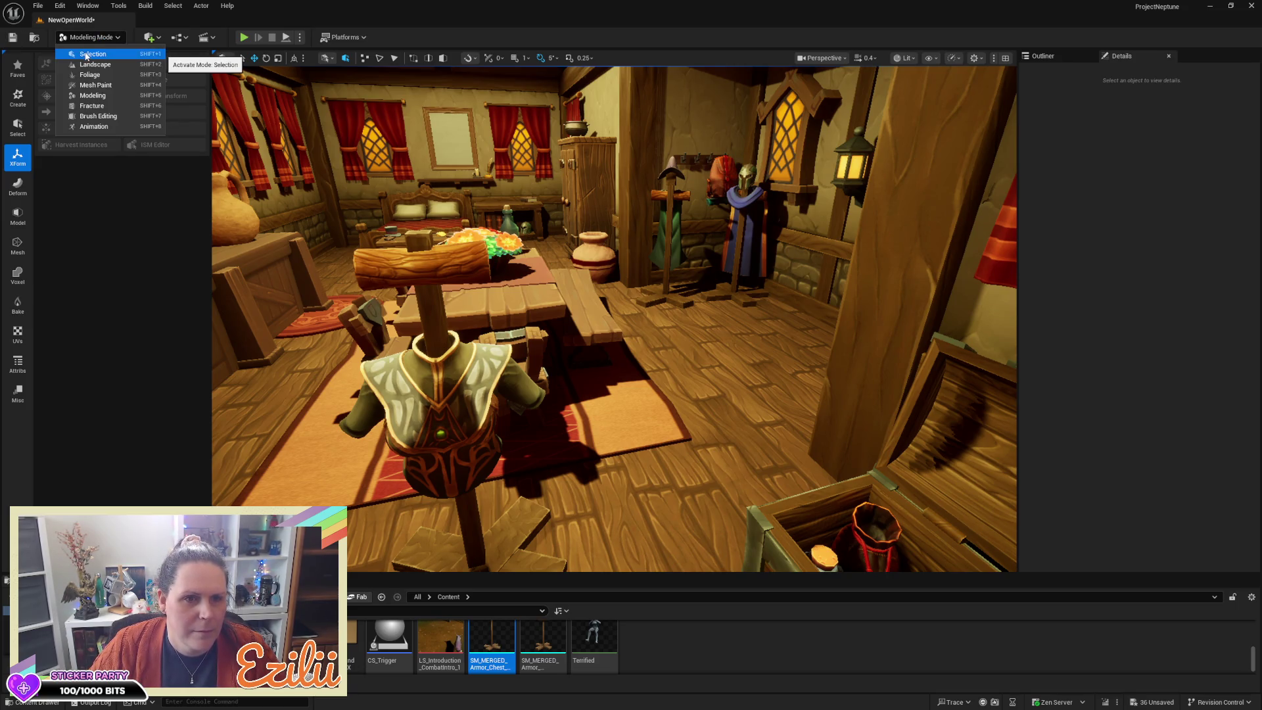
pyautogui.click(86, 55)
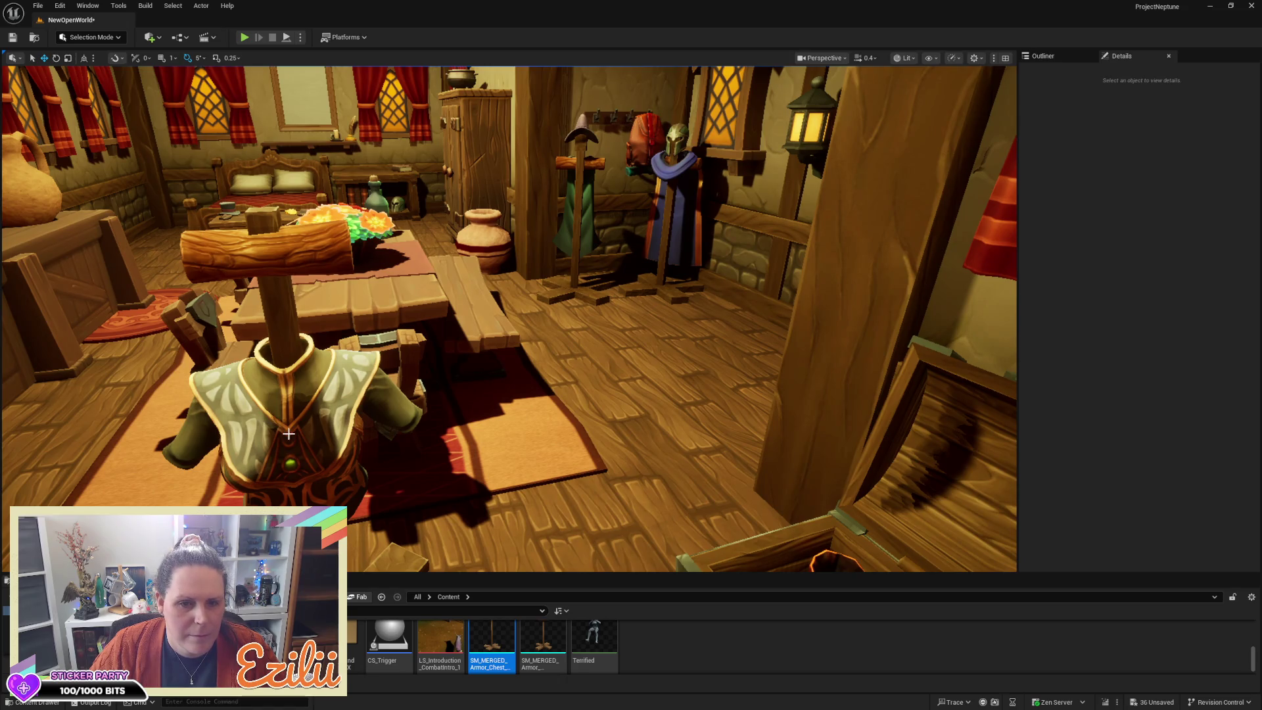
pyautogui.click(306, 435)
pyautogui.moveTo(527, 383)
pyautogui.mouseDown()
pyautogui.moveTo(381, 389)
pyautogui.moveTo(521, 392)
pyautogui.mouseUp()
pyautogui.press('f')
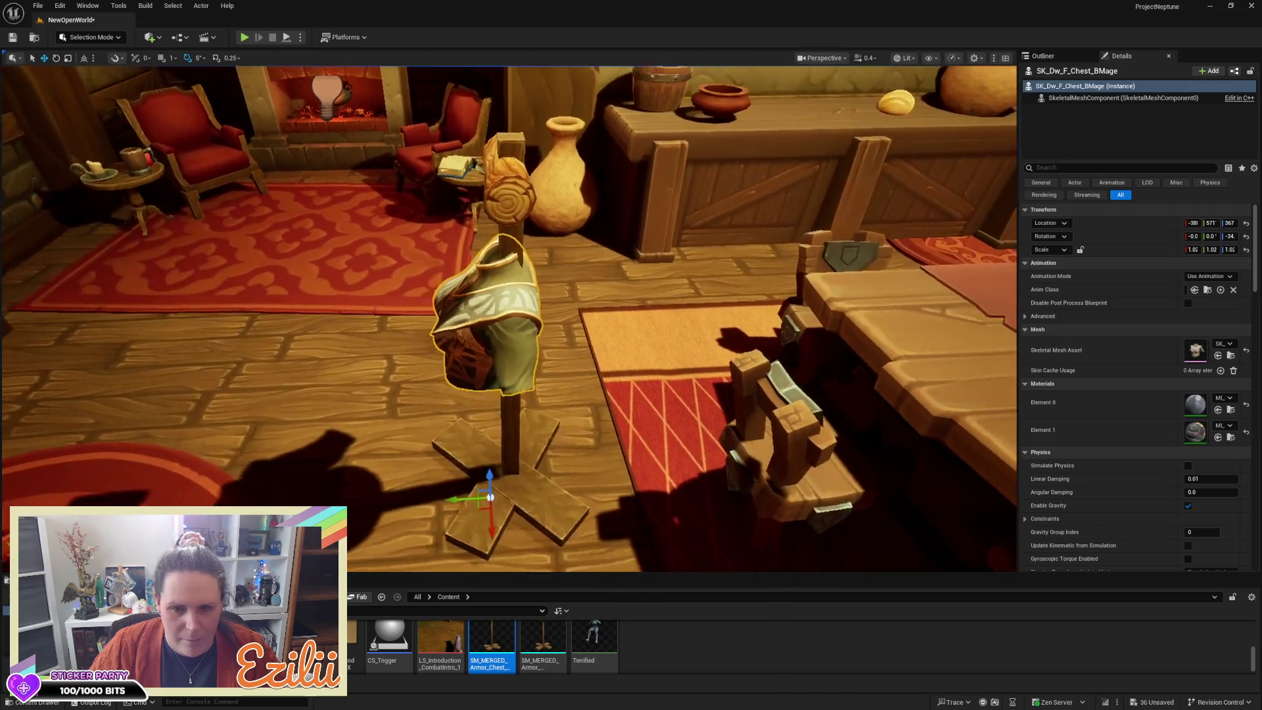
pyautogui.moveTo(485, 470); pyautogui.dragTo(500, 406)
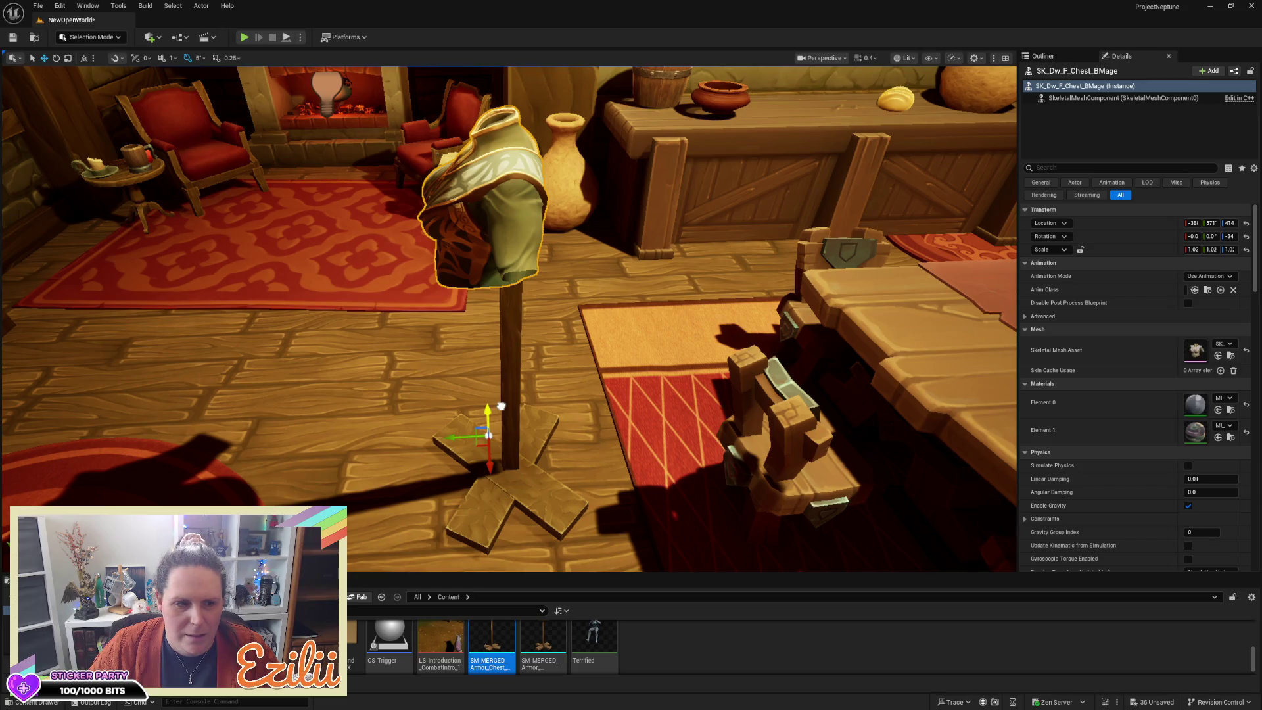
# Step: Orbit around the mannequin to check the fit and nudge the armour slightly sideways
pyautogui.moveTo(576, 351); pyautogui.dragTo(499, 364)
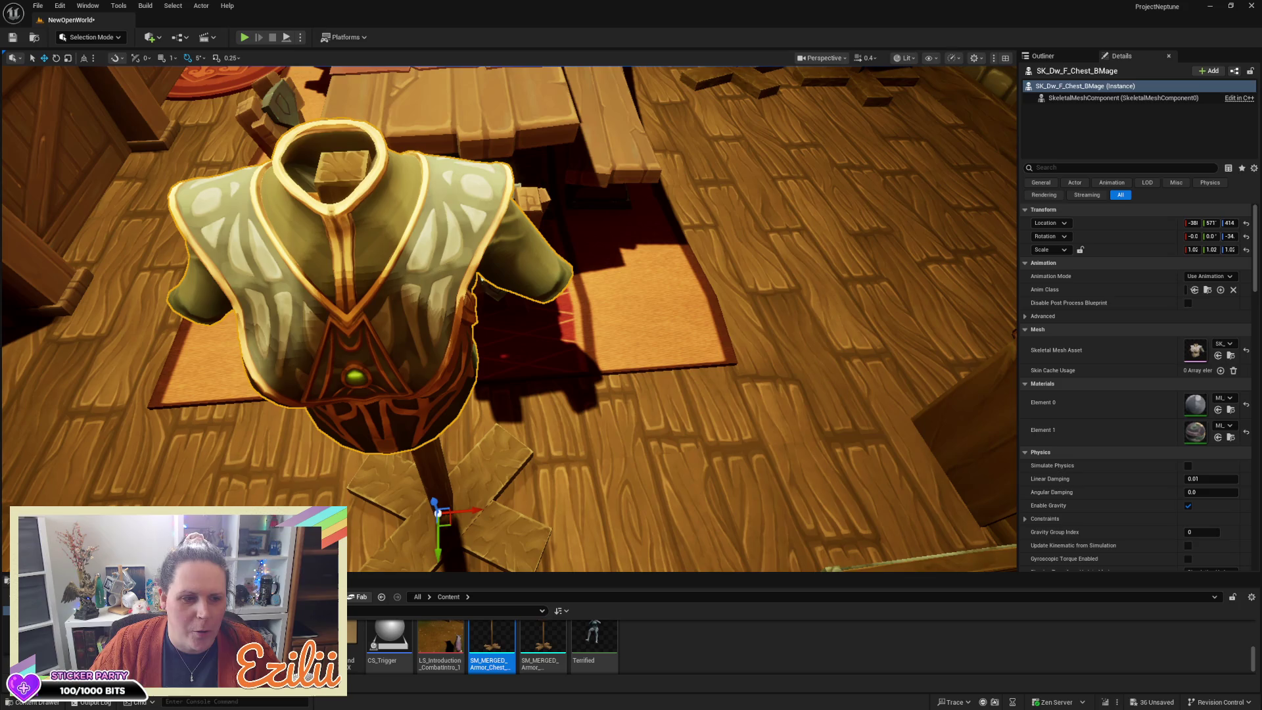
pyautogui.moveTo(499, 365); pyautogui.dragTo(446, 369)
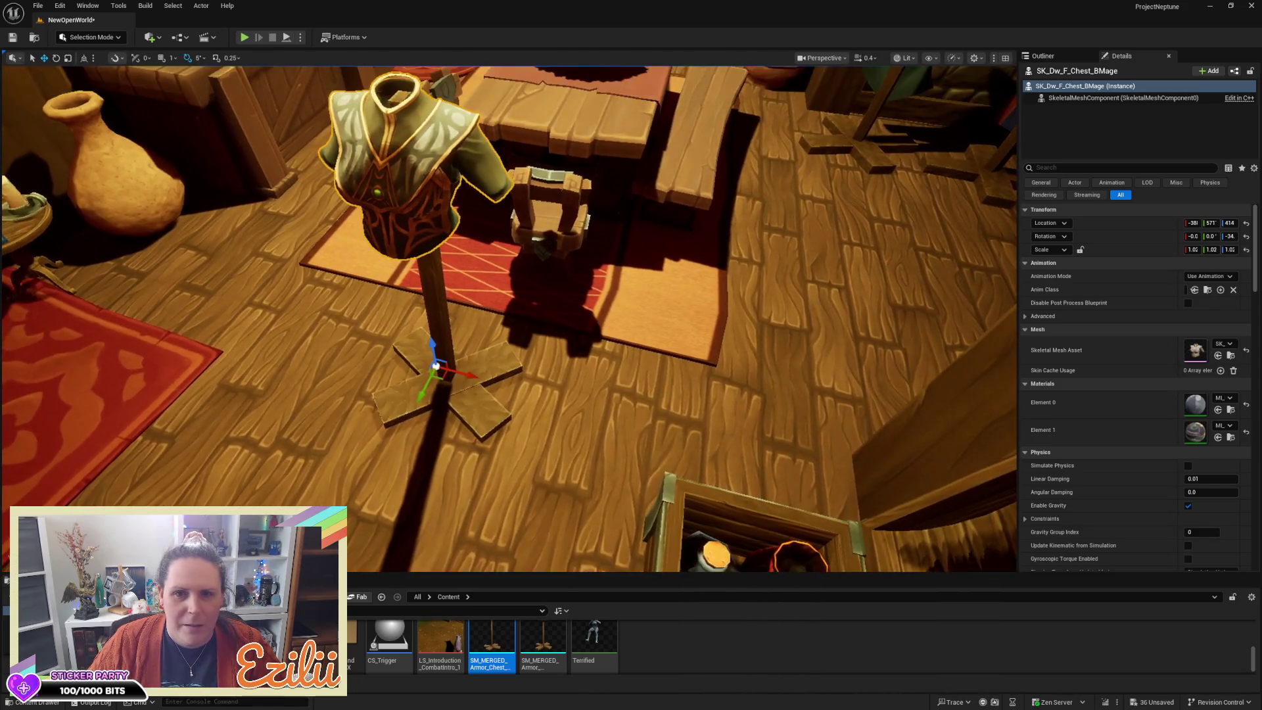
pyautogui.moveTo(447, 369); pyautogui.dragTo(478, 373)
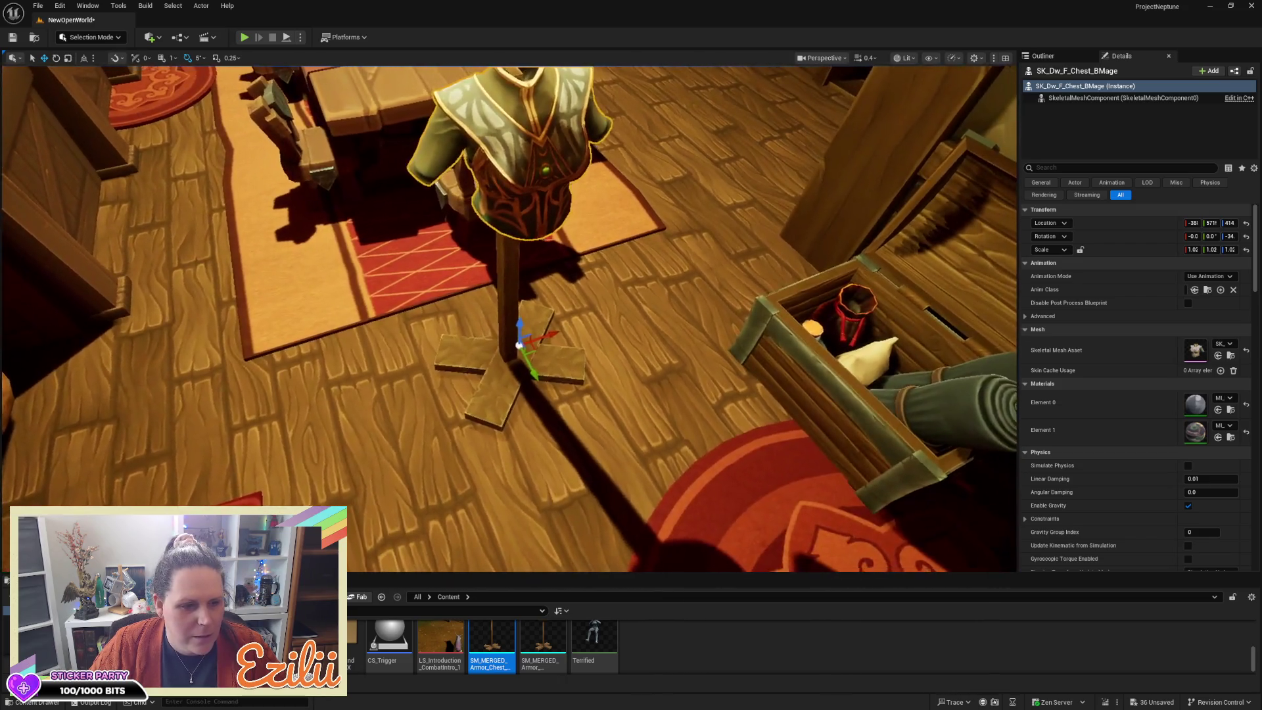
pyautogui.moveTo(519, 345); pyautogui.dragTo(503, 346)
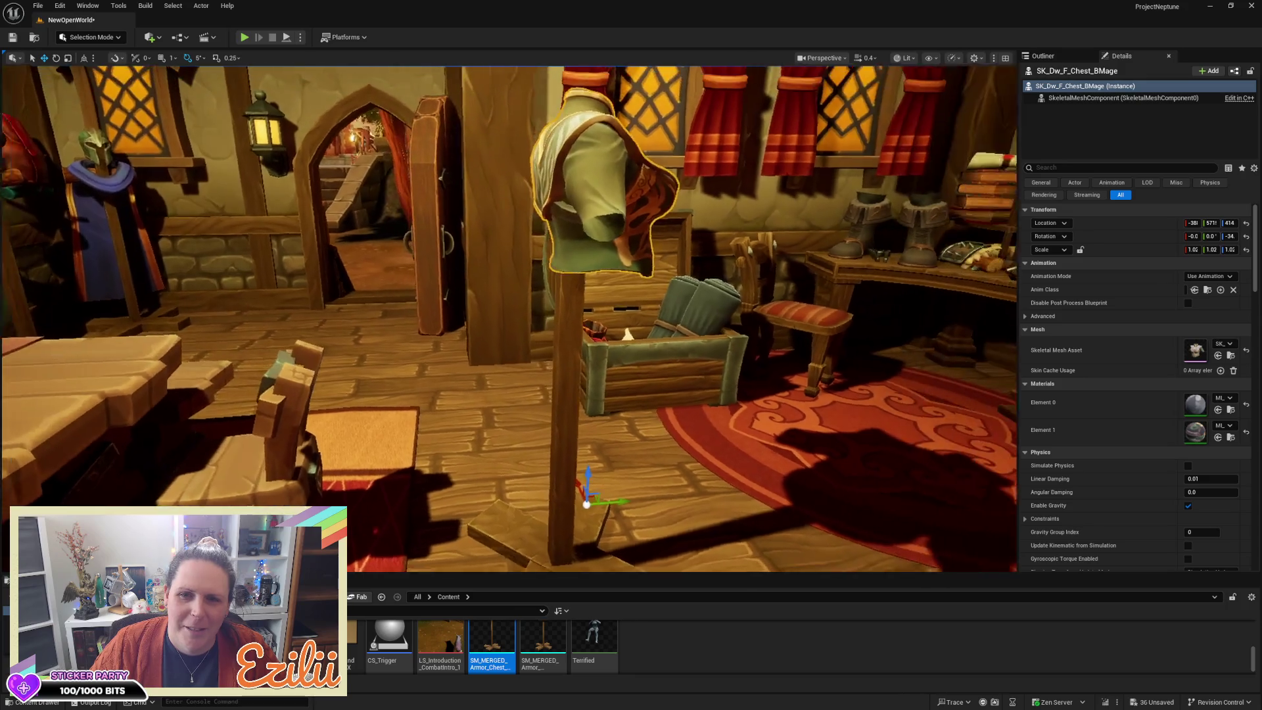
pyautogui.moveTo(519, 345)
pyautogui.mouseDown()
pyautogui.moveTo(440, 345)
pyautogui.moveTo(497, 373)
pyautogui.mouseUp()
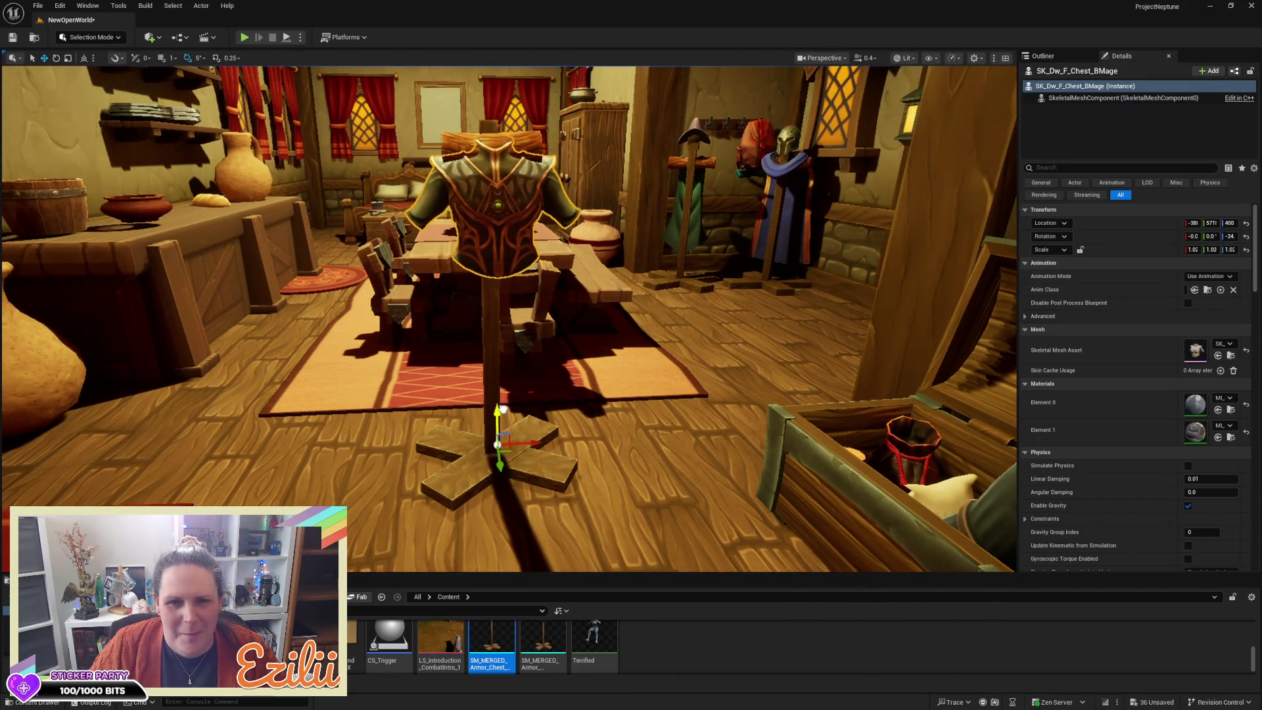
pyautogui.moveTo(526, 368)
pyautogui.mouseDown()
pyautogui.moveTo(519, 381)
pyautogui.moveTo(510, 325)
pyautogui.moveTo(486, 342)
pyautogui.mouseUp()
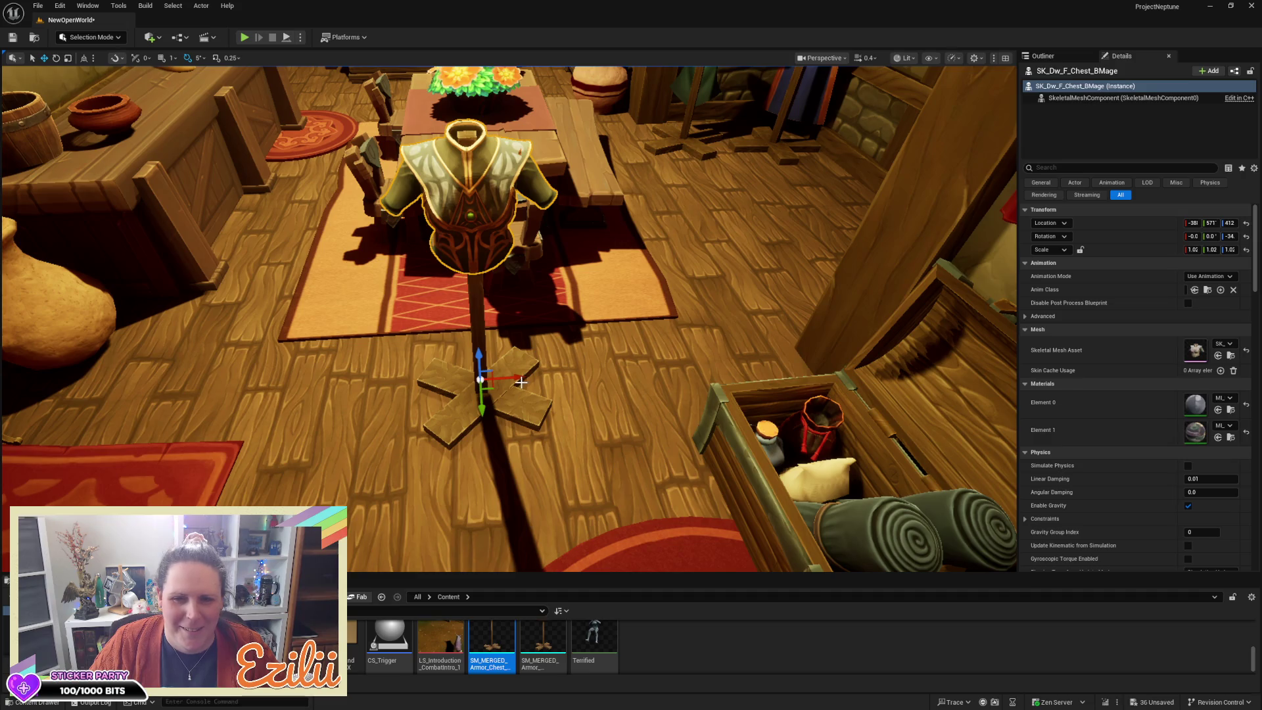
pyautogui.moveTo(520, 376); pyautogui.dragTo(477, 363)
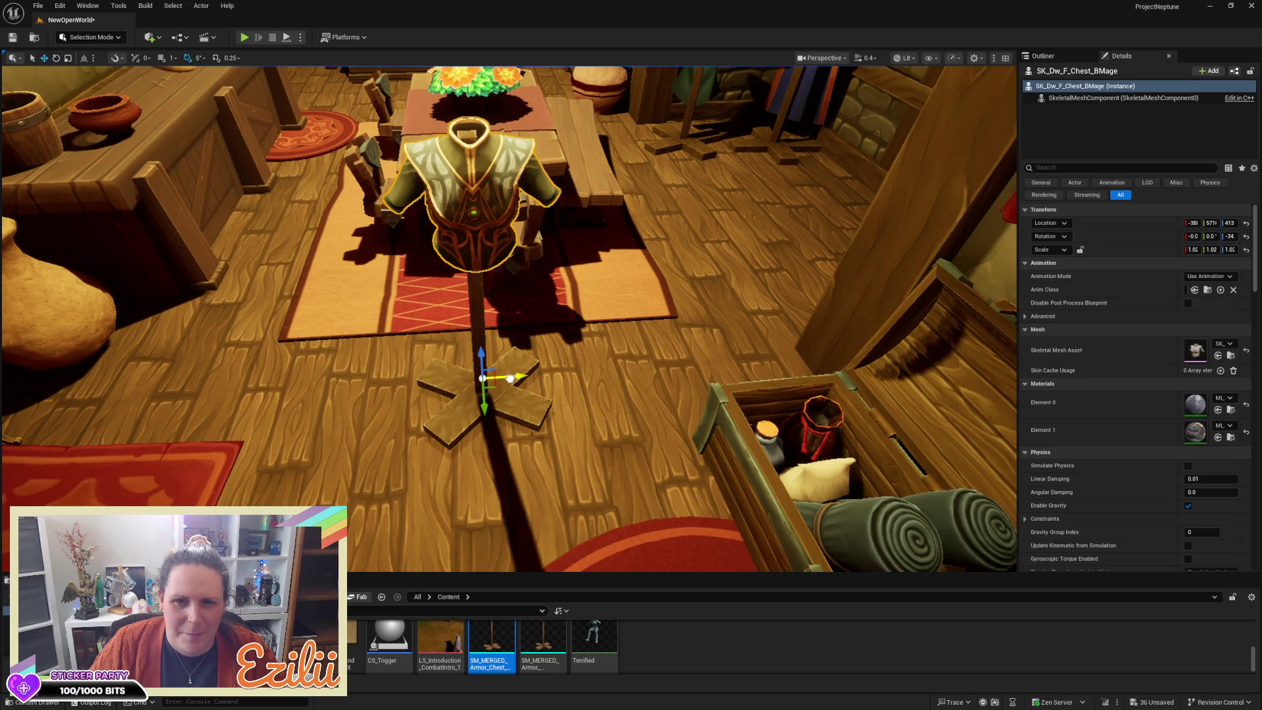
pyautogui.click(508, 380)
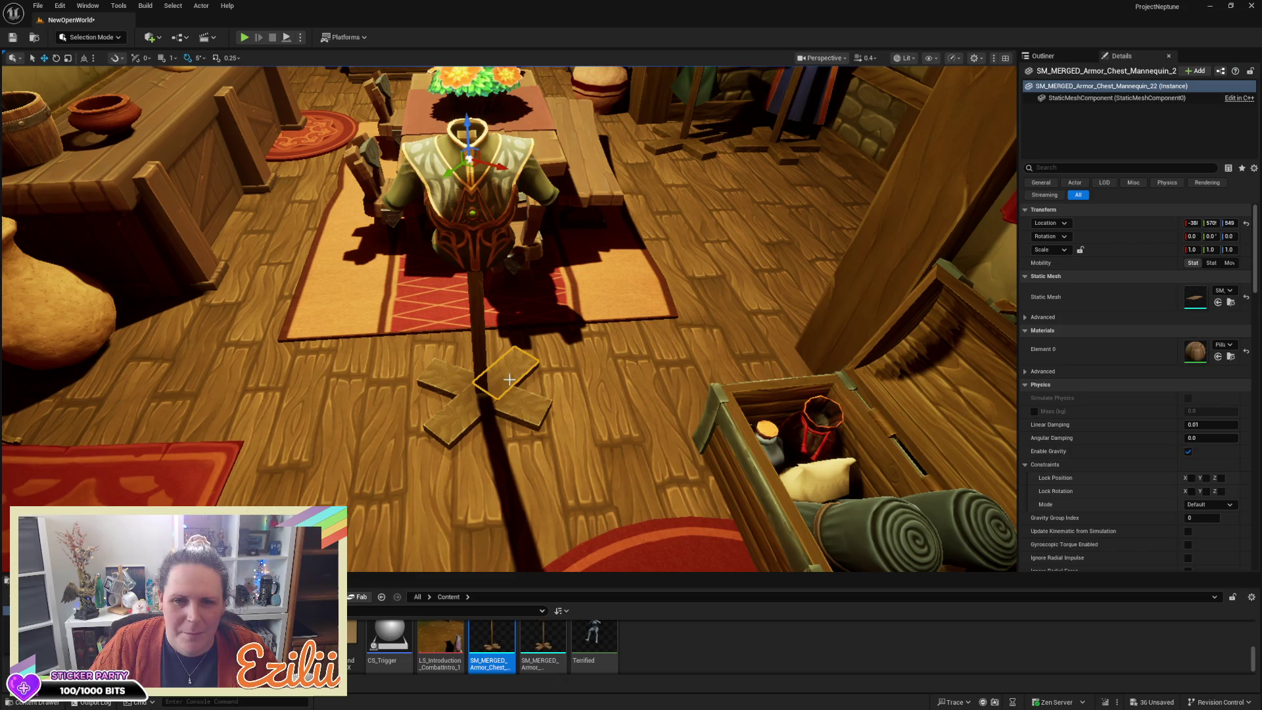
# Step: Clear the selection and pick planks of the stand's base
pyautogui.press('Escape')
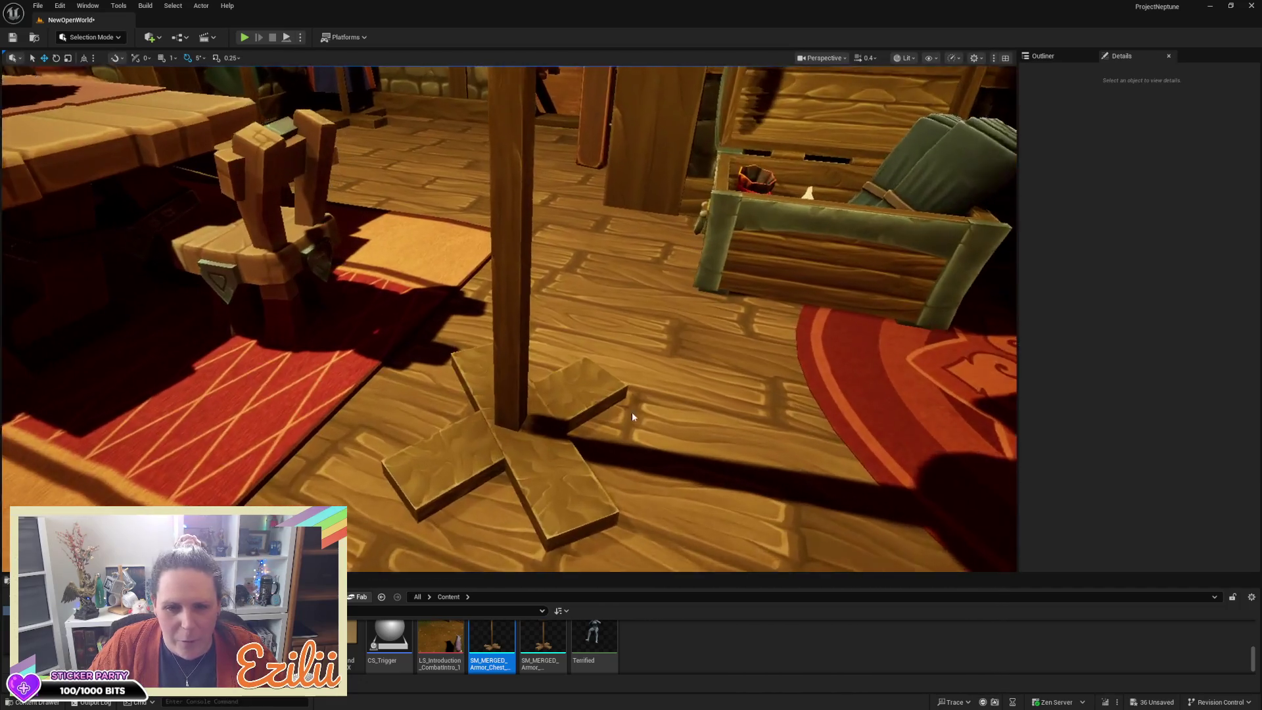
pyautogui.click(482, 480)
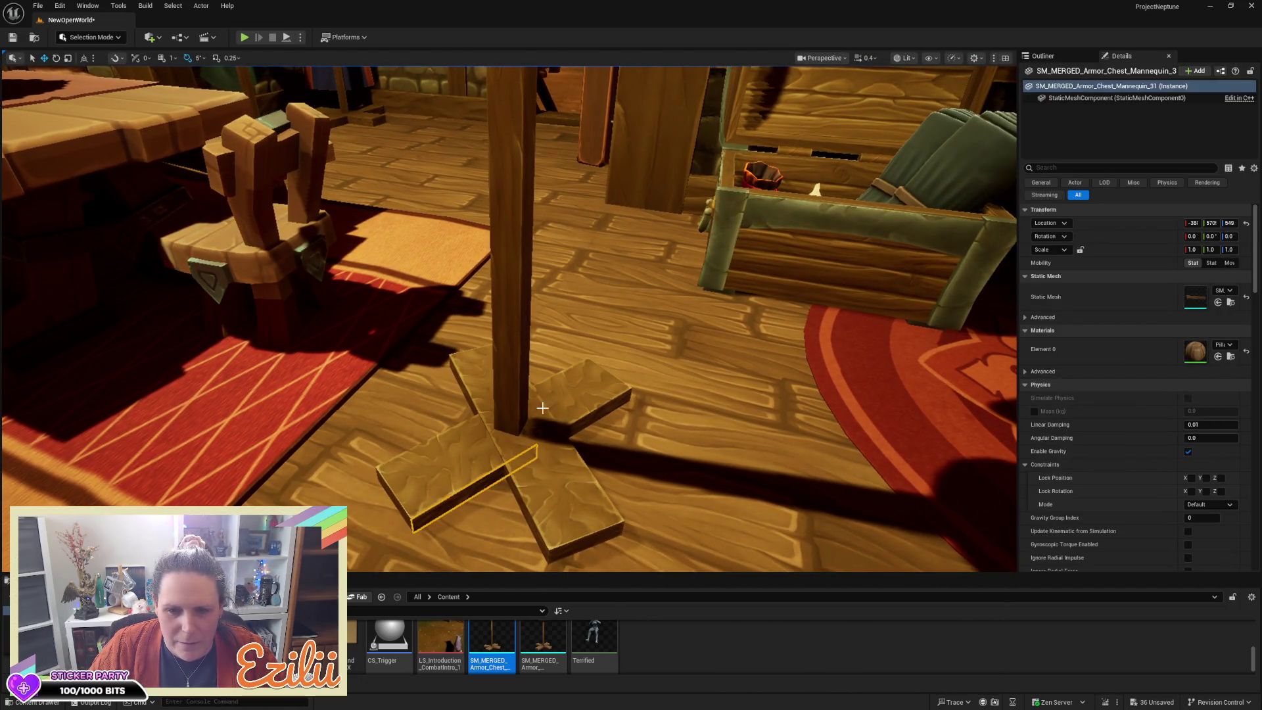
pyautogui.click(458, 464)
pyautogui.keyDown('ctrl'); pyautogui.click(573, 391); pyautogui.keyUp('ctrl')
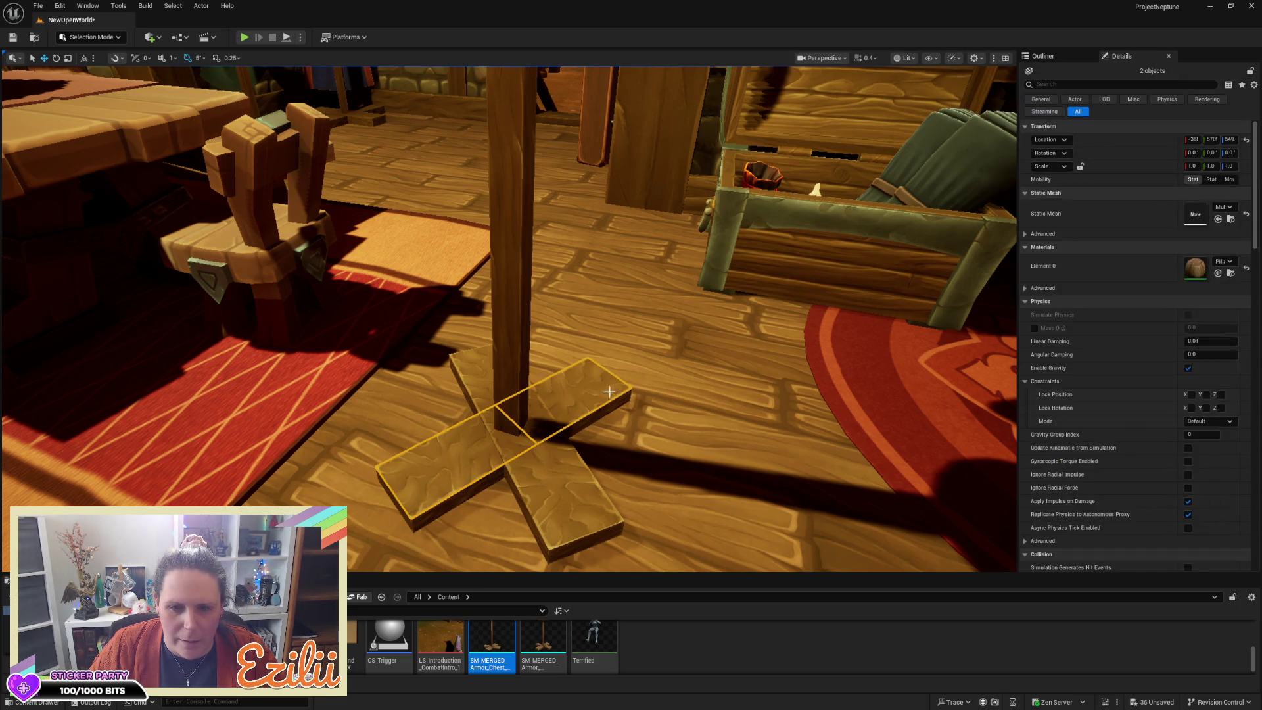
pyautogui.scroll(-10, 574, 391)
pyautogui.scroll(5, 509, 318)
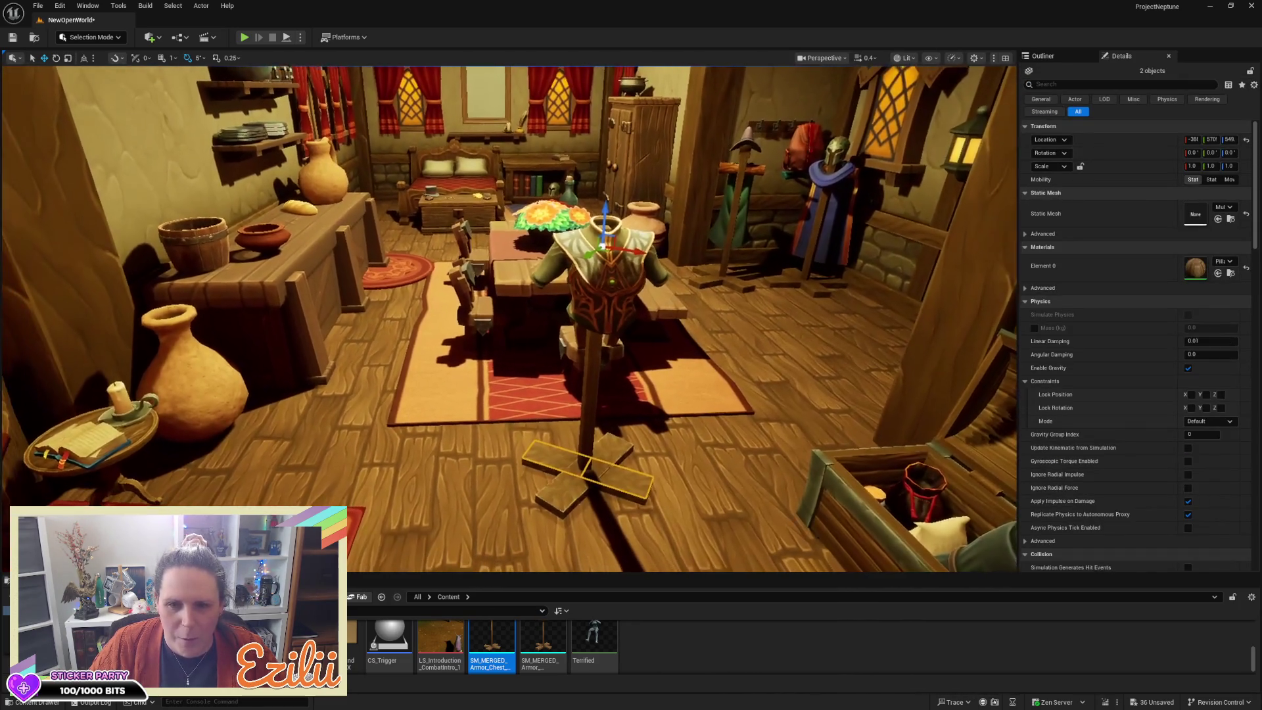
pyautogui.scroll(-2, 509, 319)
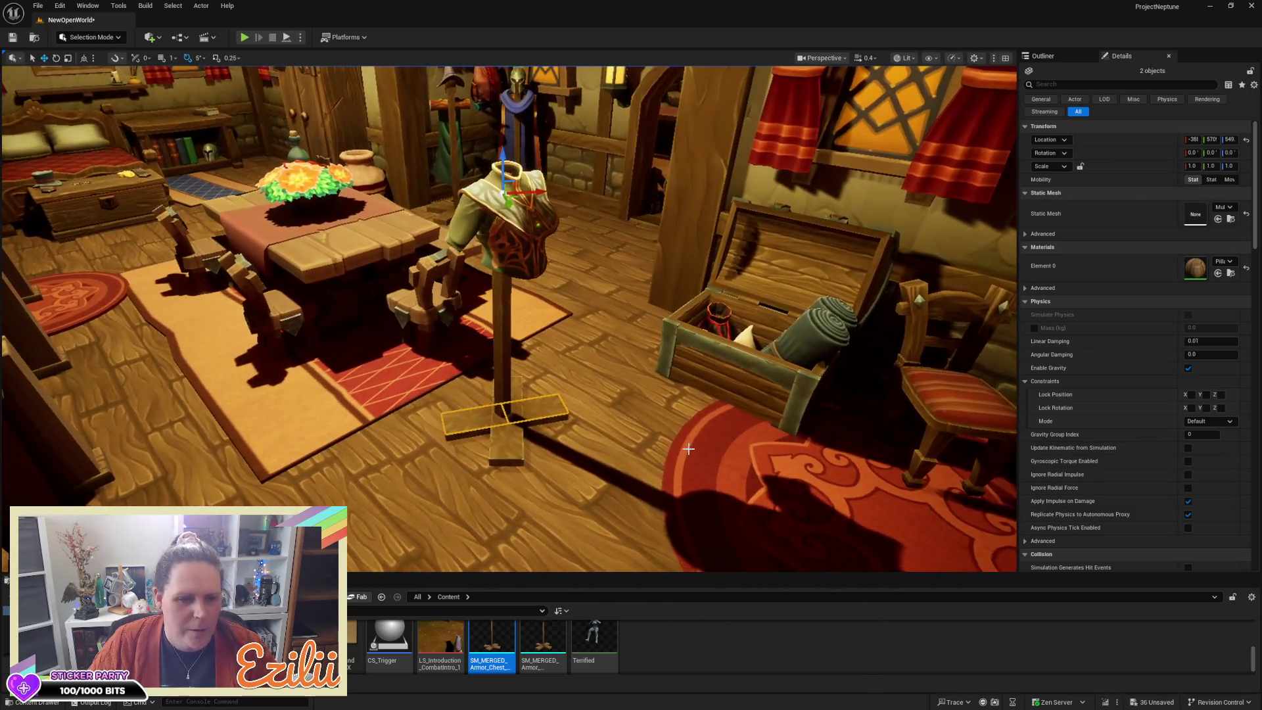
# Step: Drop a new mannequin stand beside the table, then delete it again
pyautogui.moveTo(485, 634)
pyautogui.mouseDown()
pyautogui.moveTo(473, 592)
pyautogui.moveTo(381, 532)
pyautogui.moveTo(350, 471)
pyautogui.moveTo(328, 293)
pyautogui.moveTo(284, 206)
pyautogui.mouseUp()
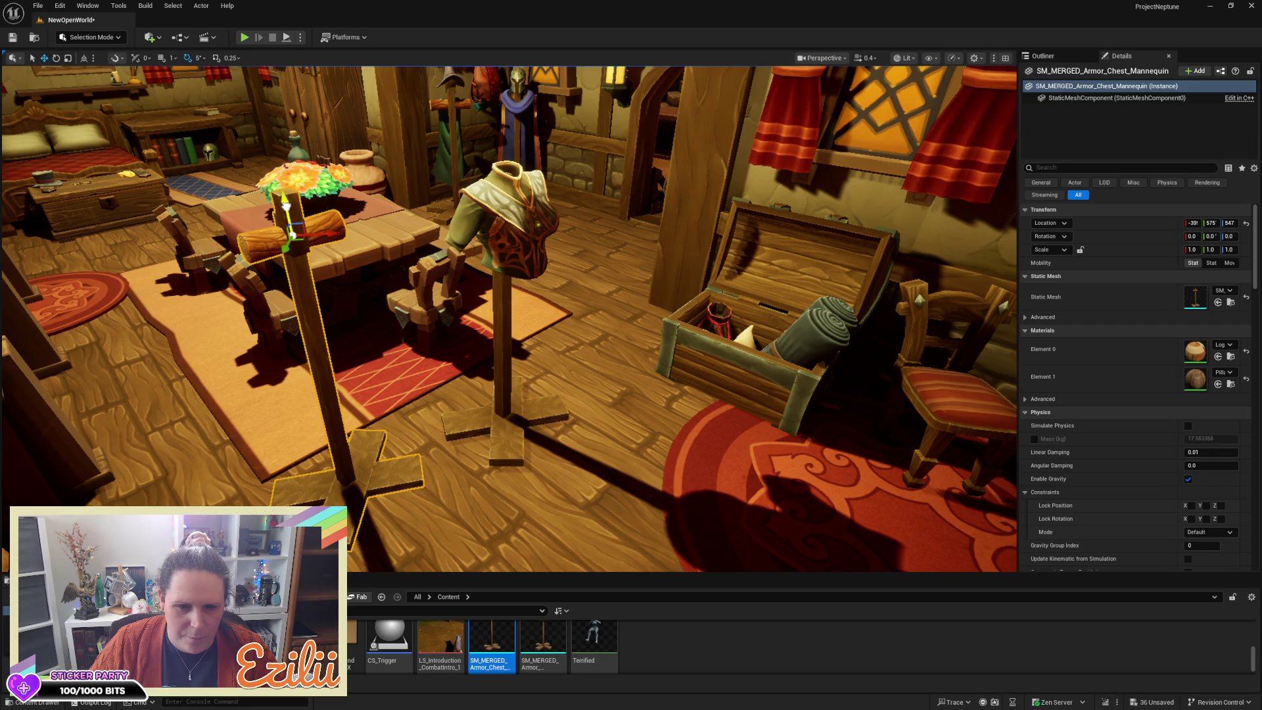
pyautogui.click(516, 427)
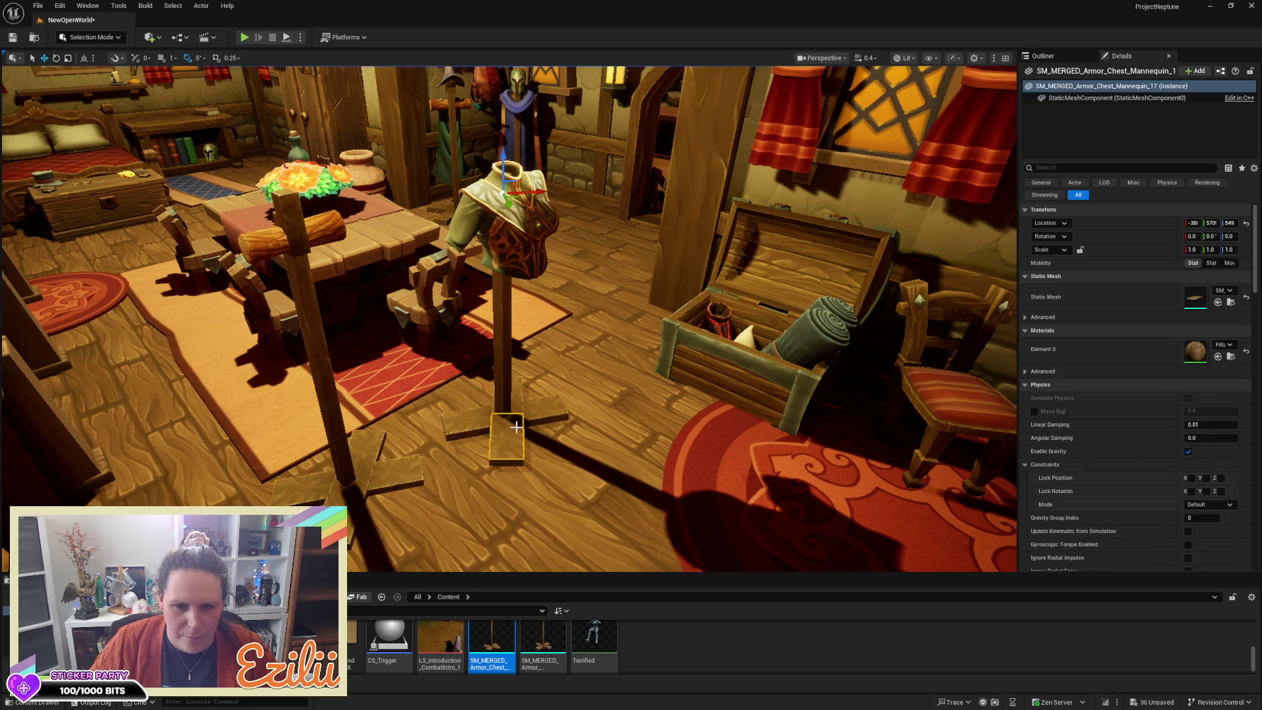
pyautogui.click(335, 384)
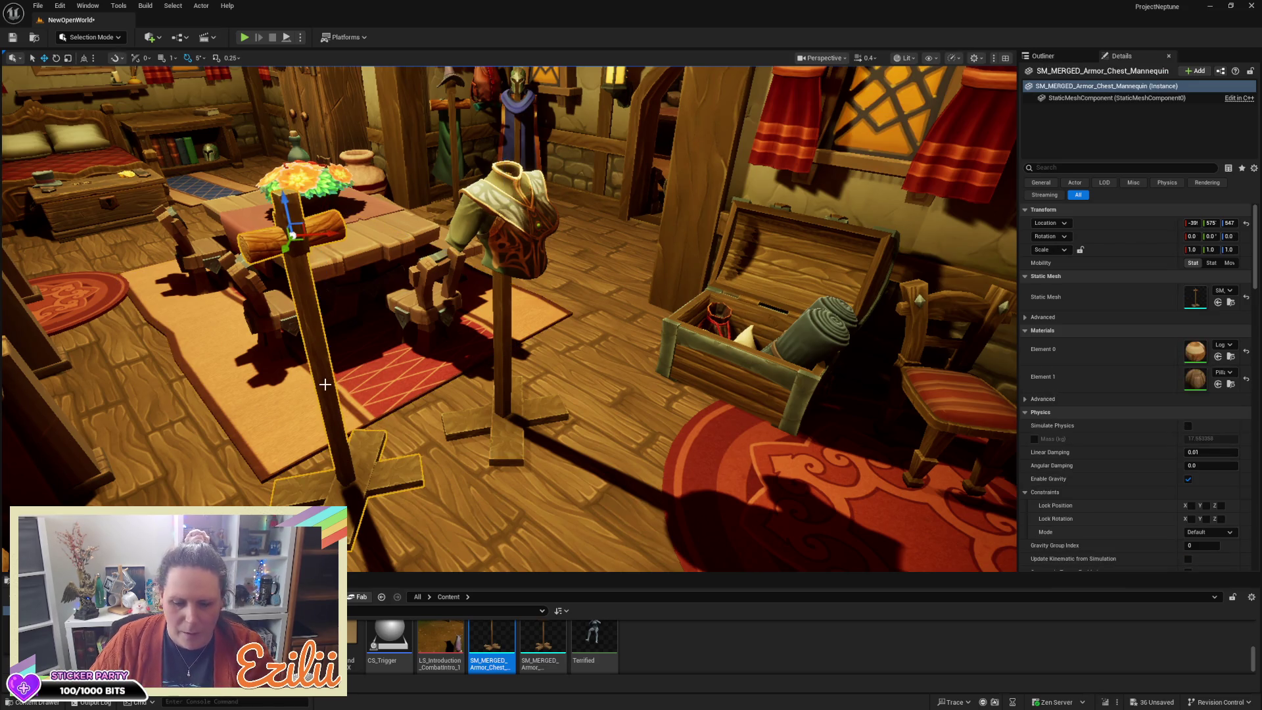
pyautogui.press('Delete')
# Step: Delete two base planks of the stand, restoring an accidentally deleted floor tile
pyautogui.click(495, 445)
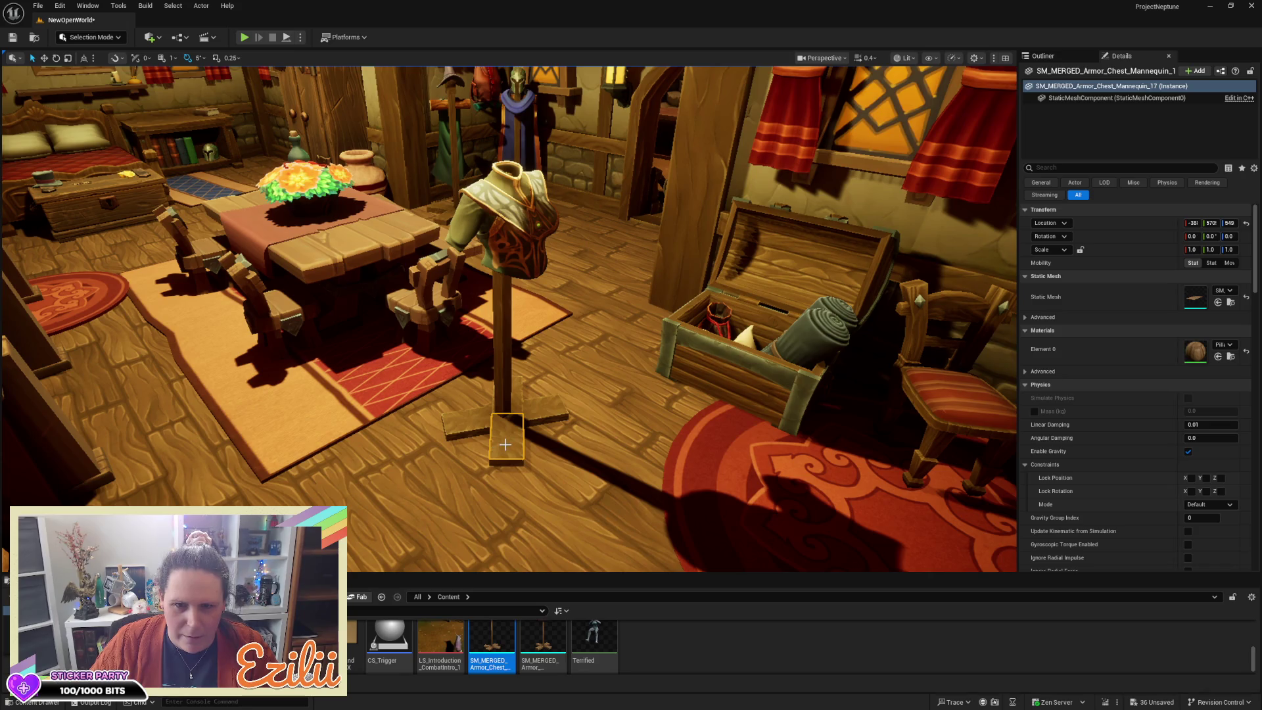
pyautogui.press('w')
pyautogui.moveTo(506, 444); pyautogui.dragTo(527, 223)
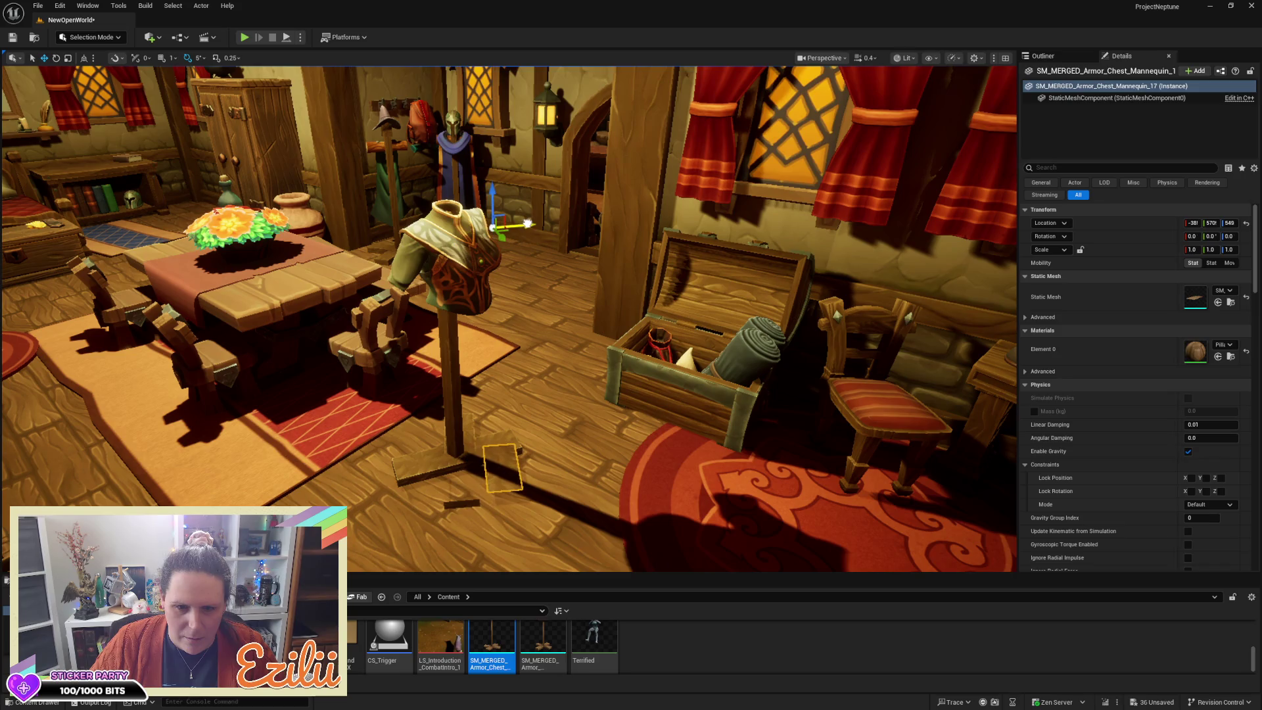
pyautogui.press('Delete')
pyautogui.click(505, 450)
pyautogui.press('Delete')
pyautogui.click(473, 459)
pyautogui.press('Delete')
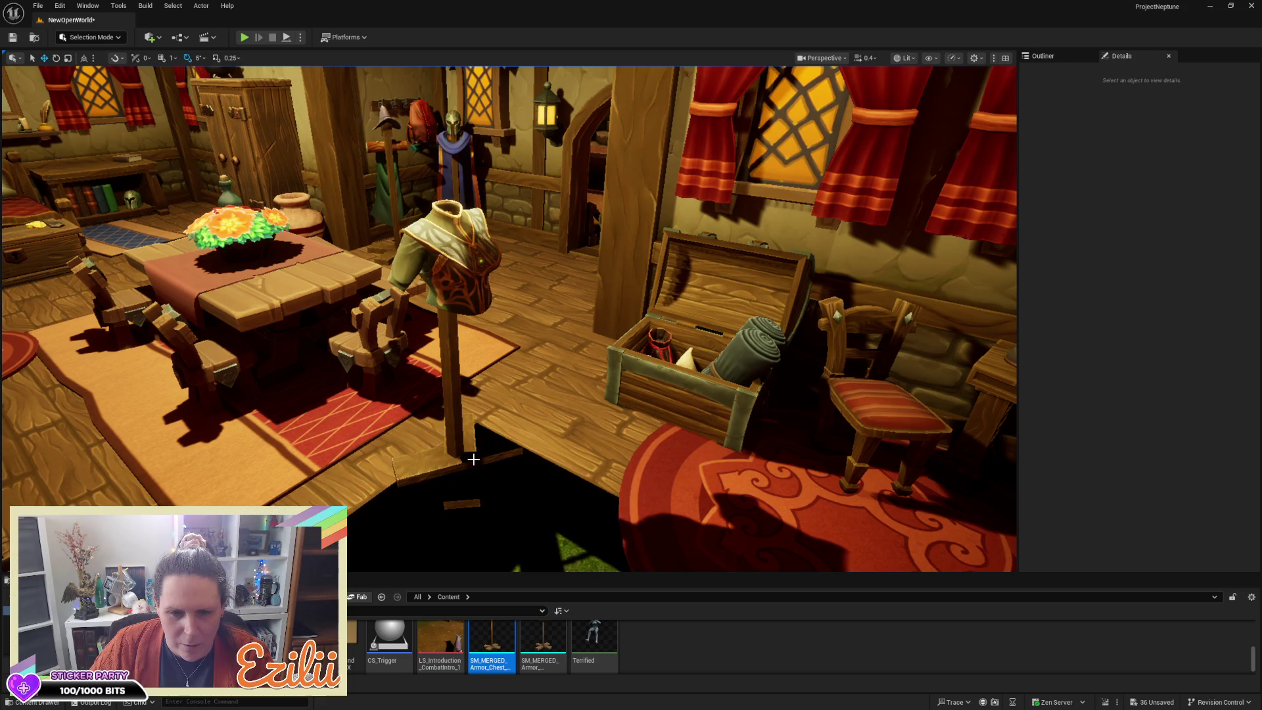
pyautogui.hotkey('ctrl', 'z')
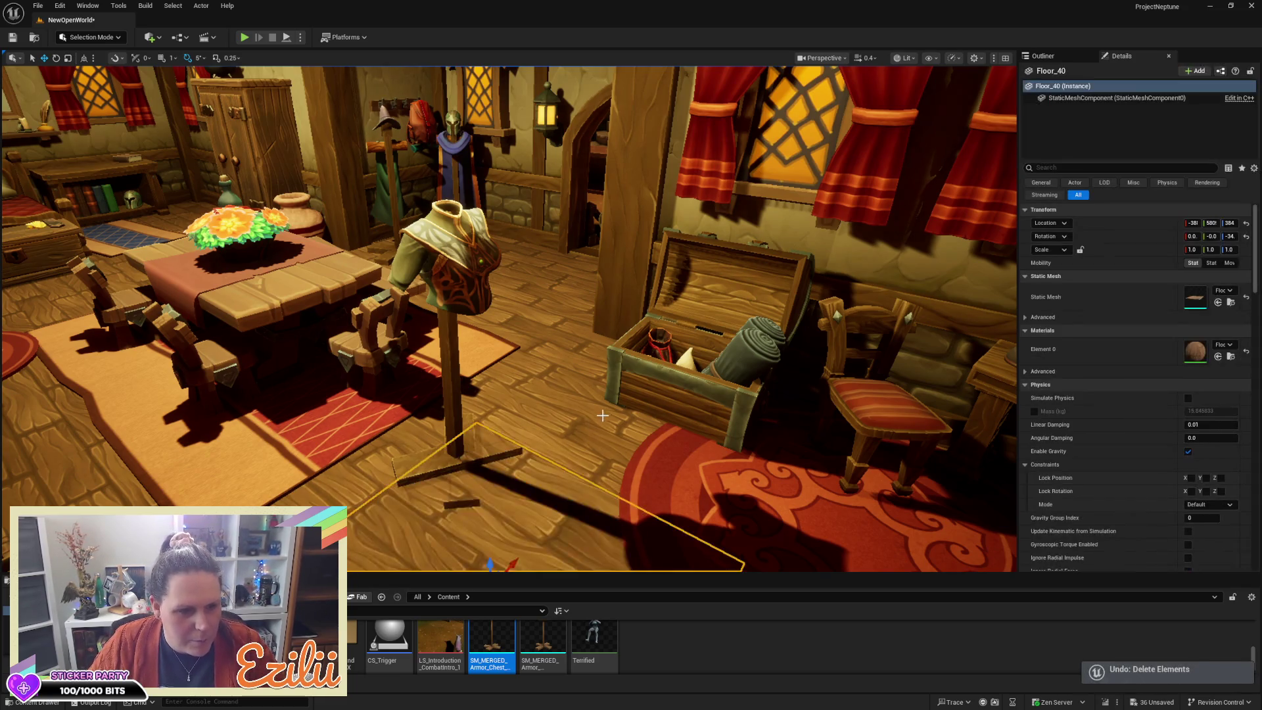
pyautogui.scroll(3, 510, 549)
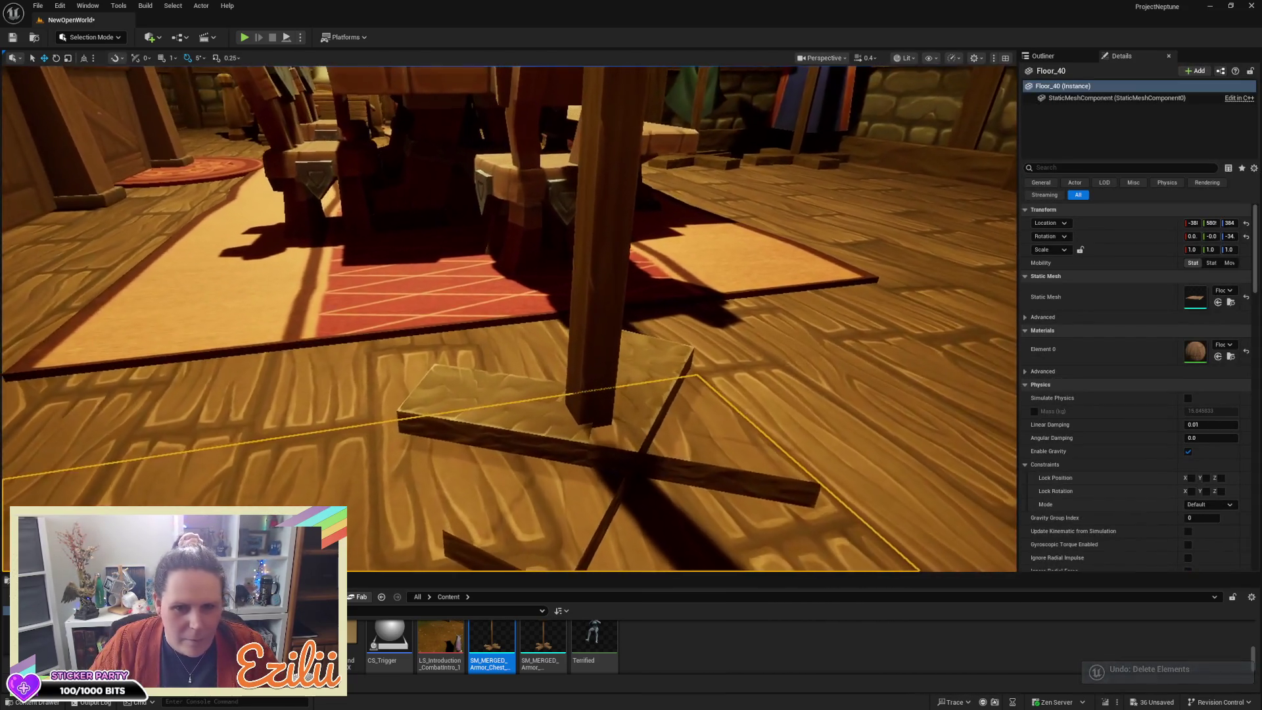
pyautogui.click(613, 465)
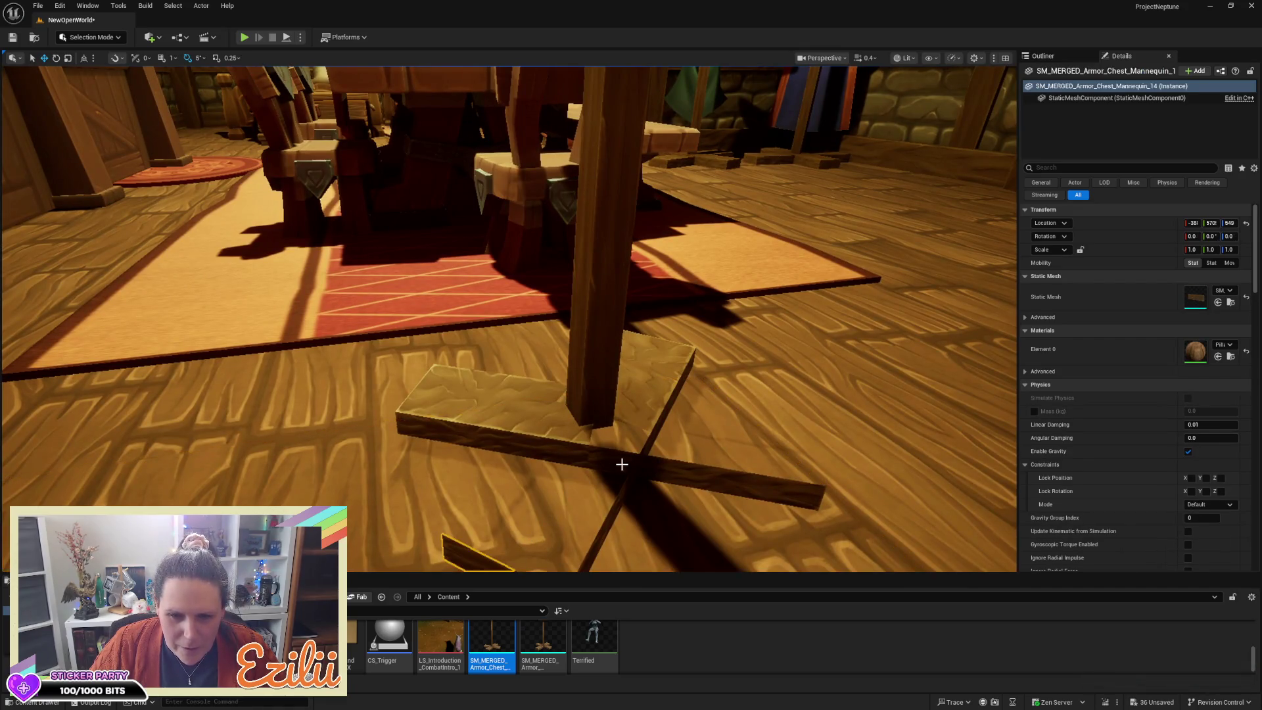
pyautogui.press('f')
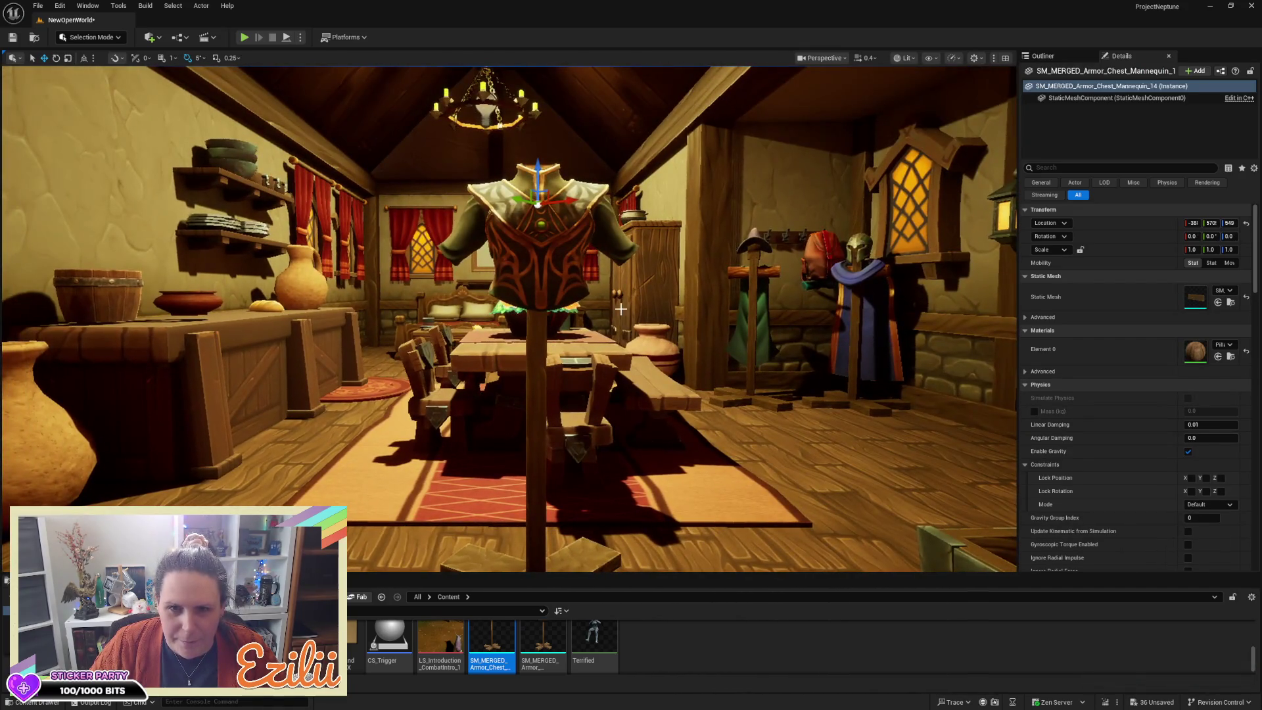
# Step: Shift the chest armour aside, then delete the crossbeam log and vertical wooden post
pyautogui.click(567, 210)
pyautogui.moveTo(568, 539); pyautogui.dragTo(853, 547)
pyautogui.click(586, 207)
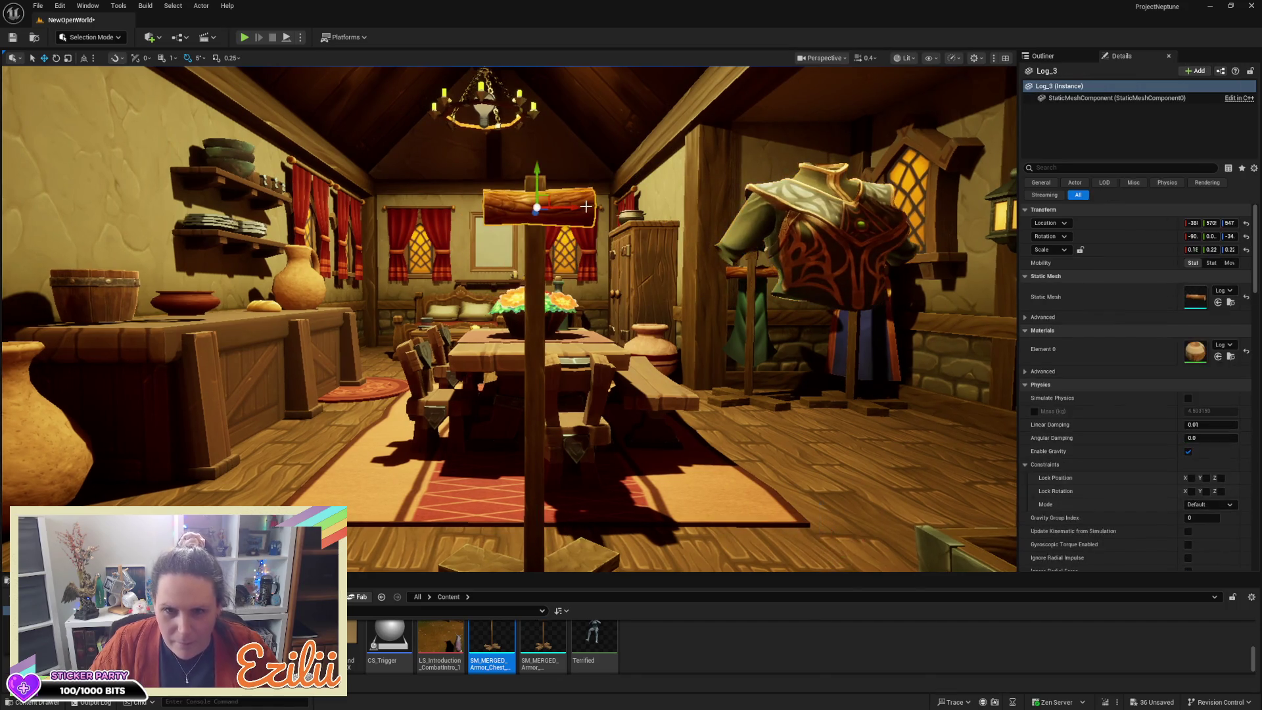
pyautogui.press('Escape')
pyautogui.click(563, 209)
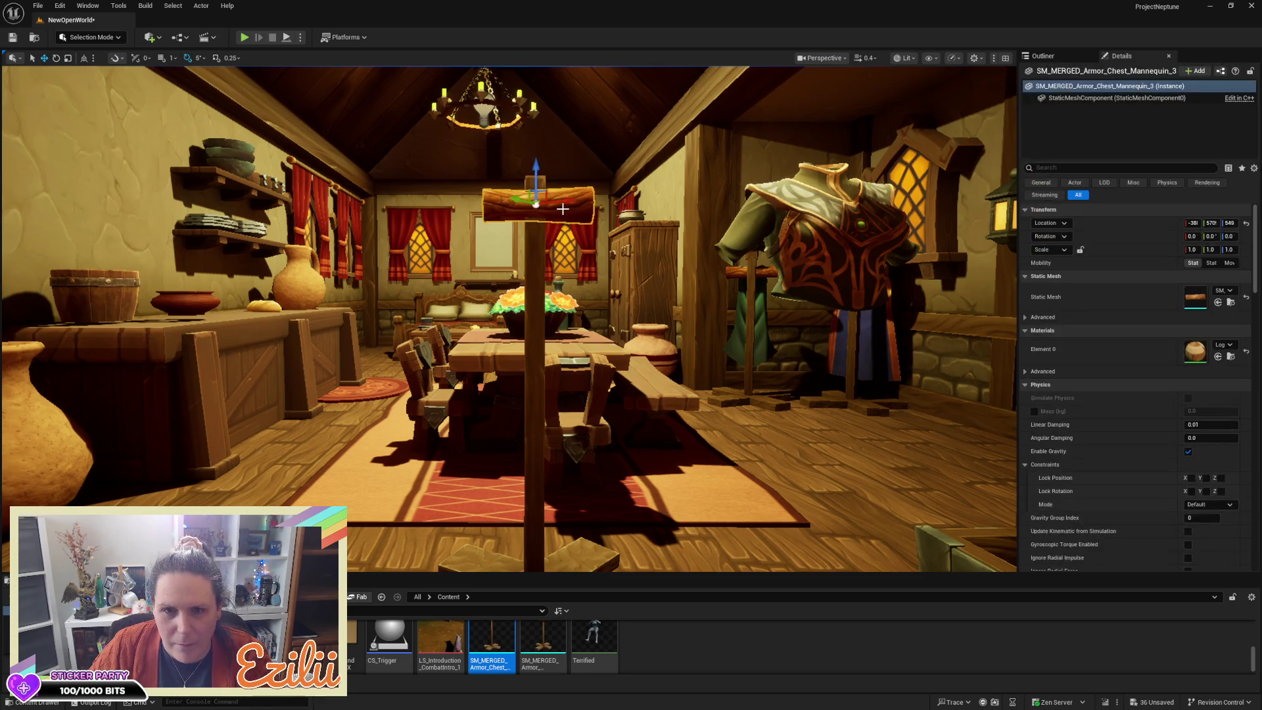
pyautogui.press('Delete')
pyautogui.click(542, 209)
pyautogui.press('Delete')
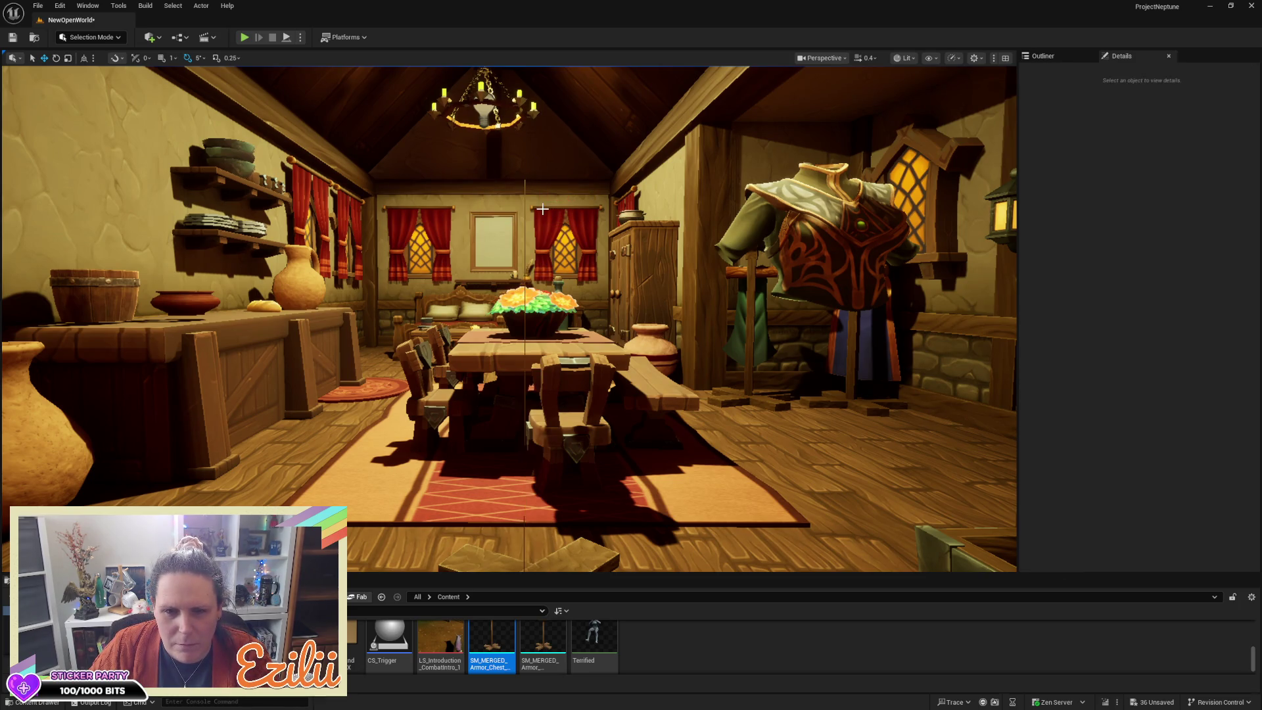
pyautogui.press('w')
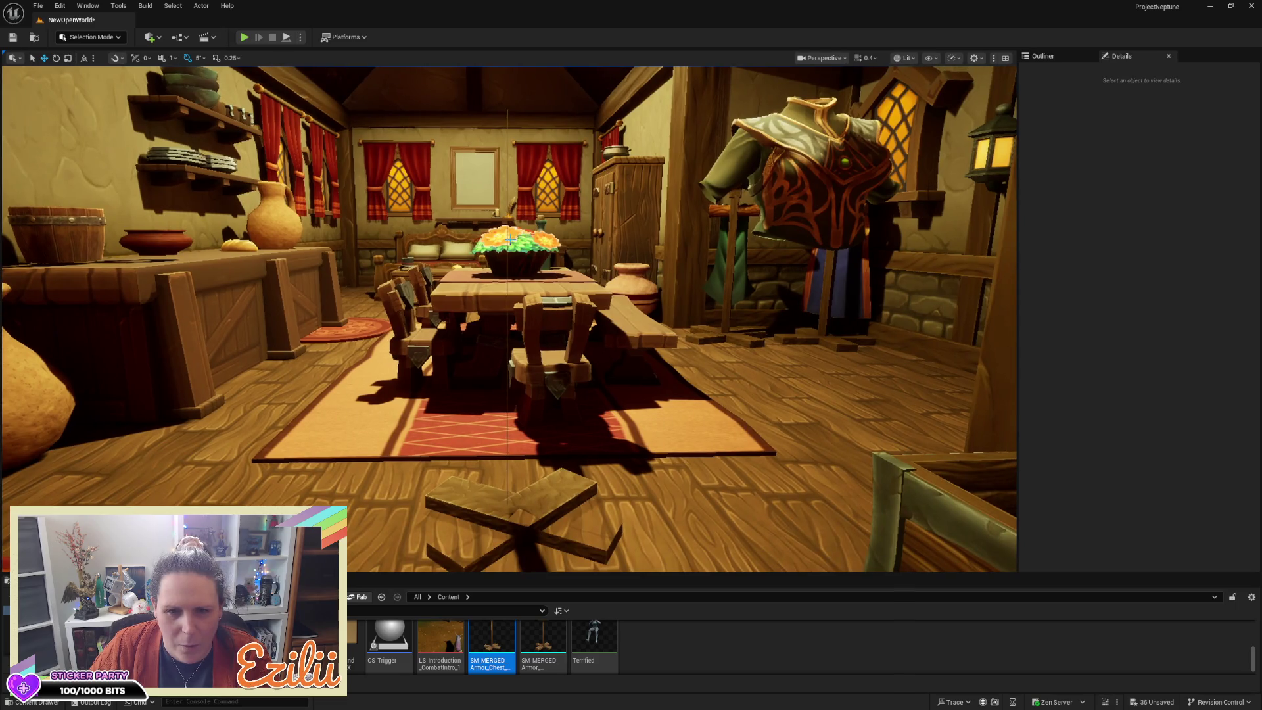
# Step: Find the log disc on the post by the flower table and delete it
pyautogui.click(815, 217)
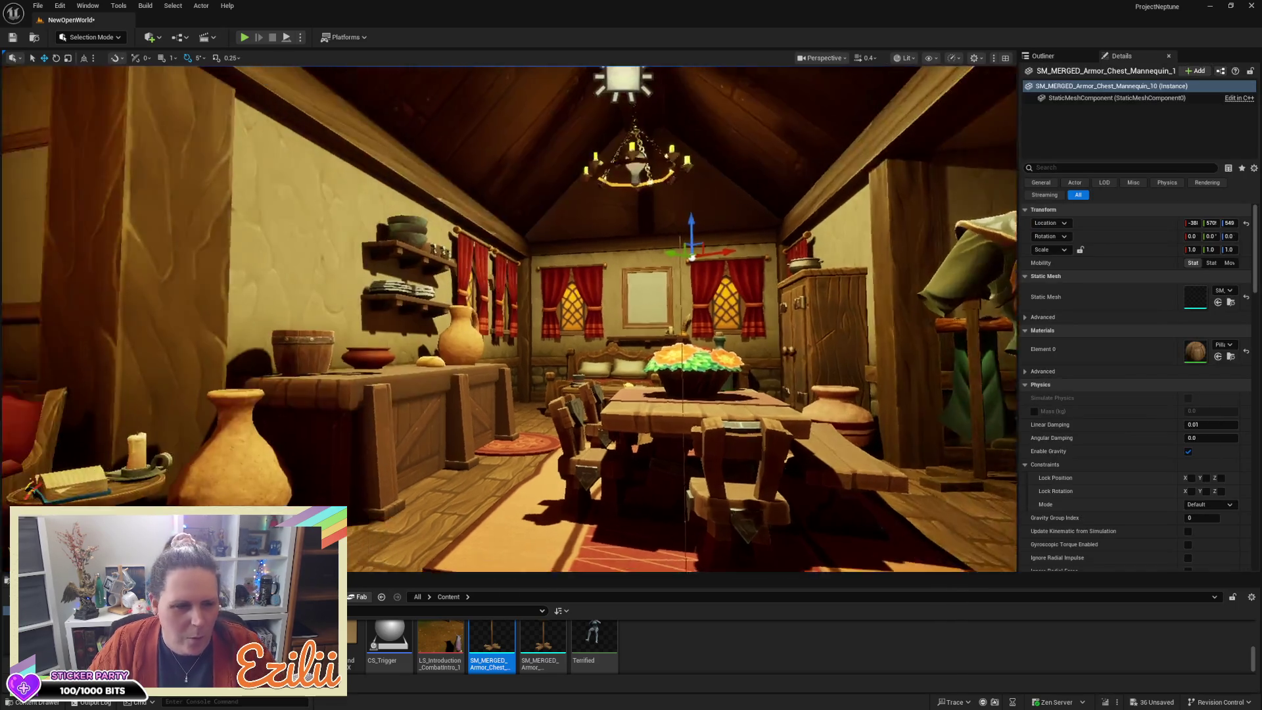
pyautogui.press('f')
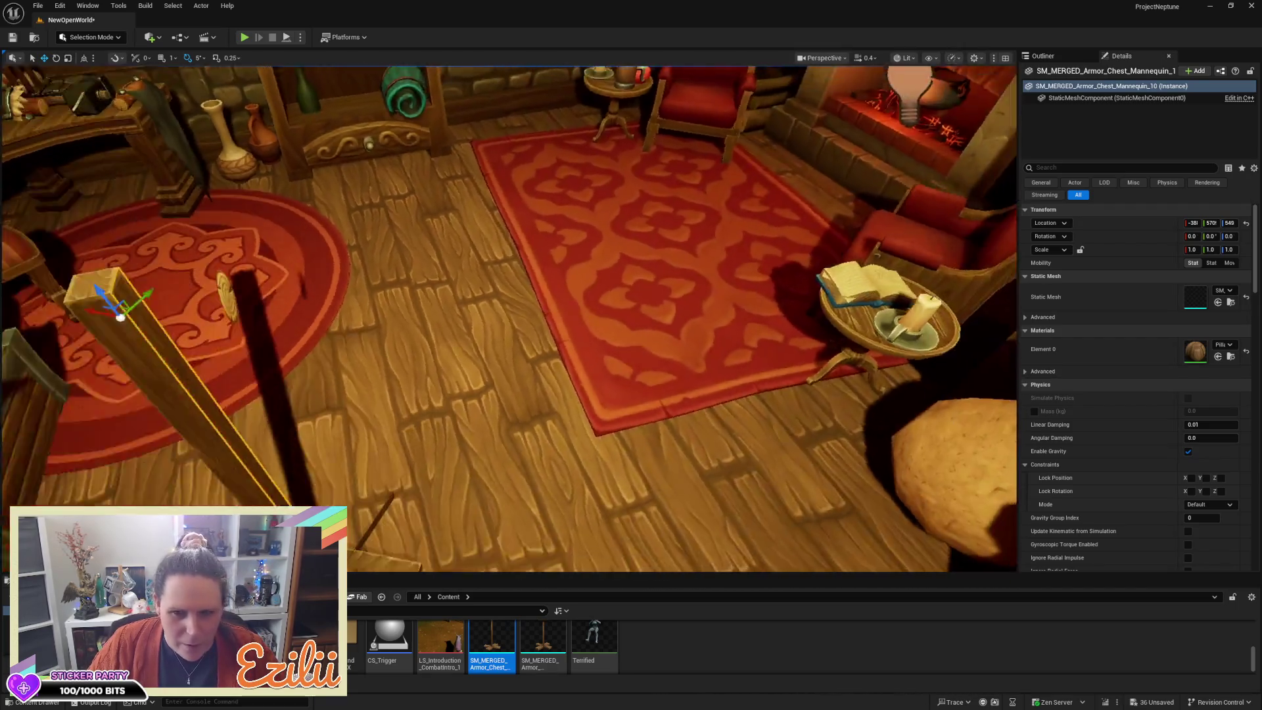
pyautogui.press('Escape')
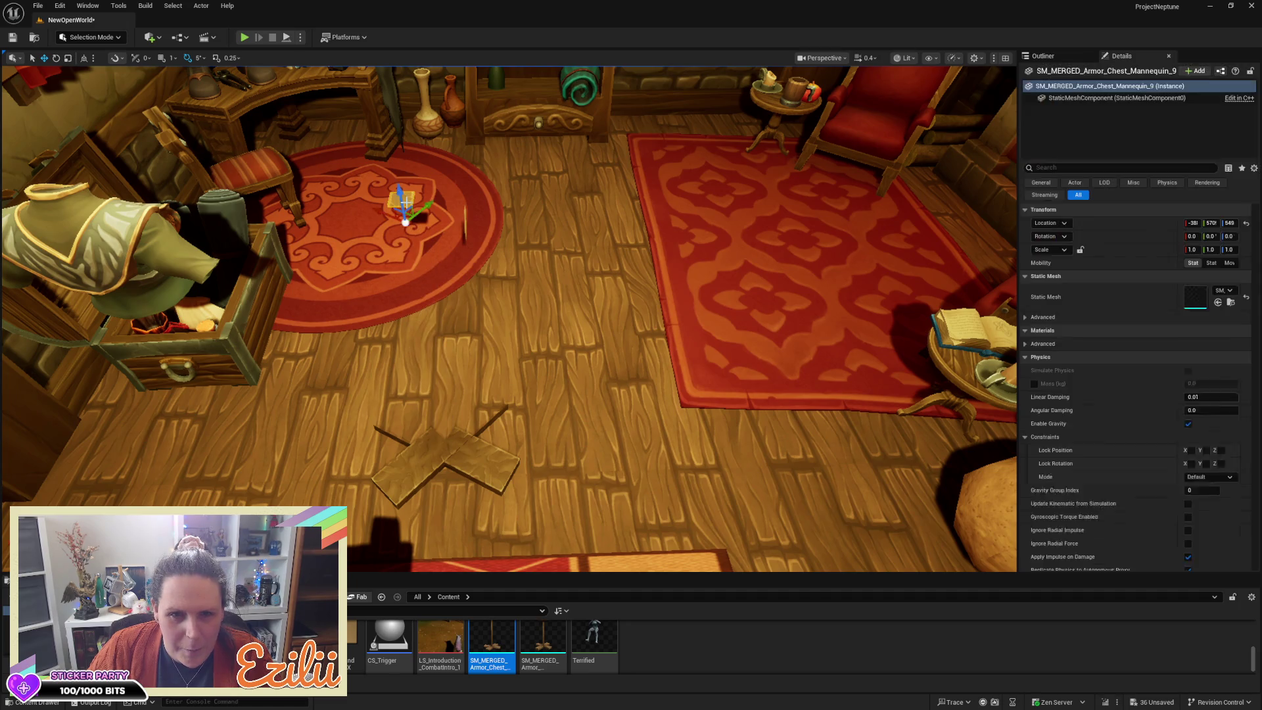
pyautogui.moveTo(407, 202); pyautogui.dragTo(352, 148)
pyautogui.moveTo(512, 189); pyautogui.dragTo(512, 210)
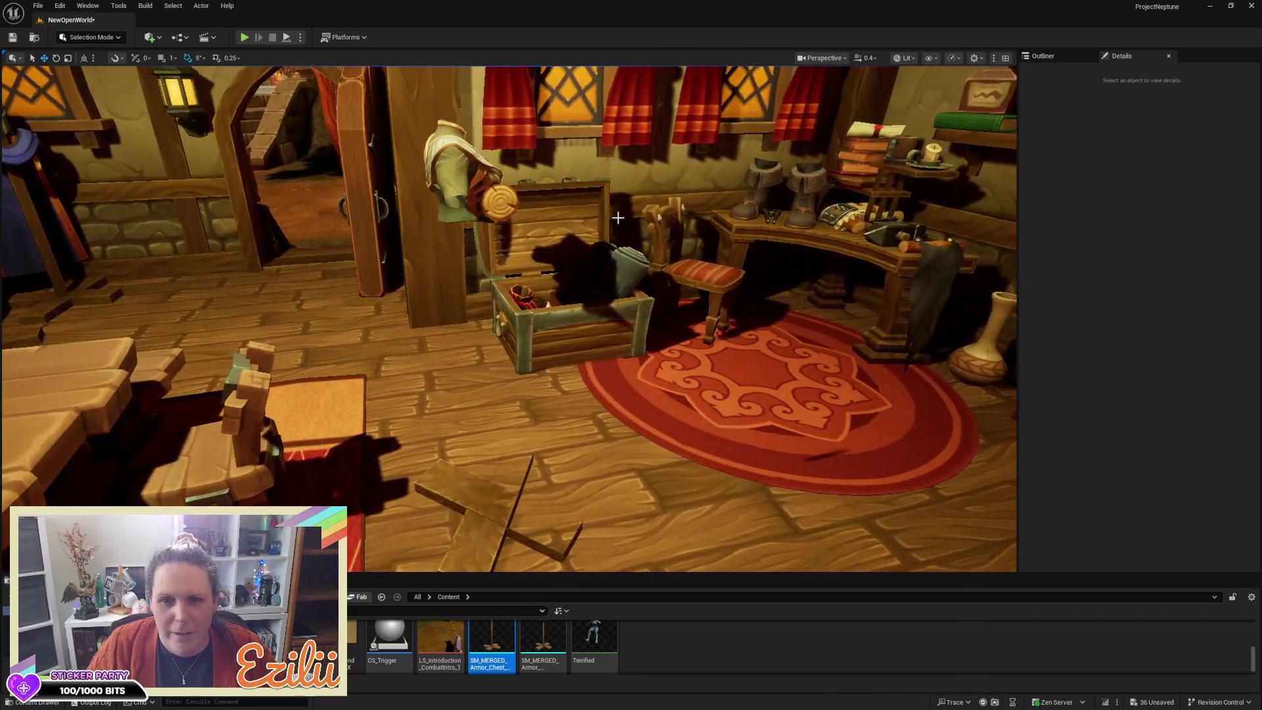
pyautogui.click(501, 200)
pyautogui.press('Escape')
pyautogui.moveTo(505, 196)
pyautogui.mouseDown()
pyautogui.moveTo(329, 200)
pyautogui.moveTo(646, 214)
pyautogui.mouseUp()
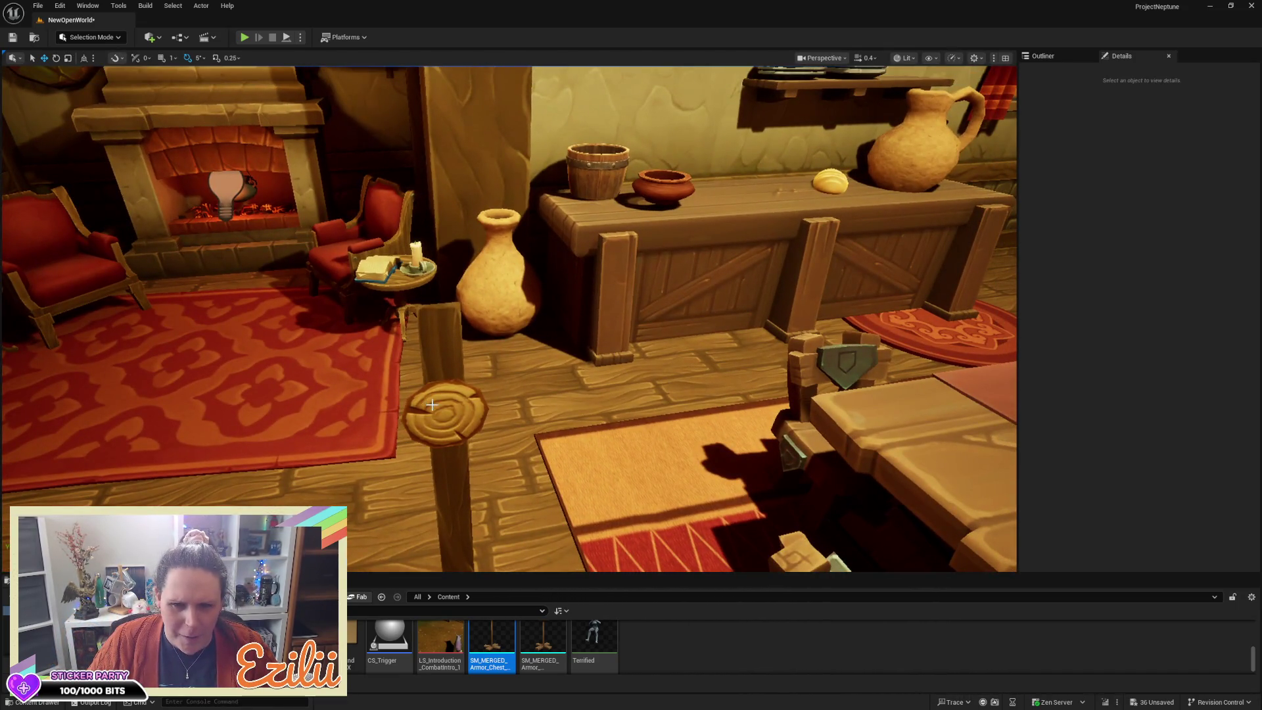
pyautogui.click(431, 405)
pyautogui.moveTo(431, 405); pyautogui.dragTo(591, 392)
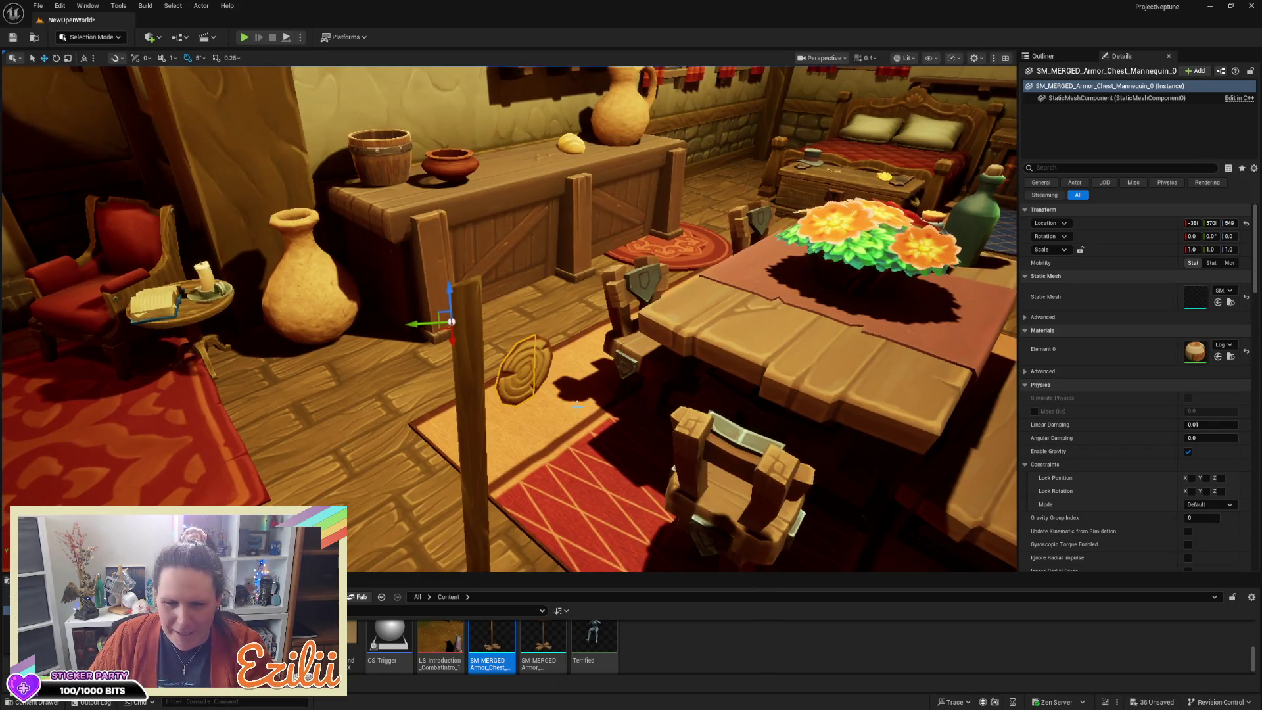
pyautogui.press('Delete')
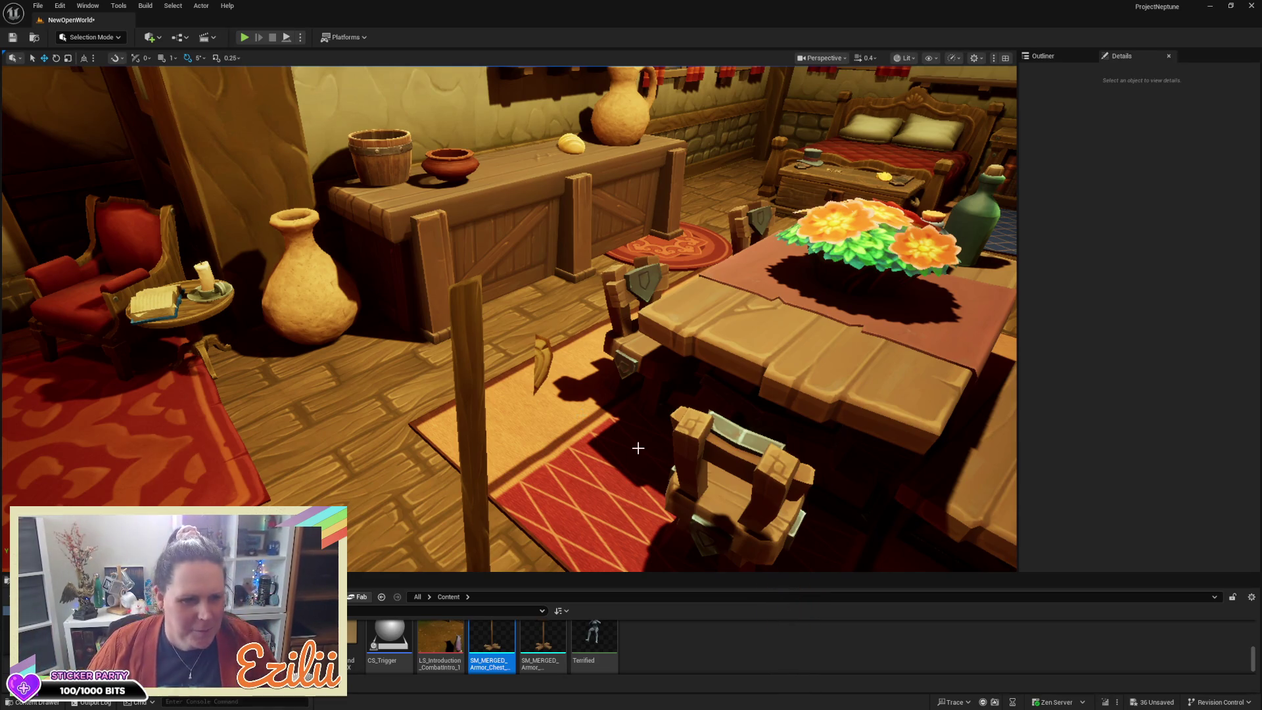
pyautogui.moveTo(654, 418); pyautogui.dragTo(661, 487)
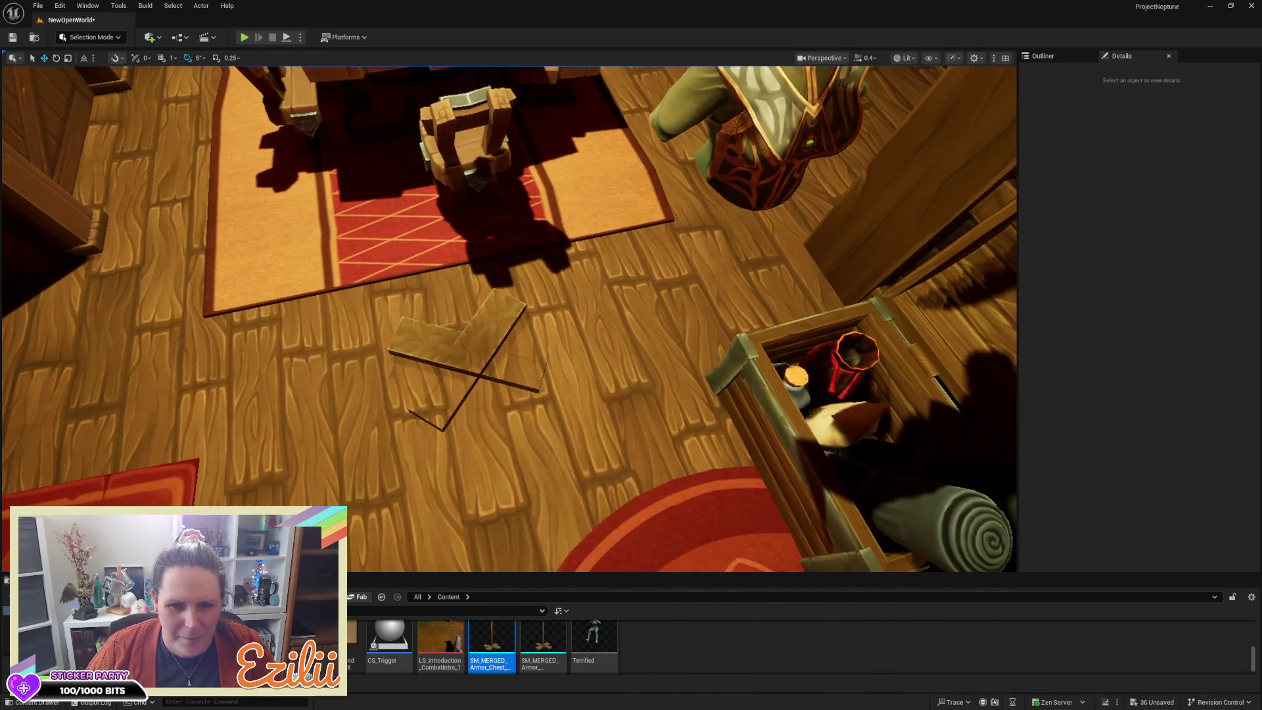
# Step: Delete five loose planks lying on the tavern floor
pyautogui.click(484, 324)
pyautogui.press('Delete')
pyautogui.click(432, 349)
pyautogui.press('Delete')
pyautogui.click(462, 372)
pyautogui.press('Delete')
pyautogui.click(454, 369)
pyautogui.press('Delete')
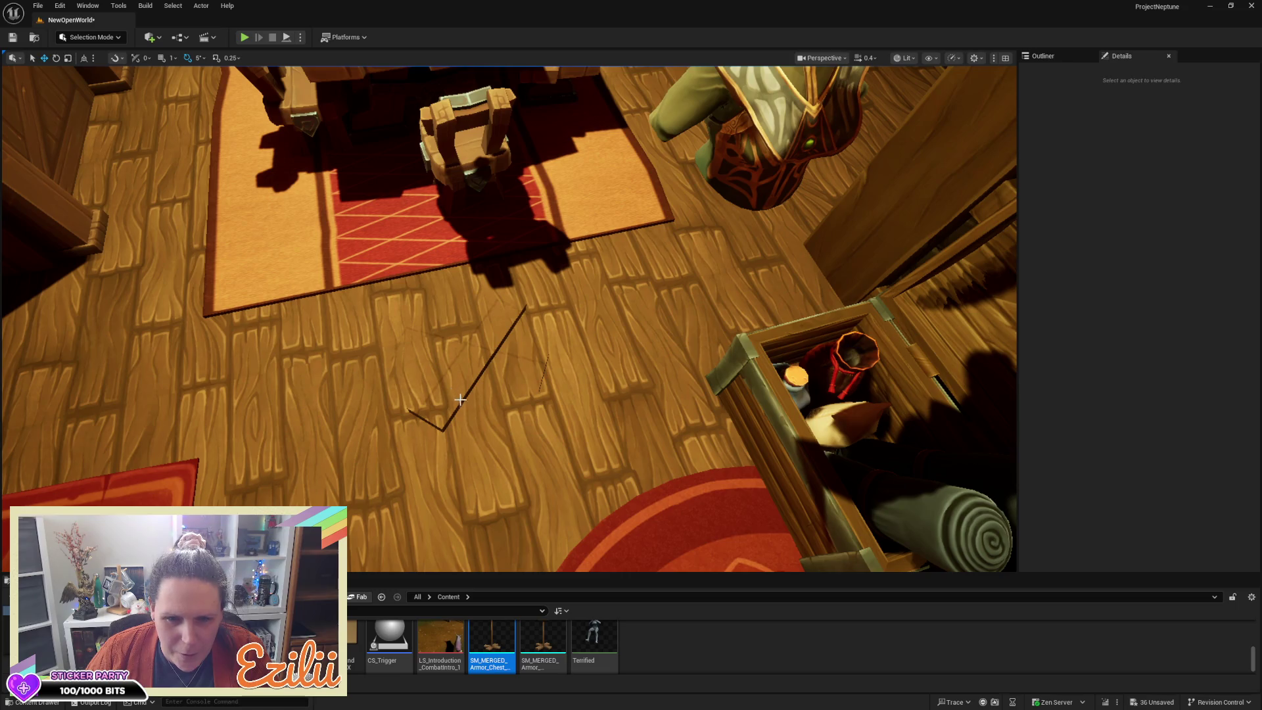
pyautogui.click(464, 399)
pyautogui.press('Delete')
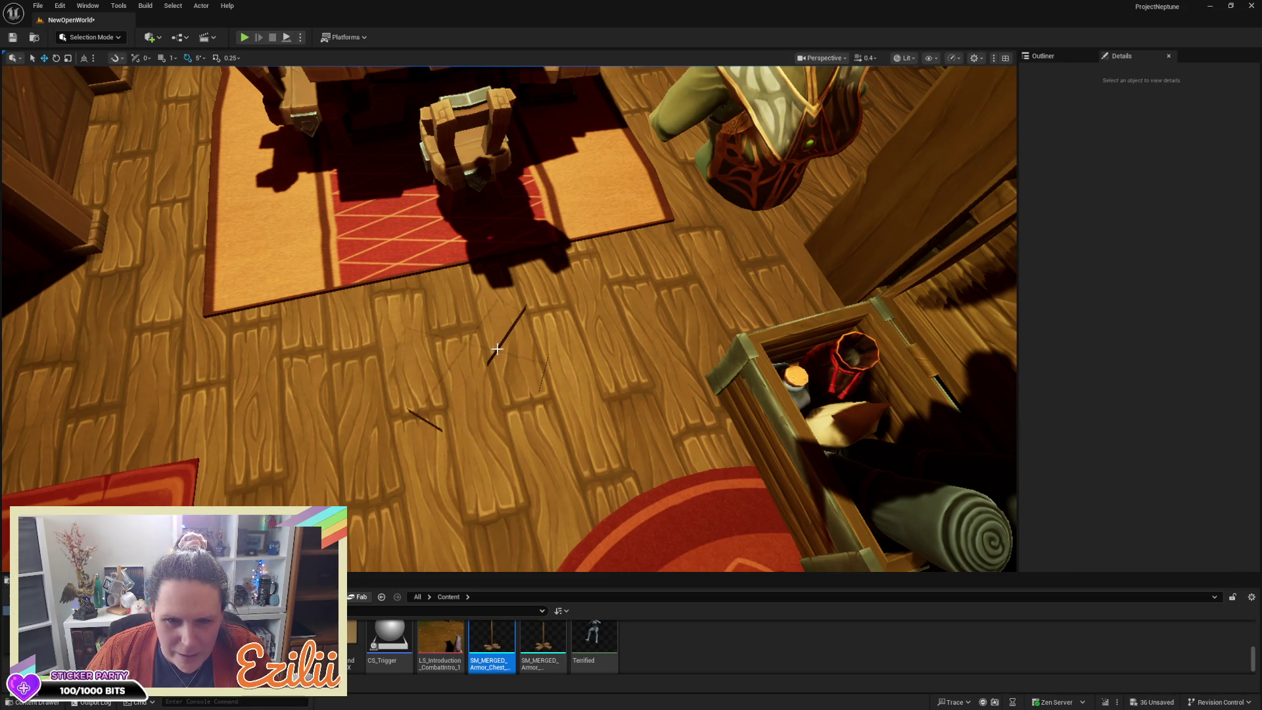
# Step: Delete three more thin planks from the floor
pyautogui.click(502, 348)
pyautogui.click(498, 347)
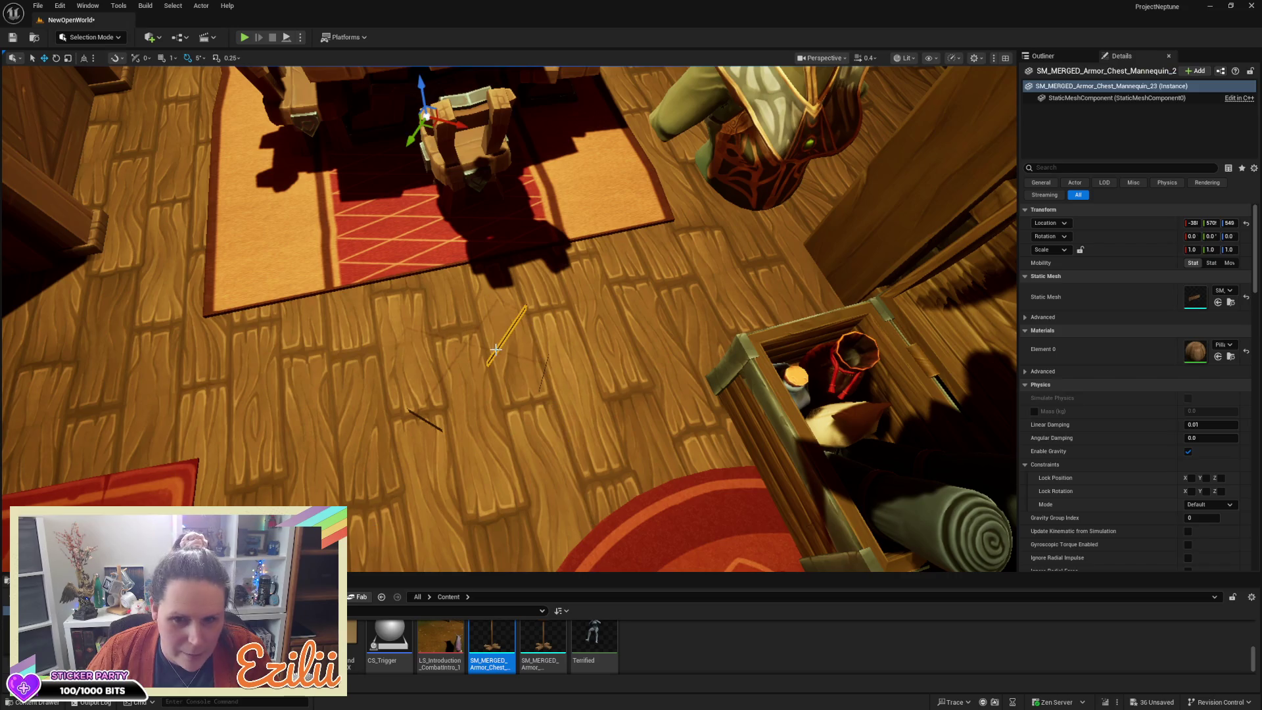
pyautogui.press('Delete')
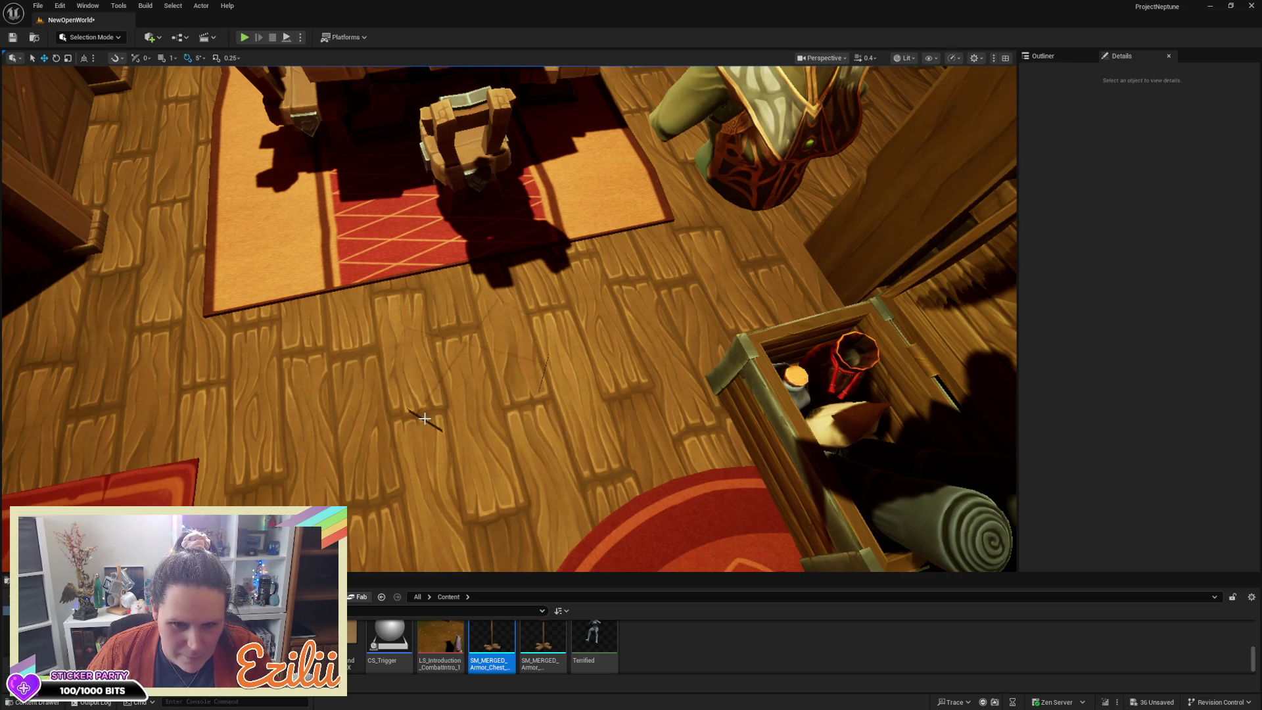
pyautogui.click(425, 420)
pyautogui.press('Delete')
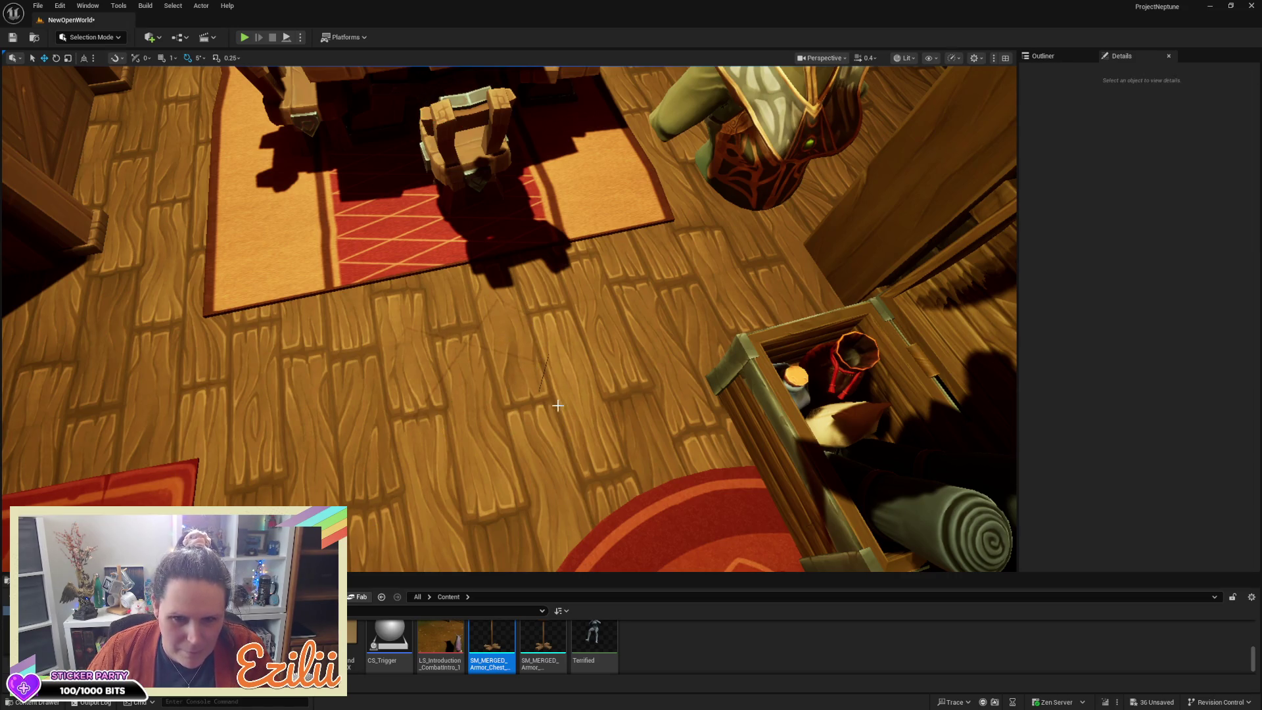
pyautogui.click(544, 373)
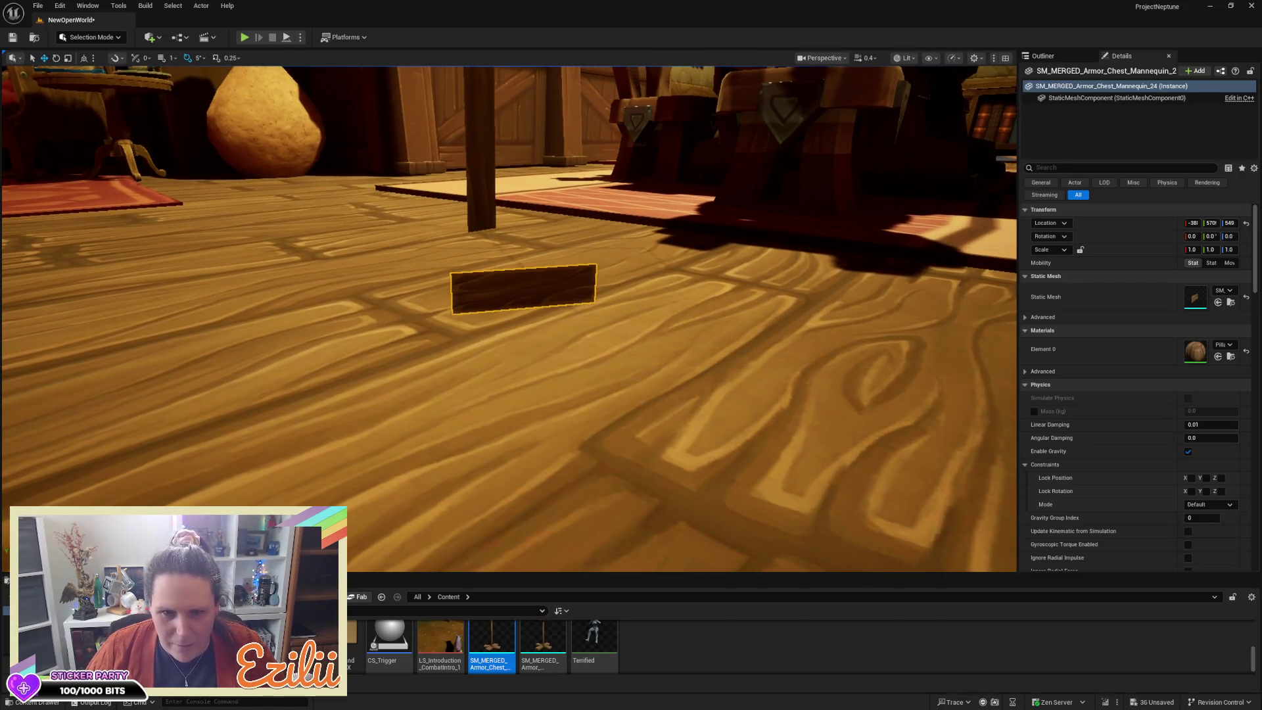
pyautogui.press('Delete')
# Step: Select the three black planes under the floor and delete them together
pyautogui.scroll(3, 592, 366)
pyautogui.scroll(3, 509, 319)
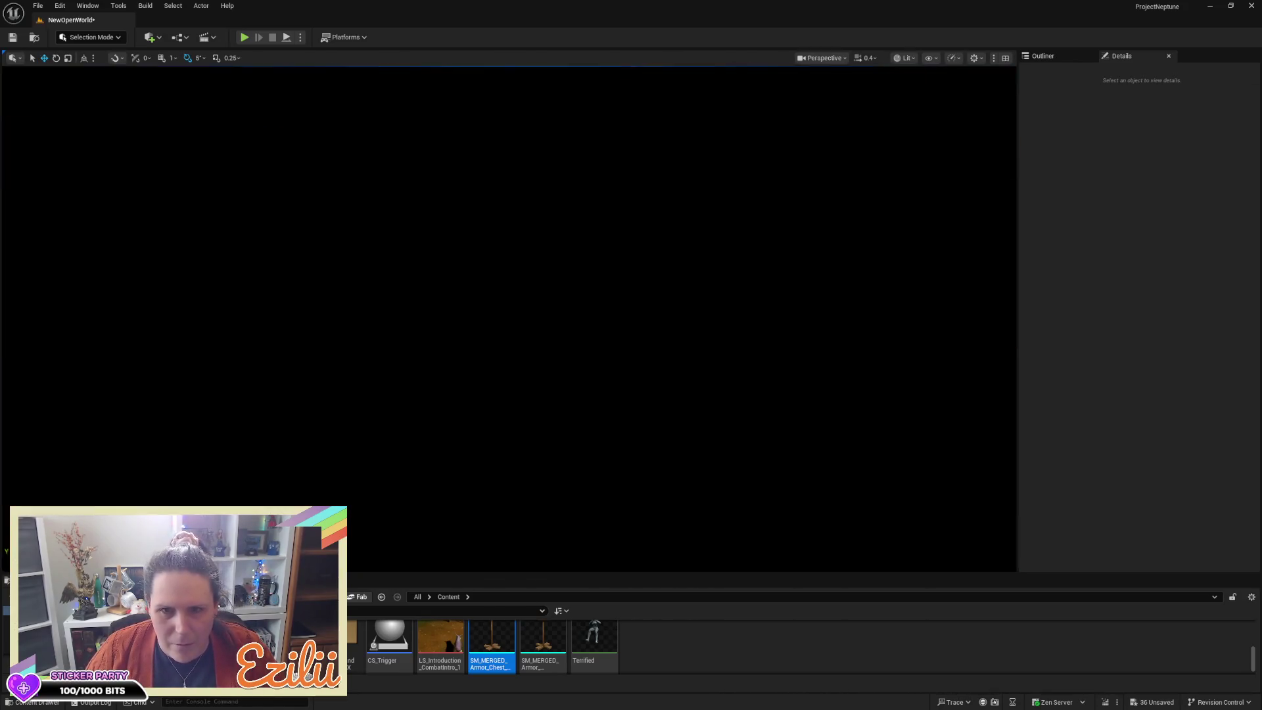
pyautogui.click(564, 295)
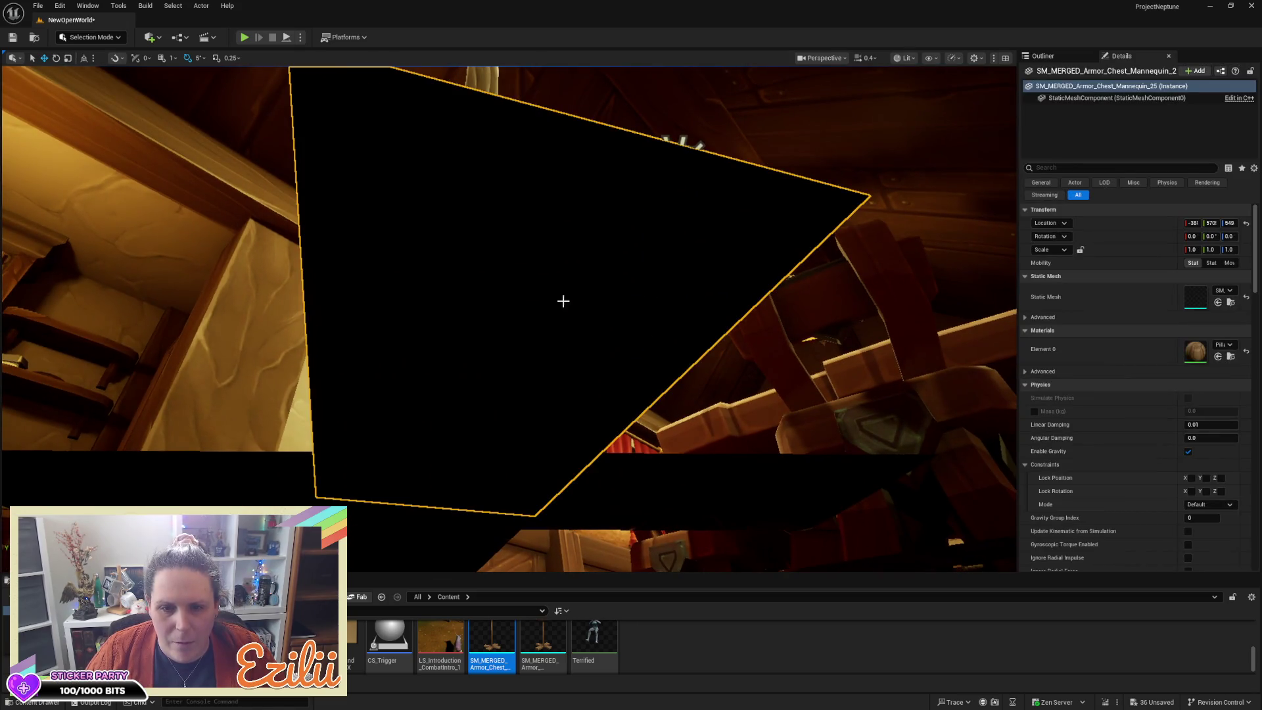
pyautogui.keyDown('ctrl'); pyautogui.click(281, 476); pyautogui.keyUp('ctrl')
pyautogui.keyDown('ctrl'); pyautogui.click(626, 503); pyautogui.keyUp('ctrl')
pyautogui.press('Delete')
# Step: Delete the stray wooden pillar and a small plank on the floor
pyautogui.moveTo(694, 414); pyautogui.dragTo(695, 414)
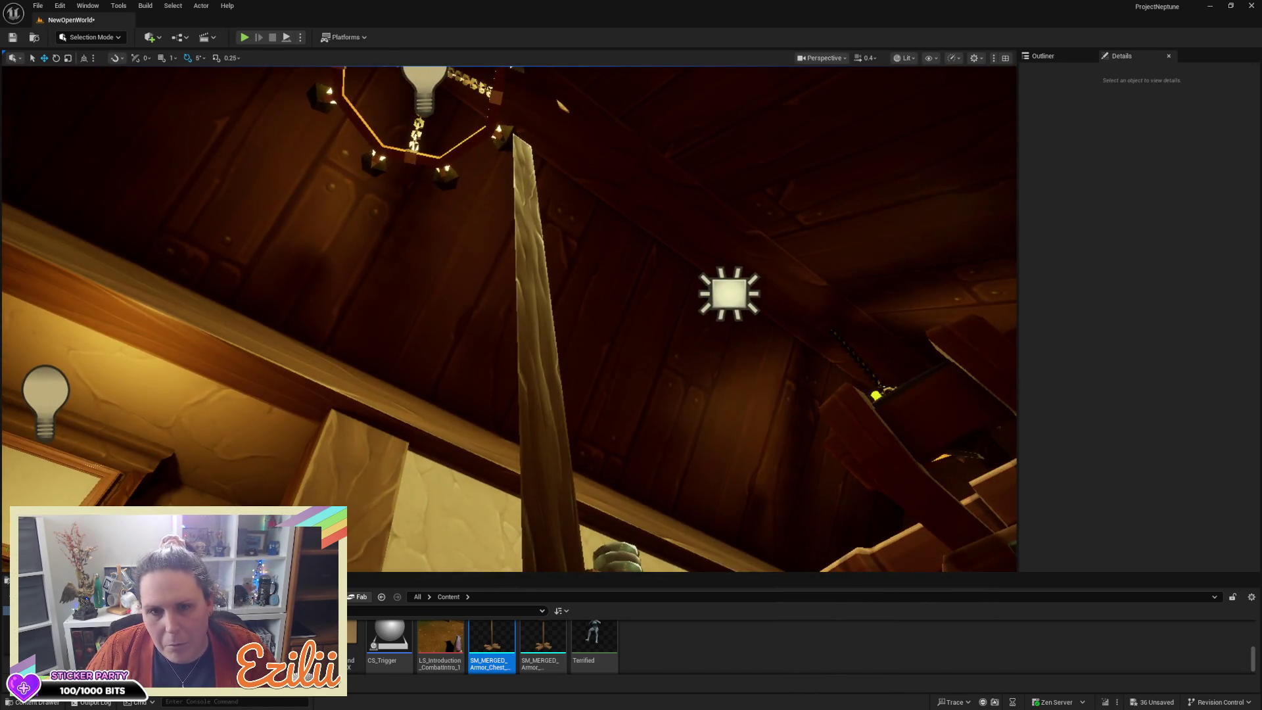
pyautogui.click(540, 333)
pyautogui.press('Delete')
pyautogui.moveTo(609, 286); pyautogui.dragTo(603, 323)
pyautogui.click(535, 362)
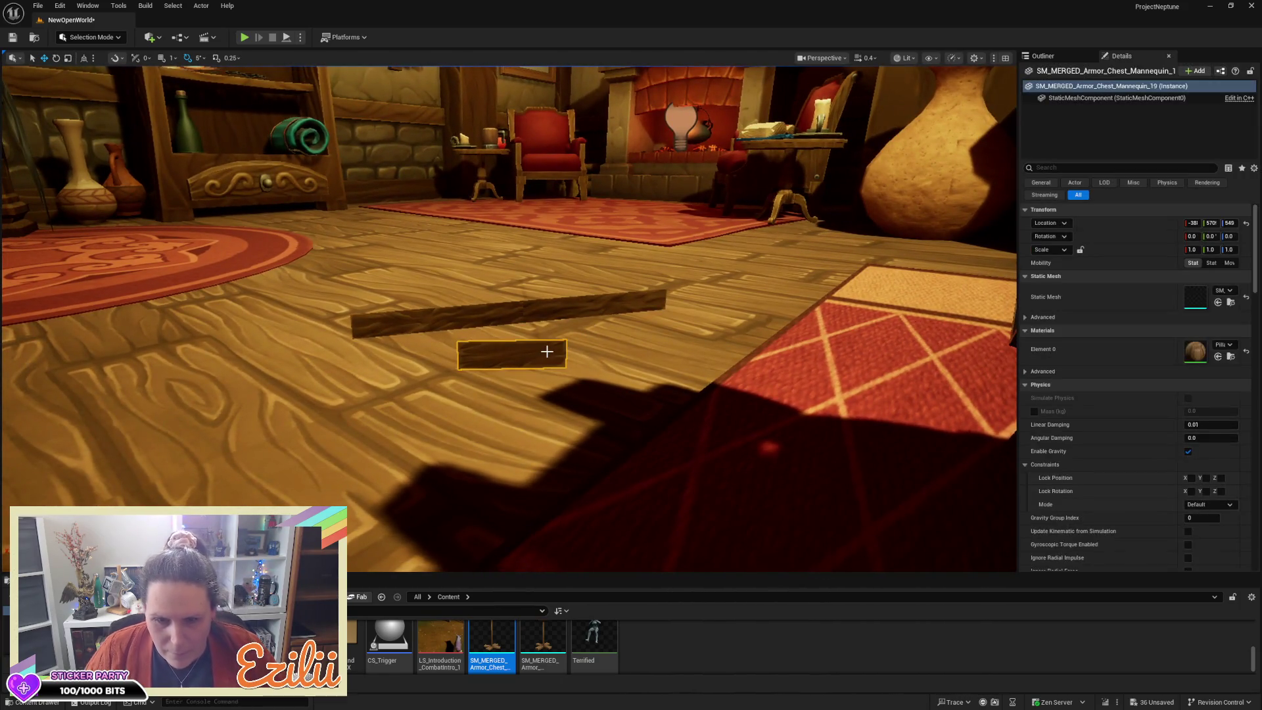
pyautogui.press('Delete')
# Step: Delete the remaining pieces of the long floor plank
pyautogui.click(592, 304)
pyautogui.press('Delete')
pyautogui.click(466, 319)
pyautogui.press('Escape')
pyautogui.moveTo(494, 282); pyautogui.dragTo(525, 316)
pyautogui.click(557, 301)
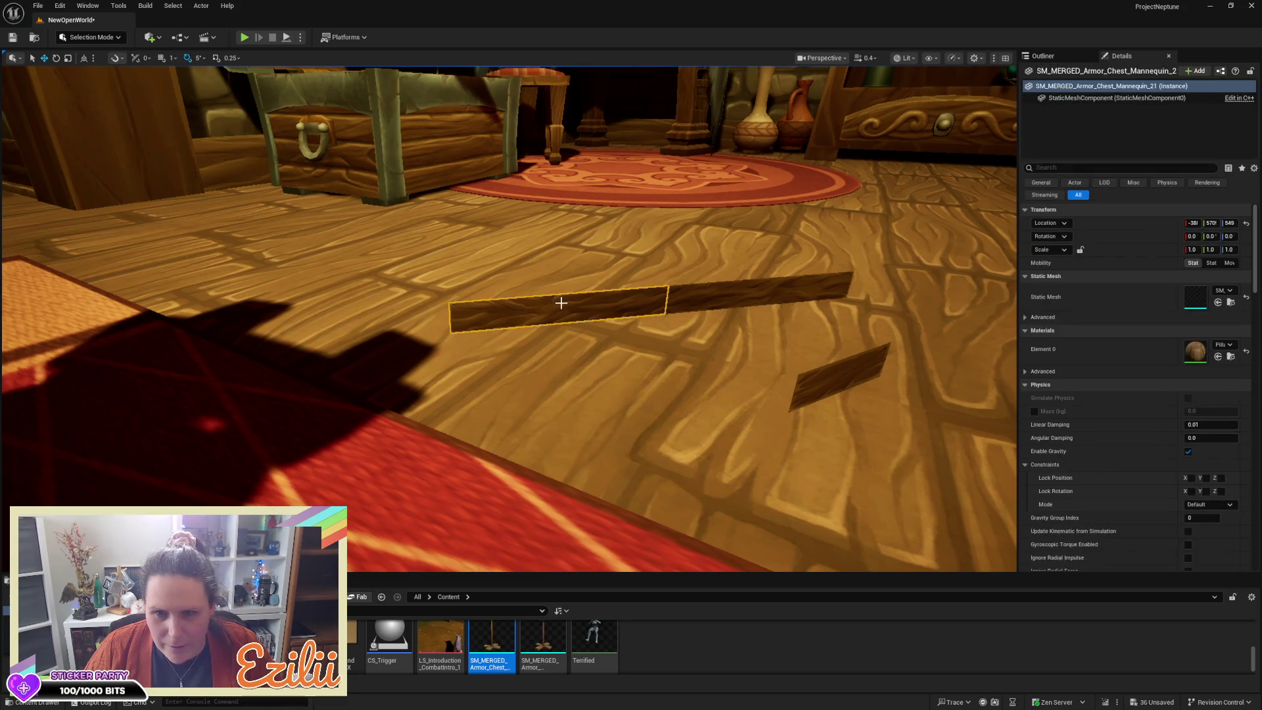
pyautogui.press('Right')
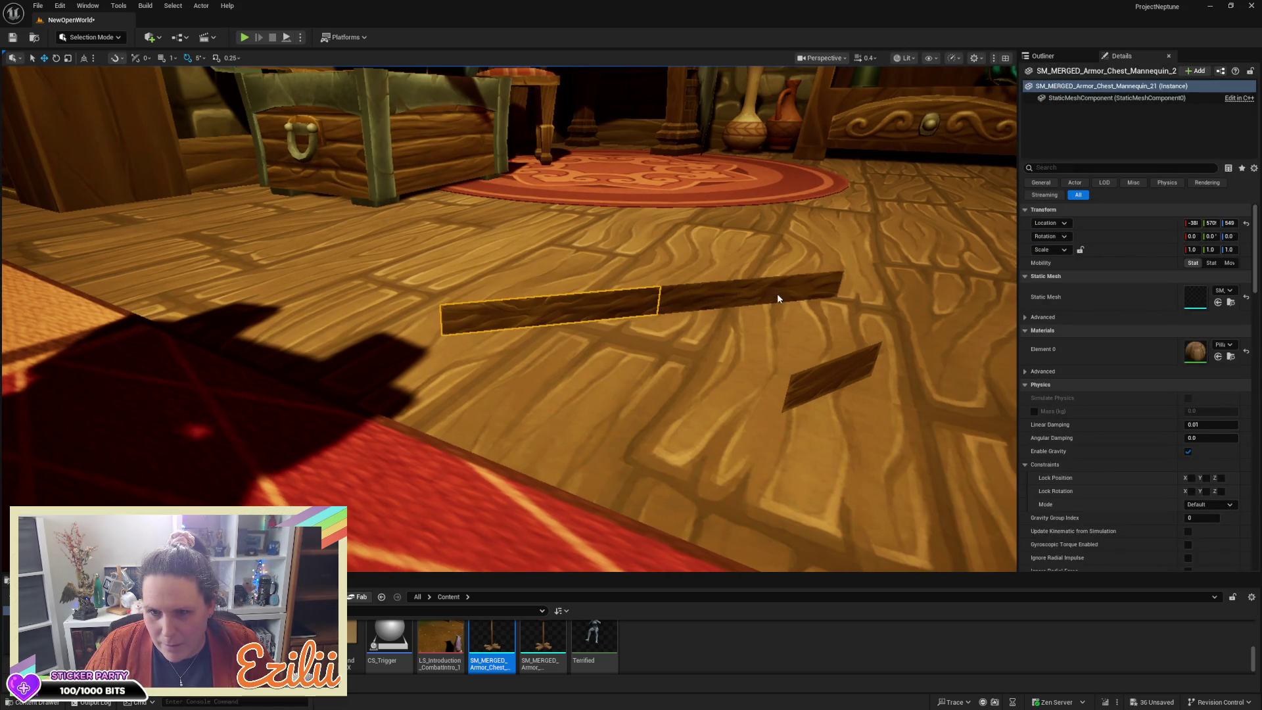
pyautogui.keyDown('ctrl'); pyautogui.click(777, 294); pyautogui.keyUp('ctrl')
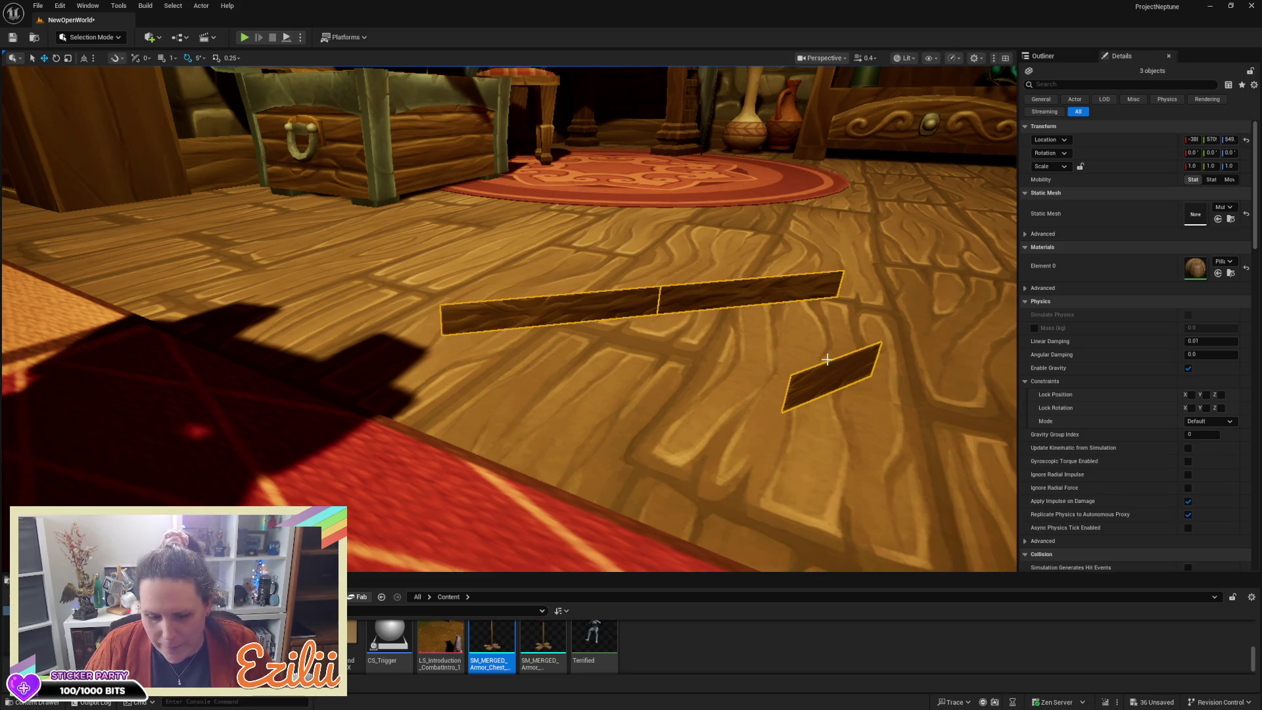
pyautogui.press('Delete')
pyautogui.moveTo(840, 297)
pyautogui.mouseDown()
pyautogui.moveTo(756, 250)
pyautogui.moveTo(709, 244)
pyautogui.moveTo(697, 171)
pyautogui.moveTo(683, 239)
pyautogui.moveTo(519, 340)
pyautogui.mouseUp()
pyautogui.click(339, 370)
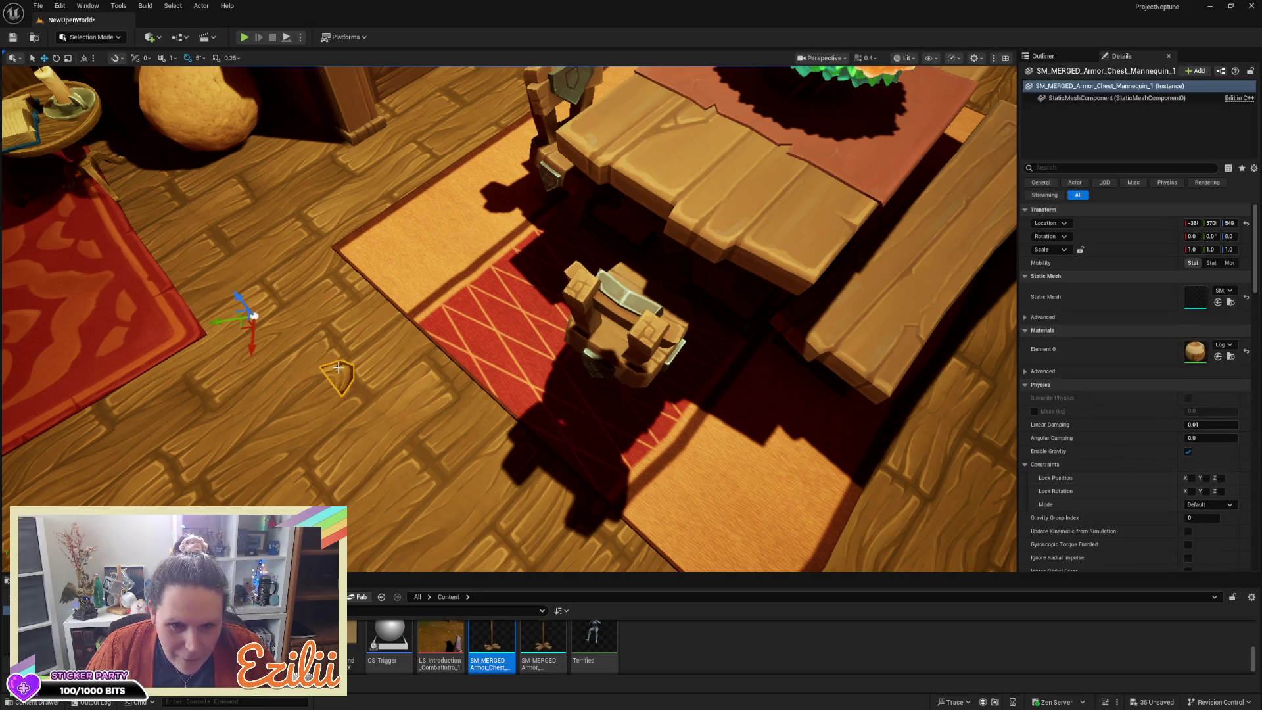
# Step: Drag SM_MERGED_Armor_Chest_Mannequin in beside the dining table and raise it upright
pyautogui.moveTo(343, 360)
pyautogui.mouseDown()
pyautogui.moveTo(302, 345)
pyautogui.moveTo(319, 391)
pyautogui.moveTo(237, 367)
pyautogui.mouseUp()
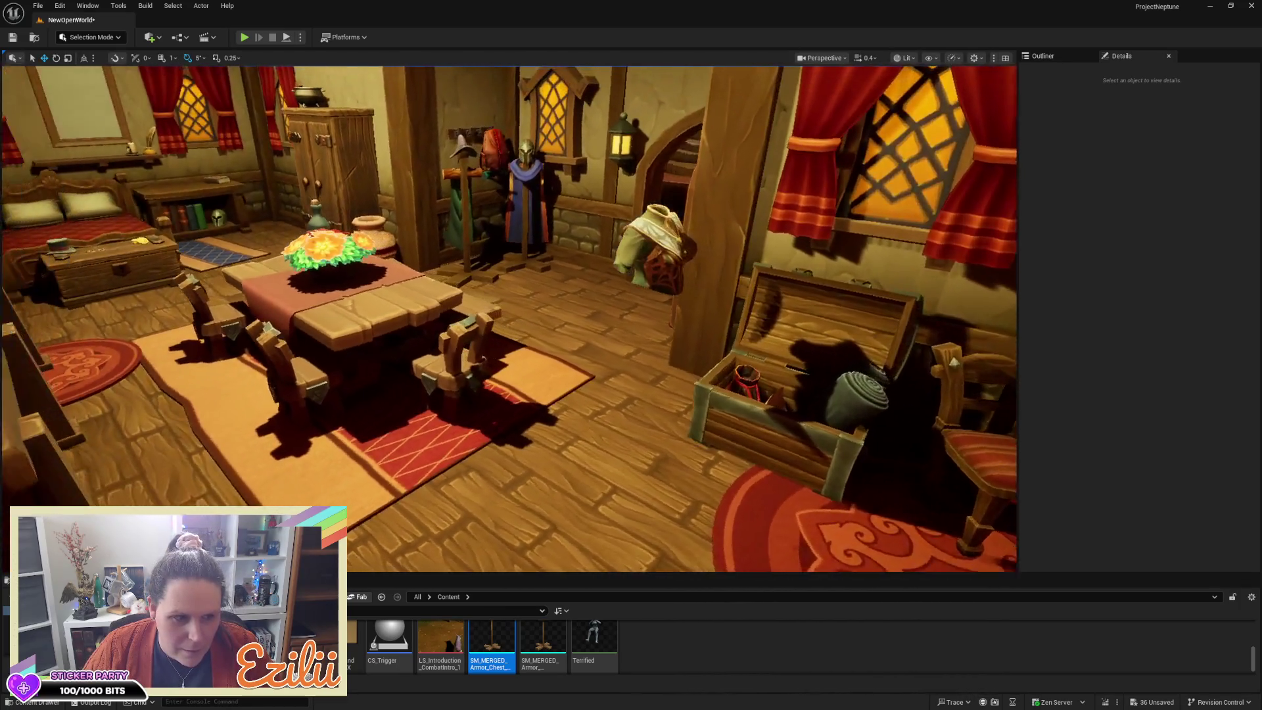
pyautogui.moveTo(500, 315); pyautogui.dragTo(421, 313)
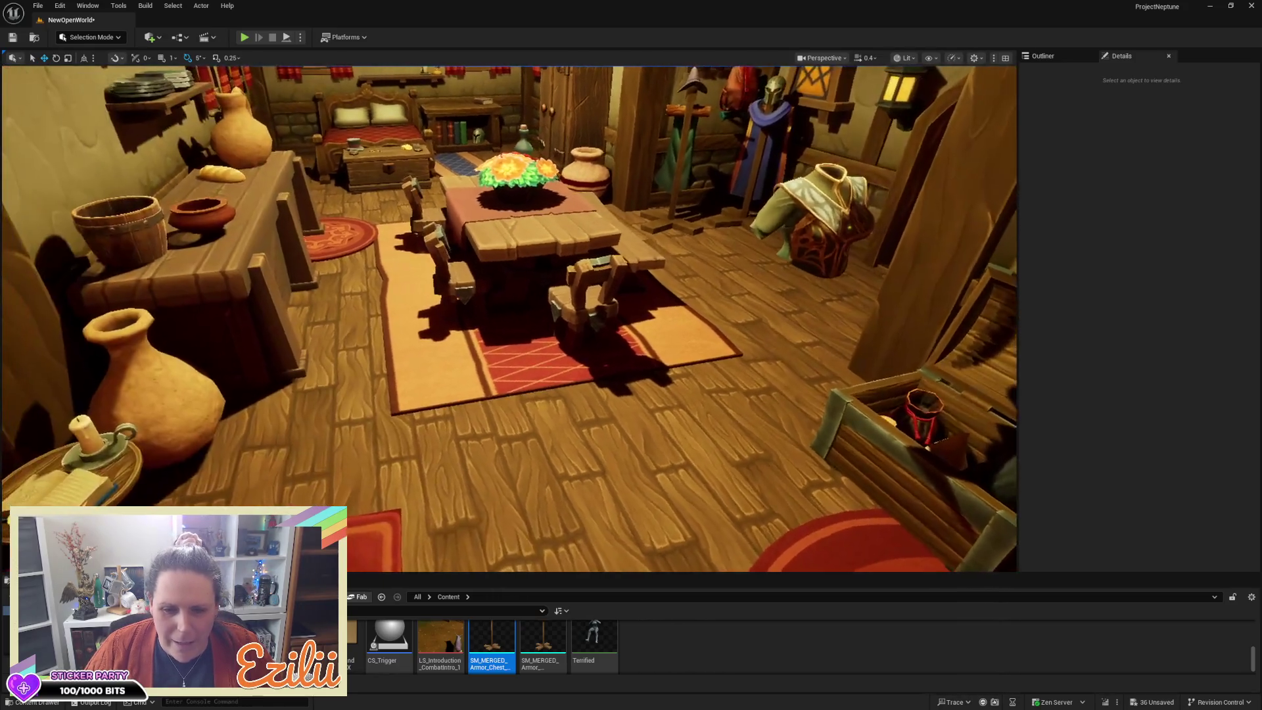
pyautogui.moveTo(492, 643); pyautogui.dragTo(543, 488)
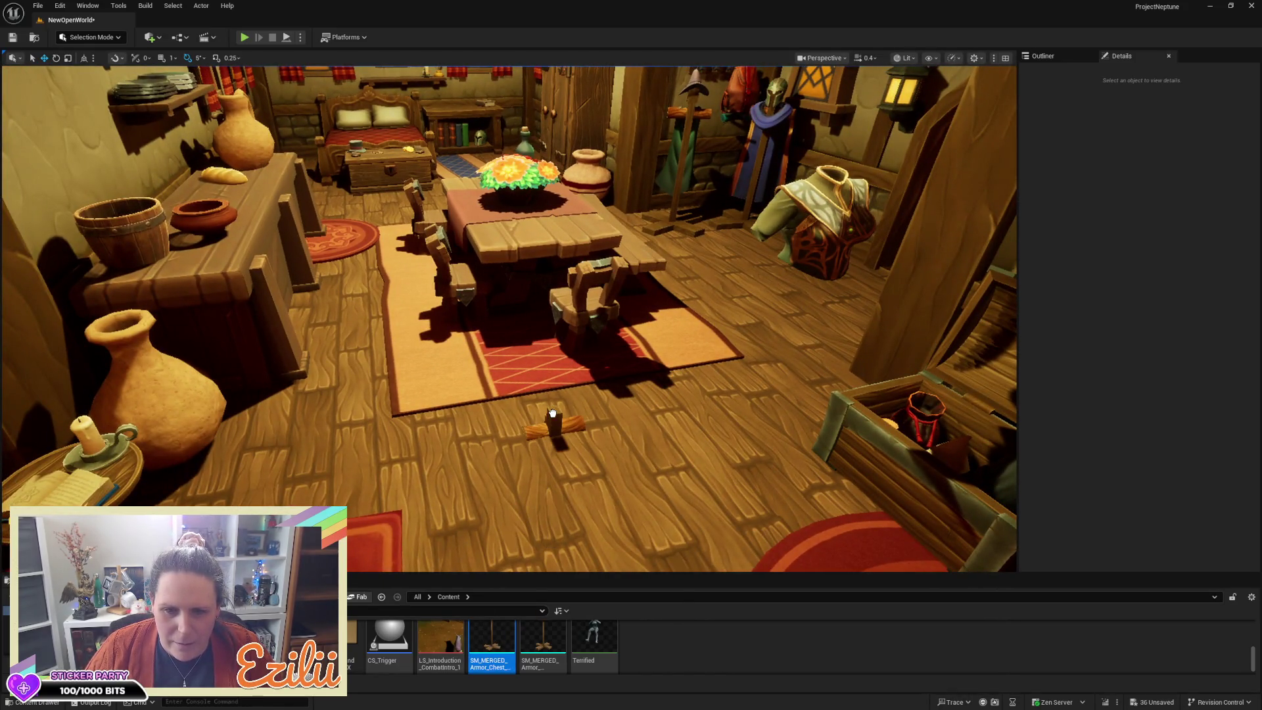
pyautogui.moveTo(552, 413); pyautogui.dragTo(552, 415)
pyautogui.moveTo(537, 259)
pyautogui.mouseDown()
pyautogui.moveTo(537, 178)
pyautogui.moveTo(585, 111)
pyautogui.mouseUp()
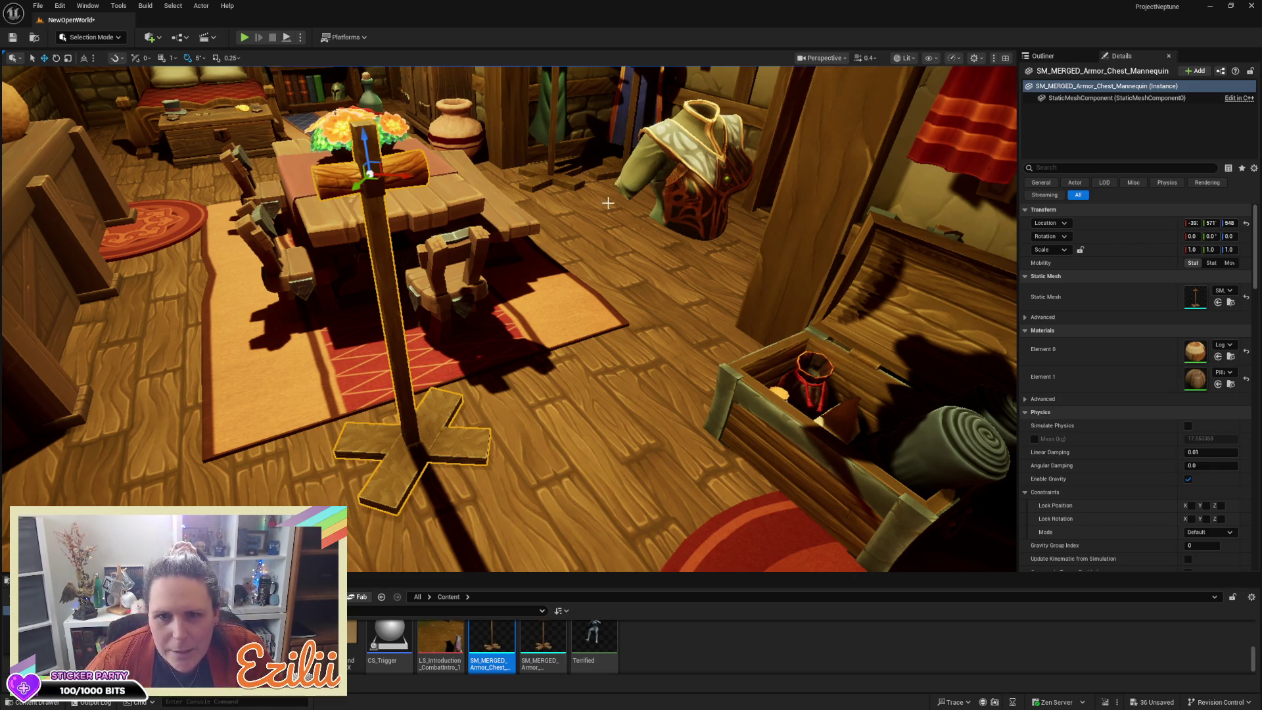
pyautogui.click(698, 245)
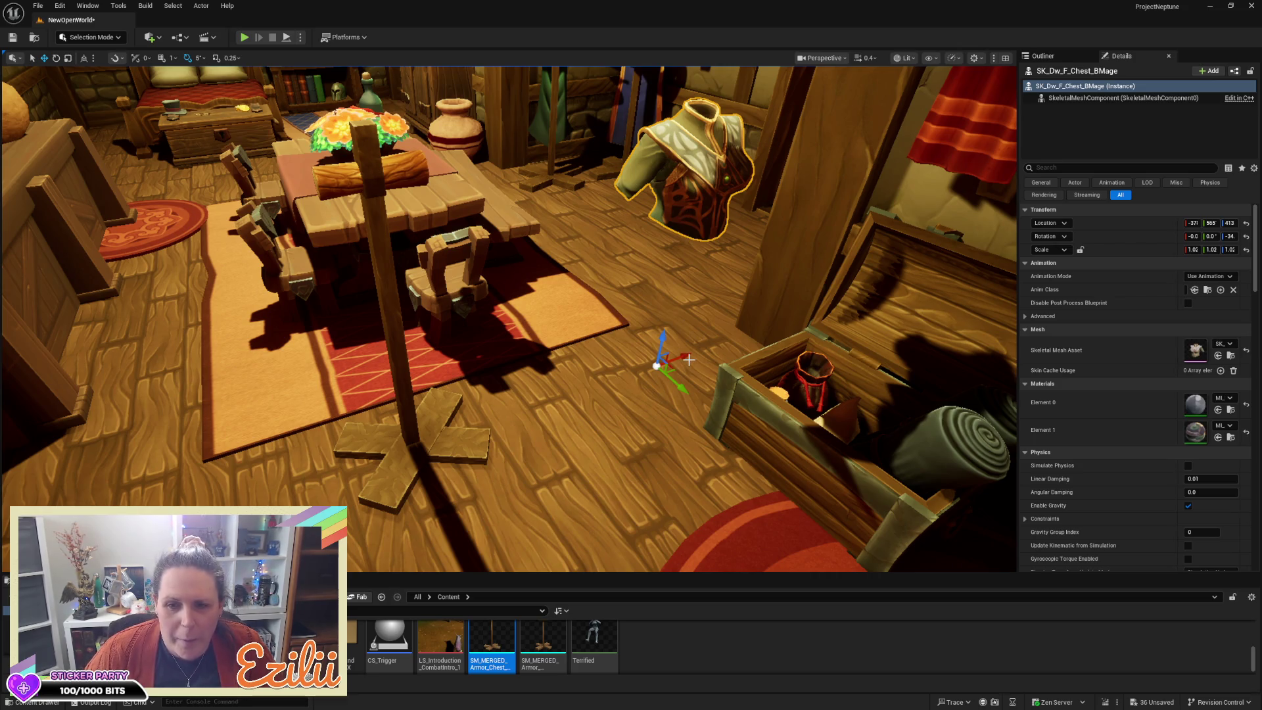
# Step: Centre the BMage chest armour on the stand and select both together
pyautogui.moveTo(681, 362)
pyautogui.mouseDown()
pyautogui.moveTo(447, 360)
pyautogui.moveTo(488, 357)
pyautogui.mouseUp()
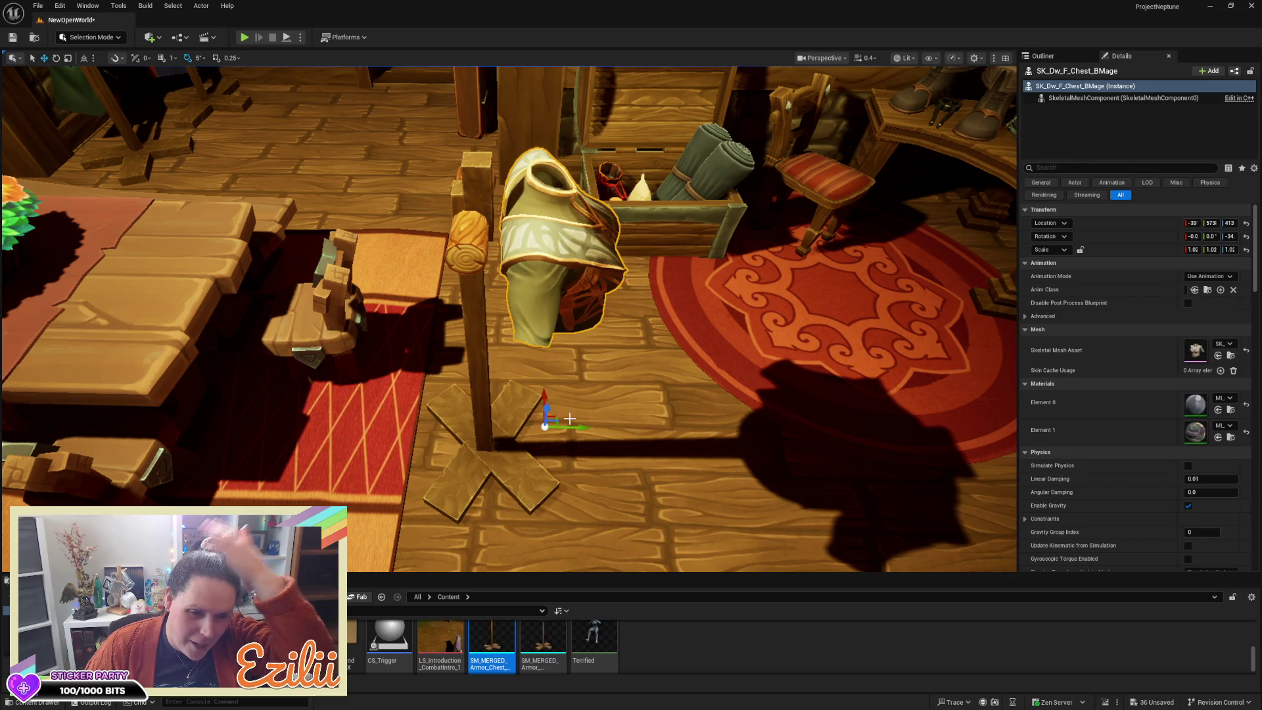
pyautogui.moveTo(583, 427)
pyautogui.mouseDown()
pyautogui.moveTo(537, 440)
pyautogui.moveTo(434, 375)
pyautogui.moveTo(421, 342)
pyautogui.mouseUp()
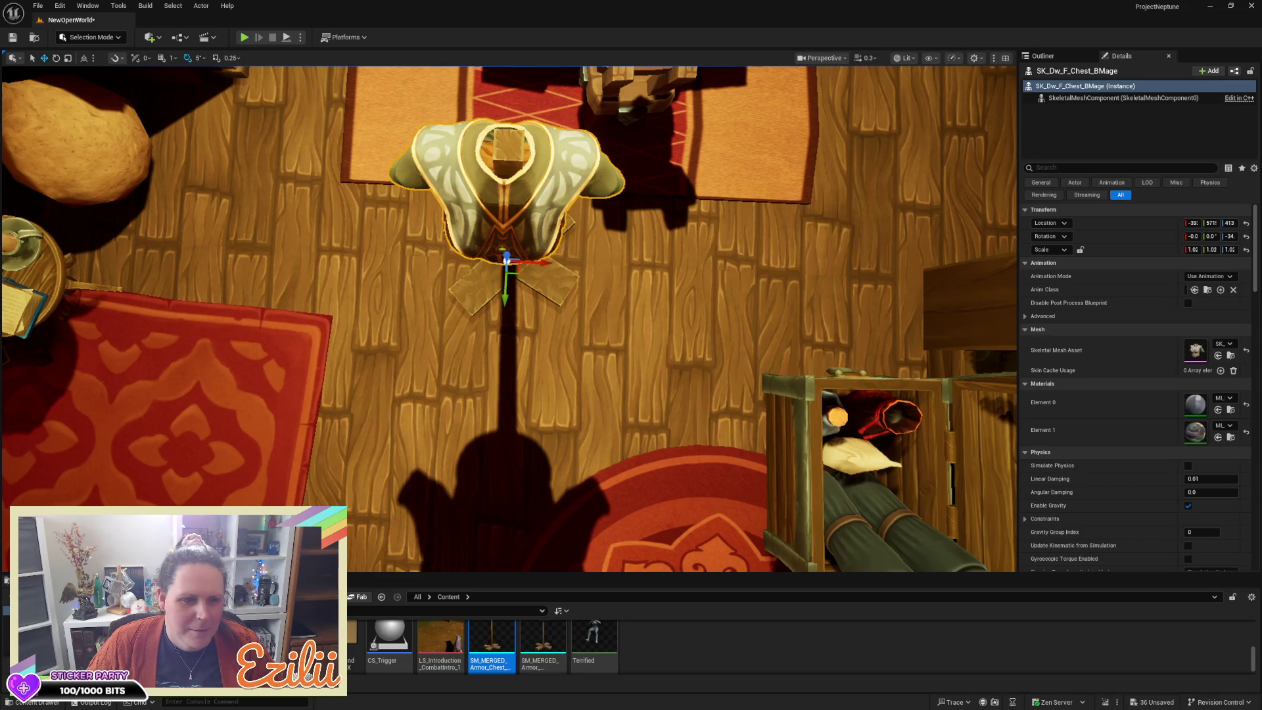
pyautogui.moveTo(641, 329); pyautogui.dragTo(578, 372)
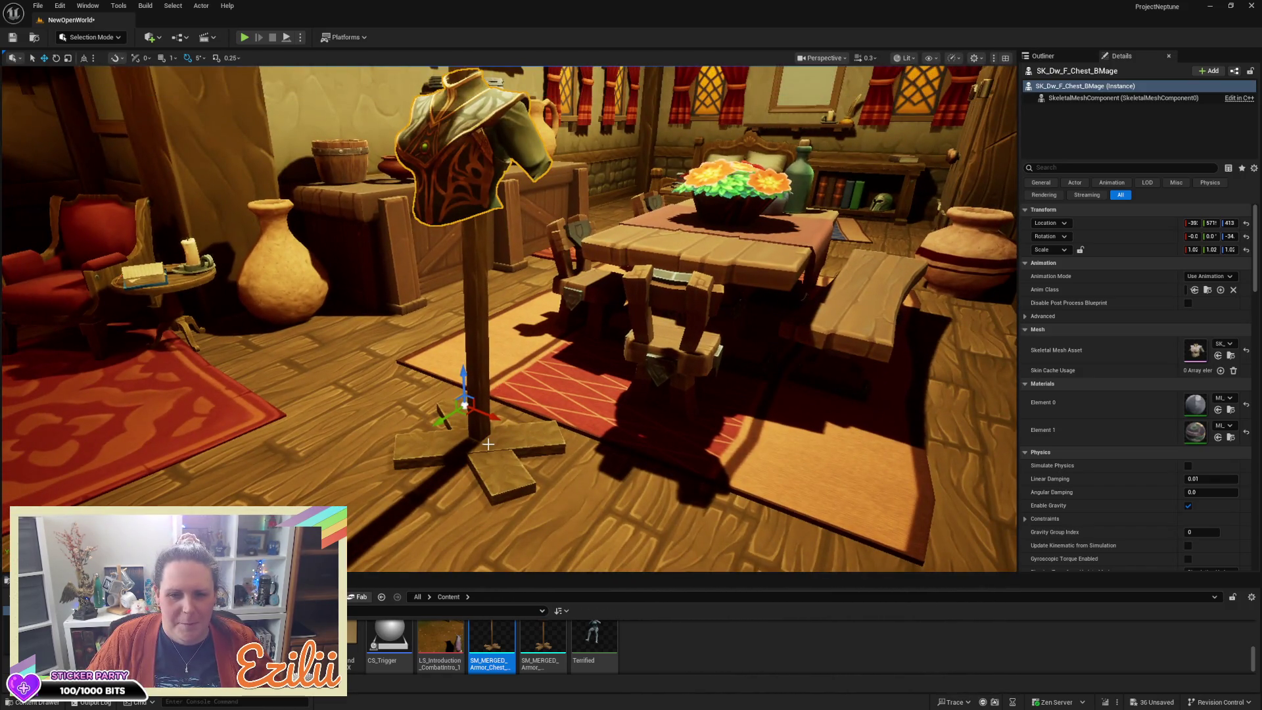
pyautogui.click(488, 444)
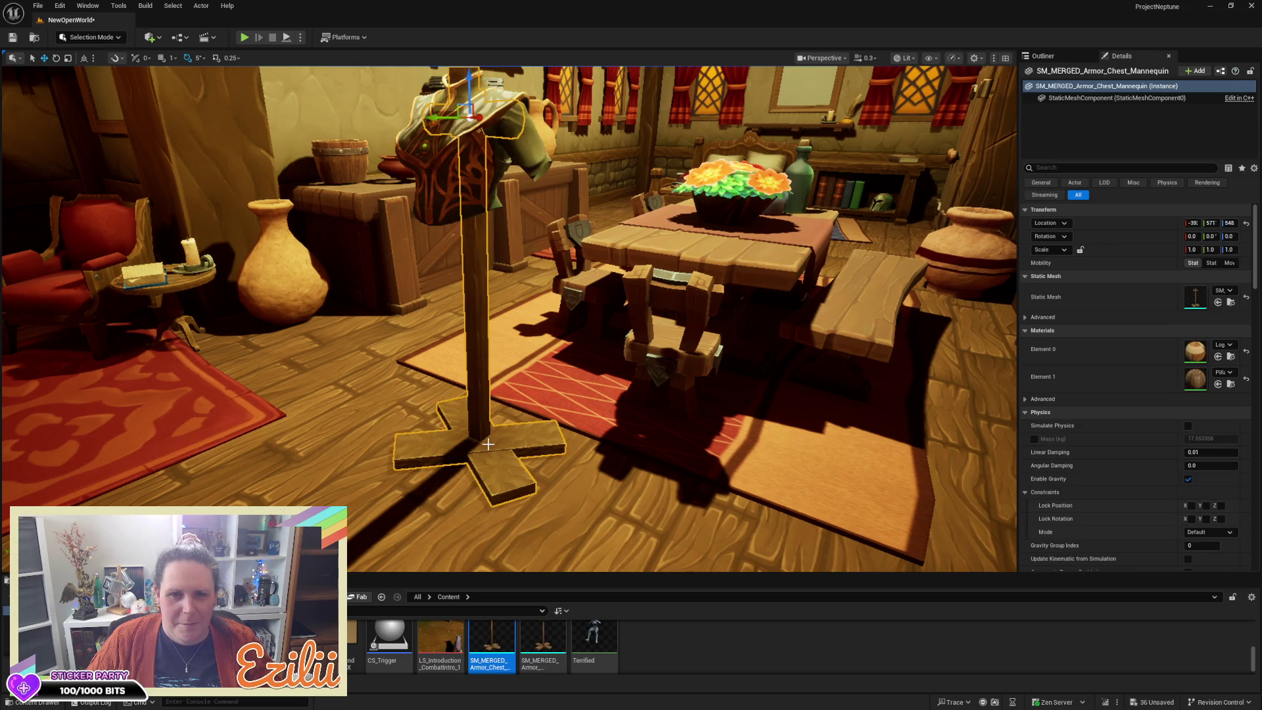
pyautogui.keyDown('ctrl'); pyautogui.click(451, 191); pyautogui.keyUp('ctrl')
pyautogui.moveTo(451, 191); pyautogui.dragTo(506, 204)
pyautogui.moveTo(534, 417); pyautogui.dragTo(534, 417)
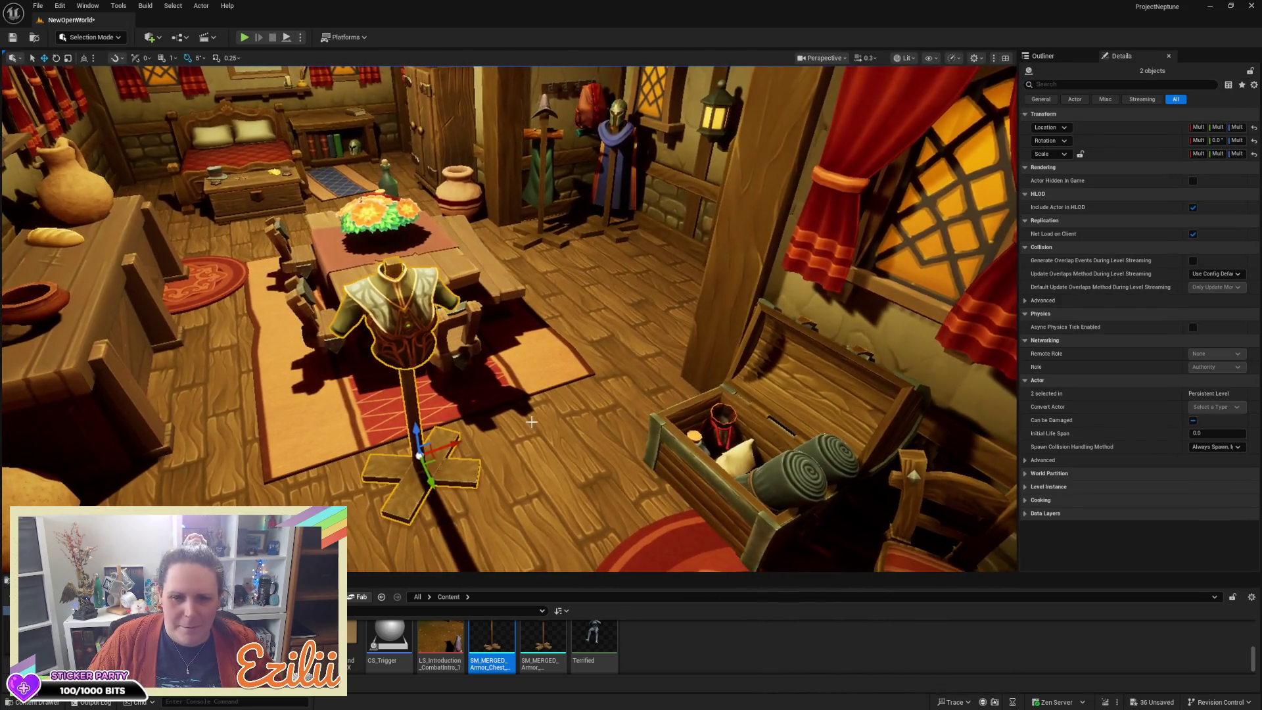
pyautogui.moveTo(449, 441)
pyautogui.mouseDown()
pyautogui.moveTo(519, 460)
pyautogui.moveTo(397, 475)
pyautogui.moveTo(746, 366)
pyautogui.mouseUp()
# Step: Rotate the dressed mannequin and move it beside the bookshelf near the rug
pyautogui.press('e')
pyautogui.moveTo(671, 357); pyautogui.dragTo(652, 321)
pyautogui.press('w')
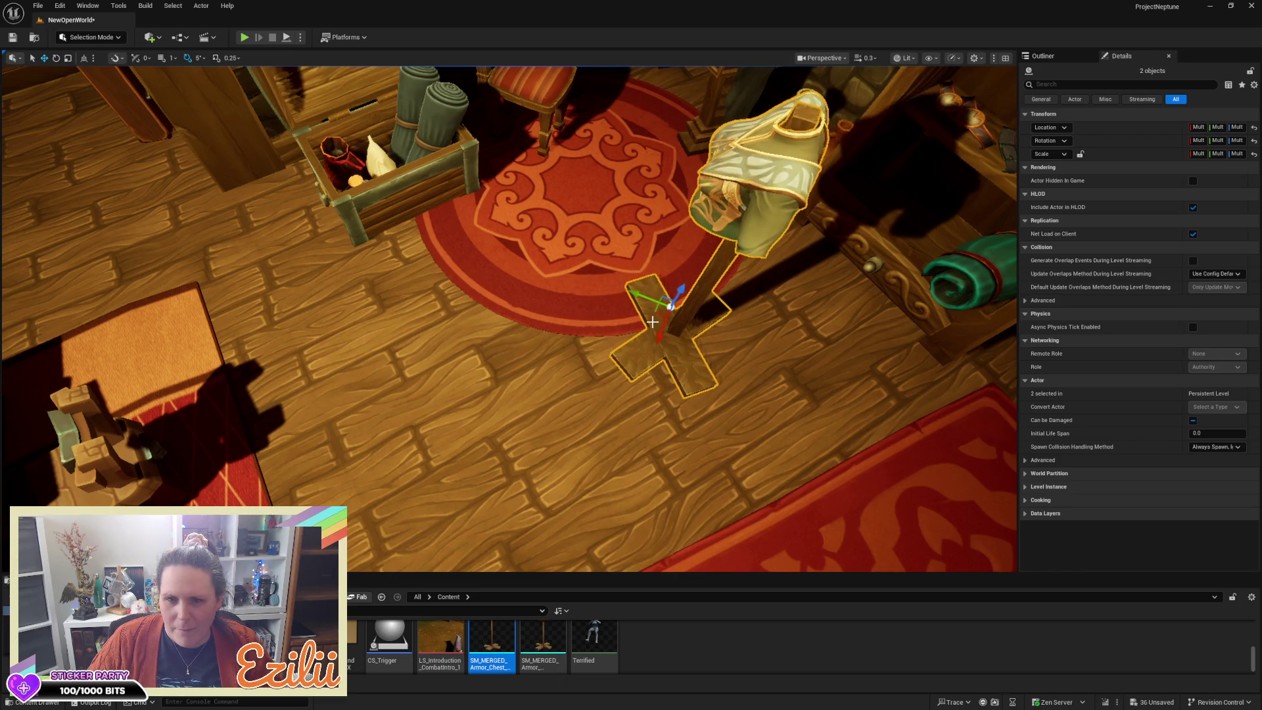
pyautogui.moveTo(644, 290)
pyautogui.mouseDown()
pyautogui.moveTo(733, 322)
pyautogui.moveTo(519, 320)
pyautogui.moveTo(532, 323)
pyautogui.mouseUp()
pyautogui.moveTo(580, 360)
pyautogui.mouseDown()
pyautogui.moveTo(569, 312)
pyautogui.moveTo(542, 316)
pyautogui.mouseUp()
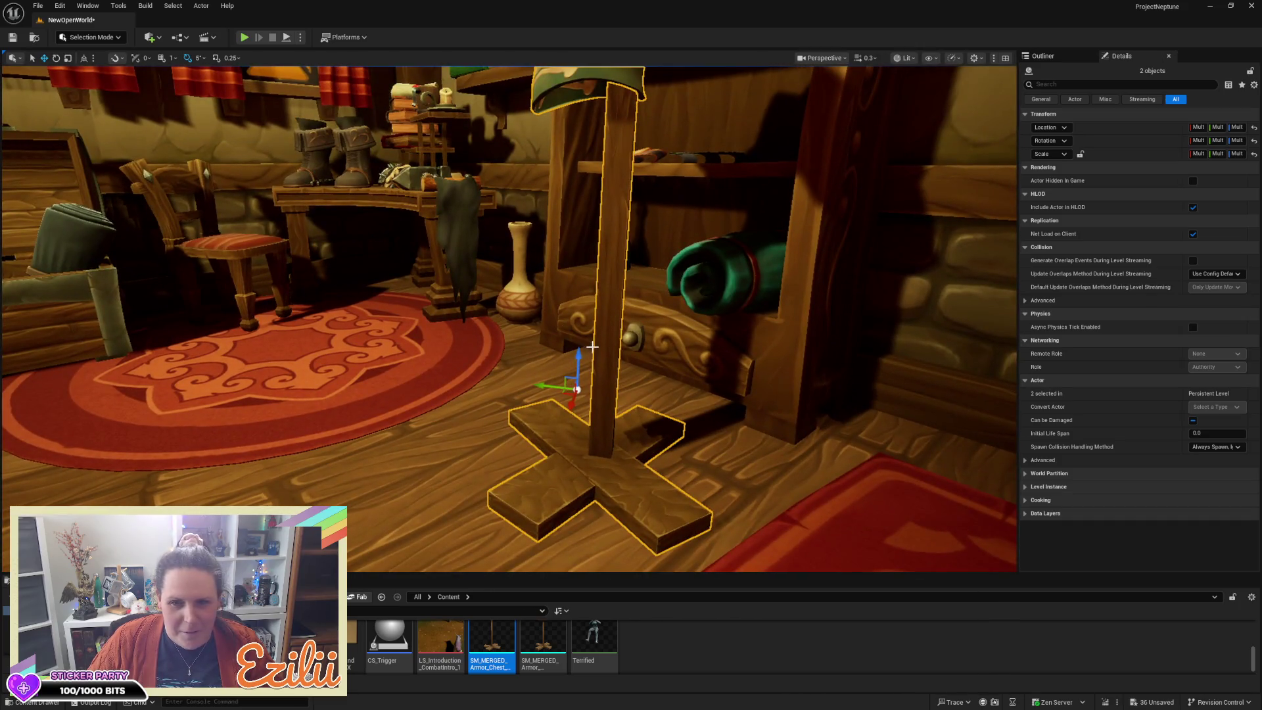
pyautogui.moveTo(583, 355)
pyautogui.mouseDown()
pyautogui.moveTo(641, 354)
pyautogui.moveTo(391, 214)
pyautogui.mouseUp()
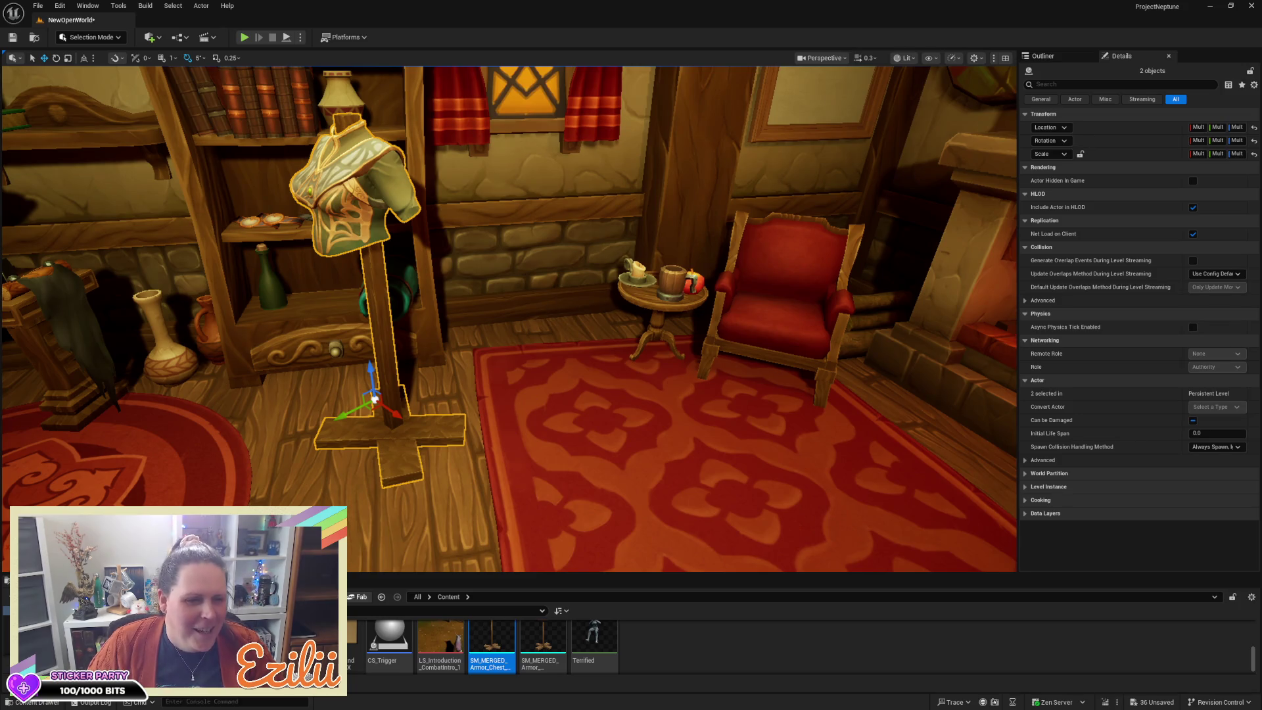
pyautogui.rightClick(513, 427)
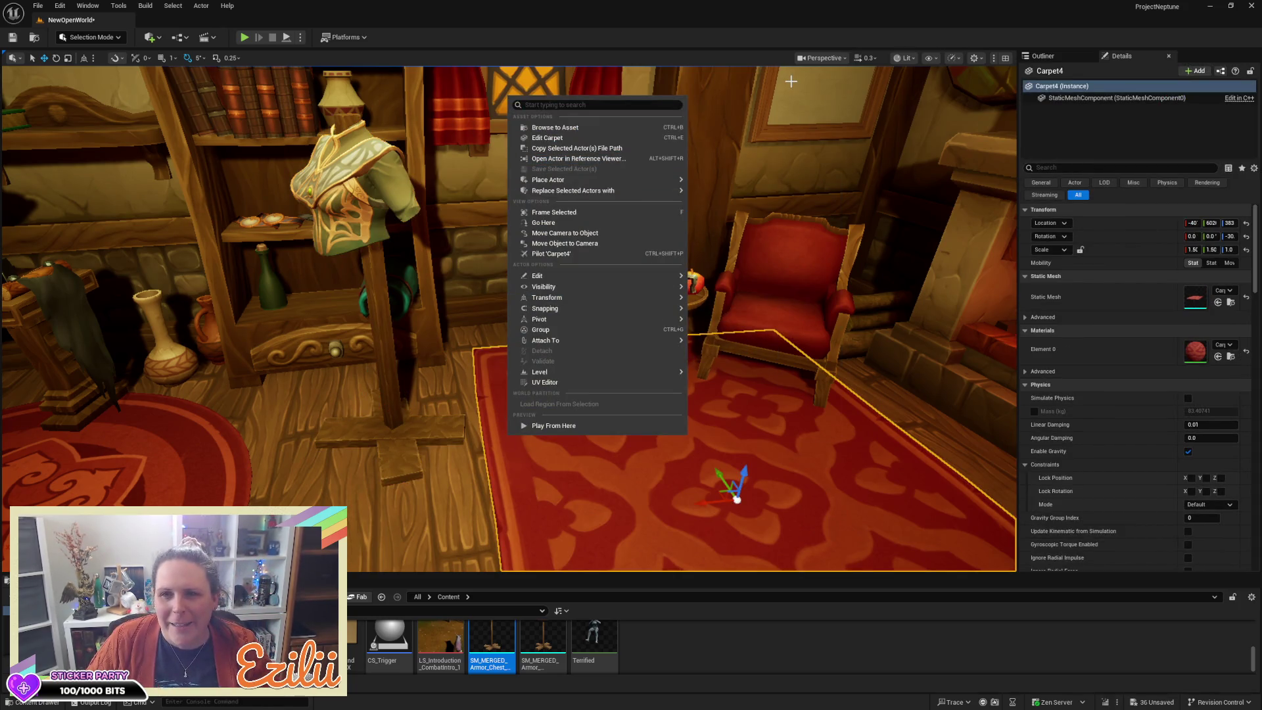
# Step: Open the Cape equipment meshes folder and drop the SK_Or_F_Cape_BMage cape into the tavern
pyautogui.click(798, 125)
pyautogui.moveTo(798, 128); pyautogui.dragTo(624, 131)
pyautogui.moveTo(542, 431); pyautogui.dragTo(473, 431)
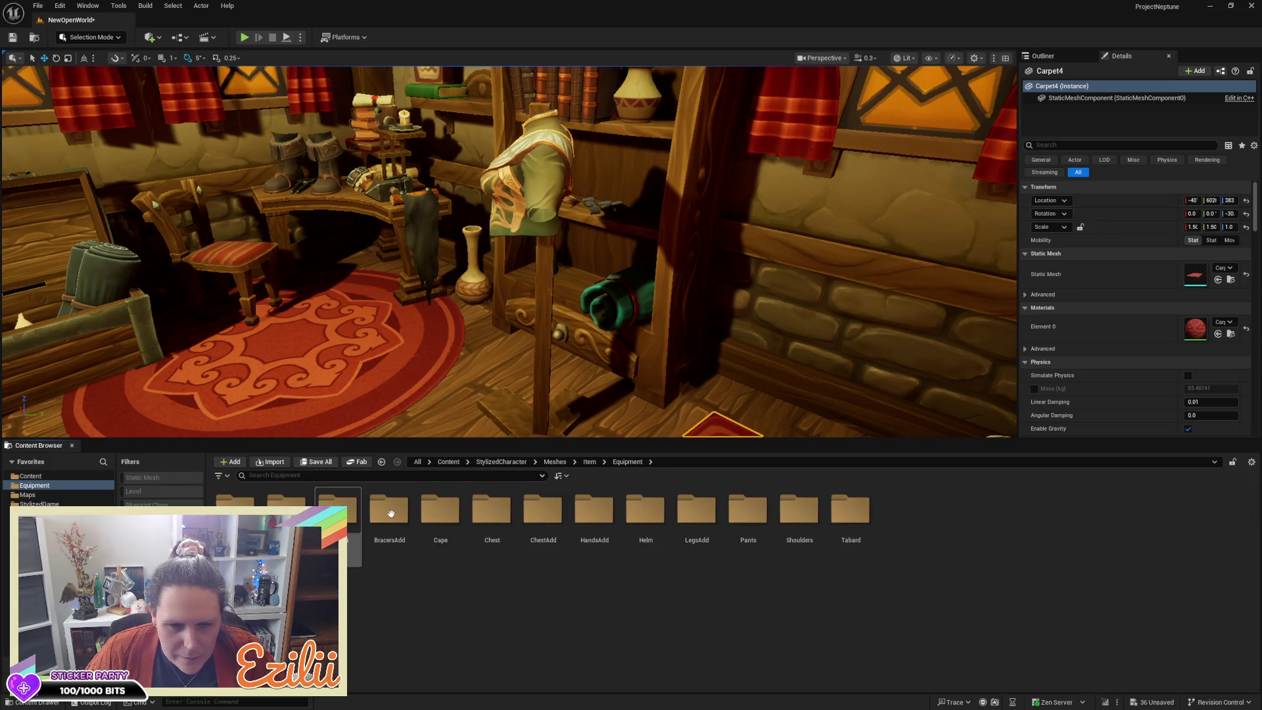
pyautogui.doubleClick(440, 510)
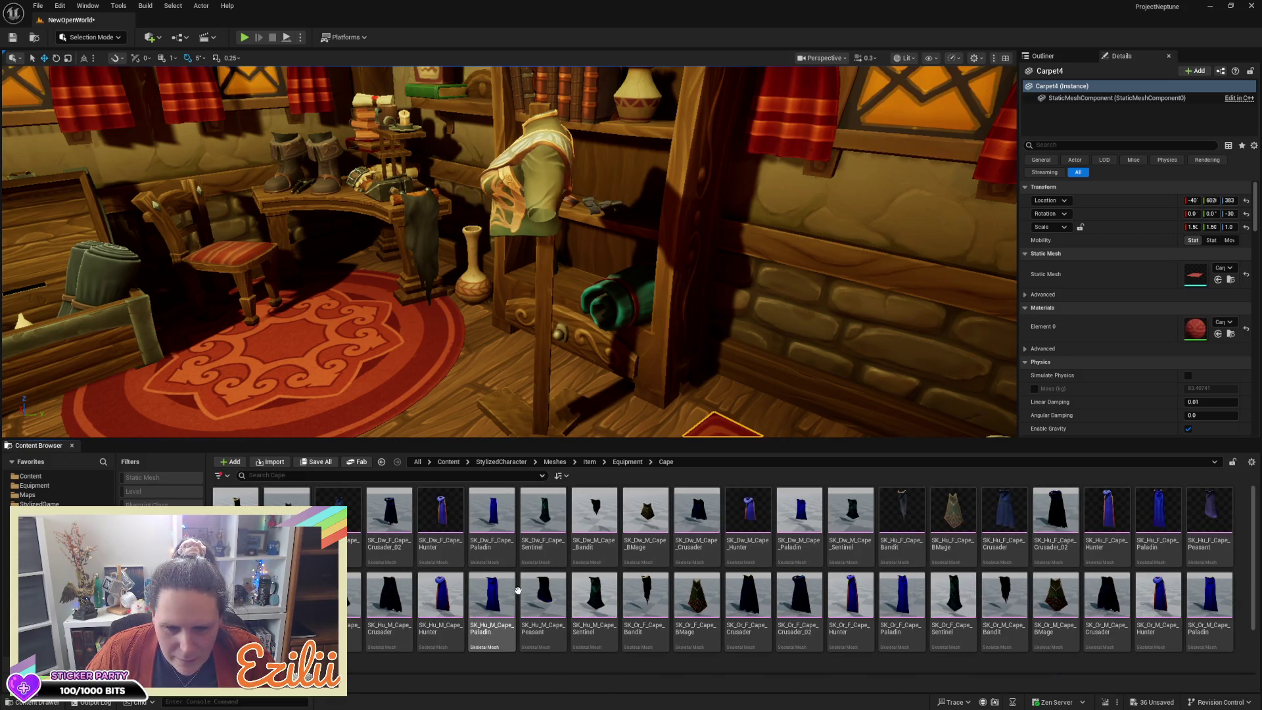
pyautogui.moveTo(700, 591)
pyautogui.mouseDown()
pyautogui.moveTo(595, 459)
pyautogui.moveTo(603, 411)
pyautogui.mouseUp()
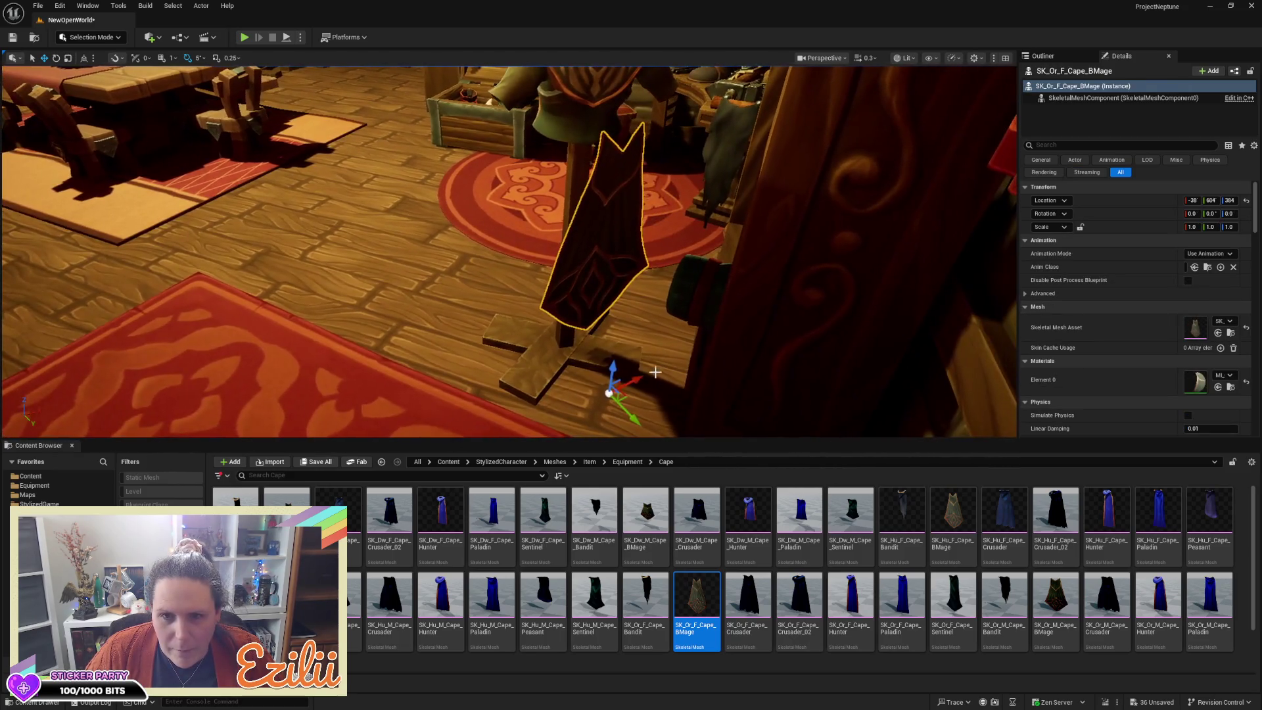
# Step: Move the SK_Or_F_Cape_BMage cape onto the mannequin's back and adjust its height behind the chest armour
pyautogui.press('f')
pyautogui.click(355, 132)
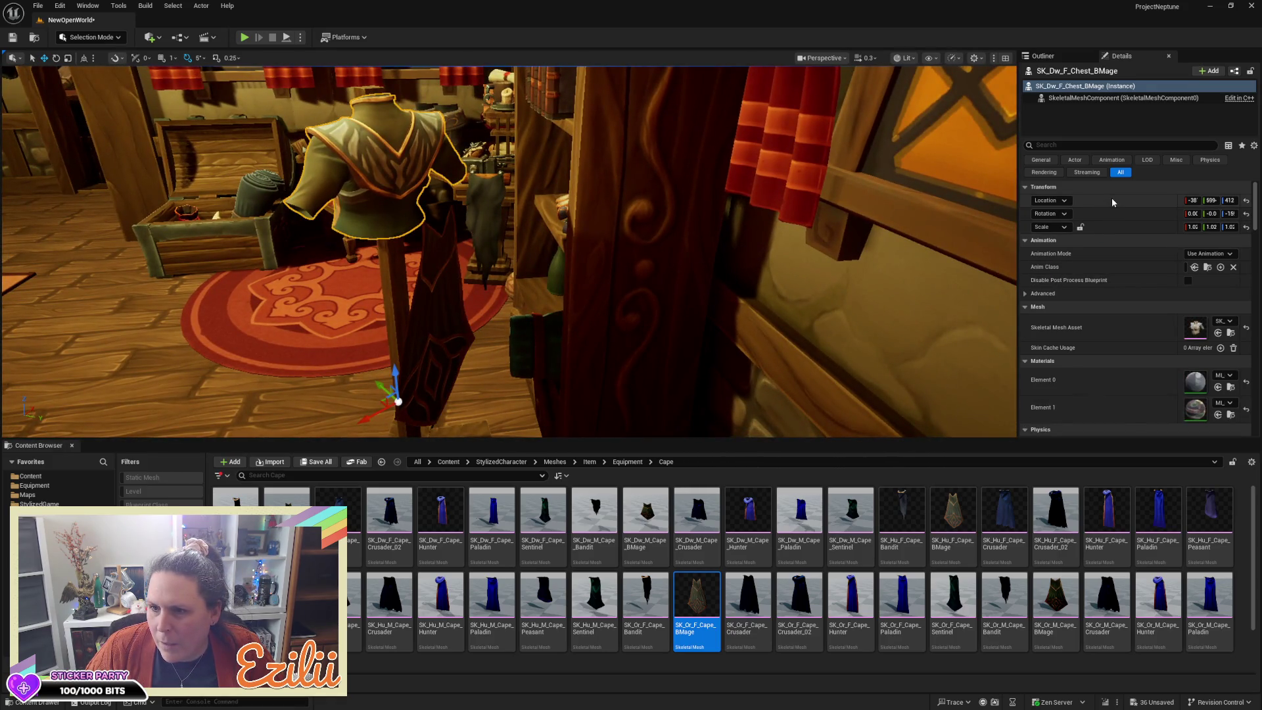
pyautogui.click(429, 310)
pyautogui.hotkey('ctrl', 'z')
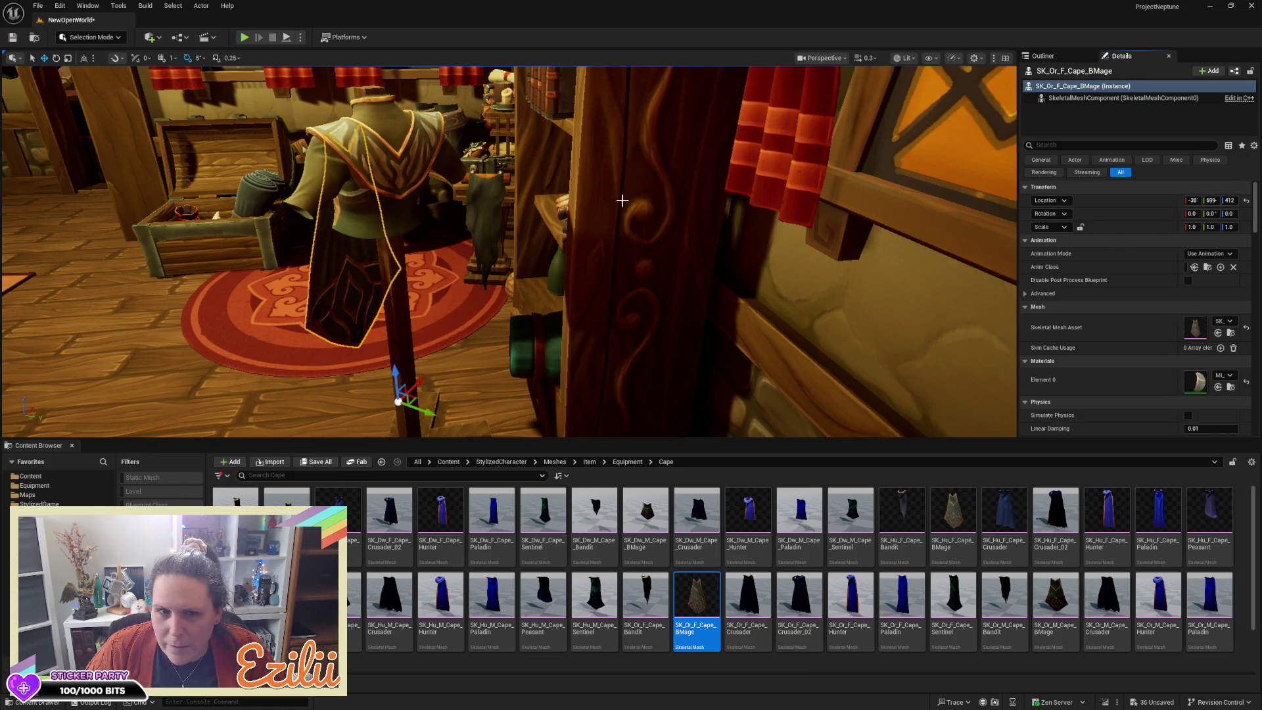
pyautogui.hotkey('ctrl', 'z')
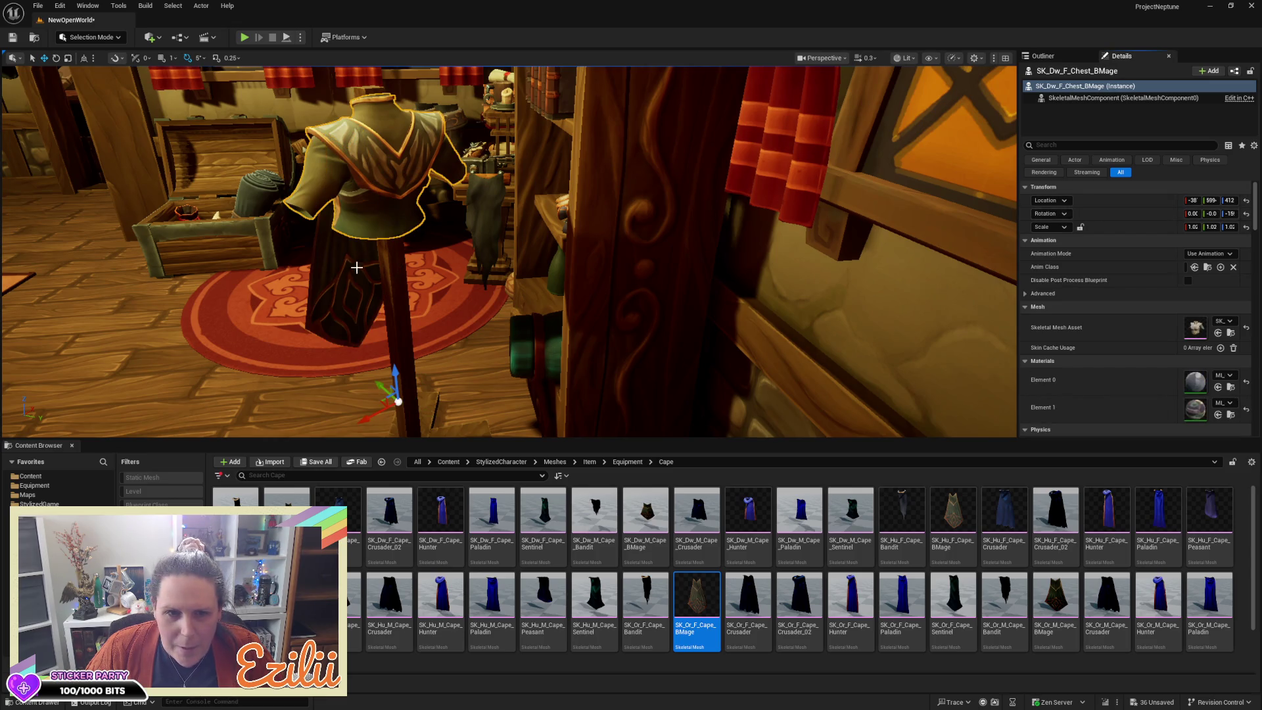
pyautogui.hotkey('ctrl', 'z')
pyautogui.hotkey('ctrl', 'z')
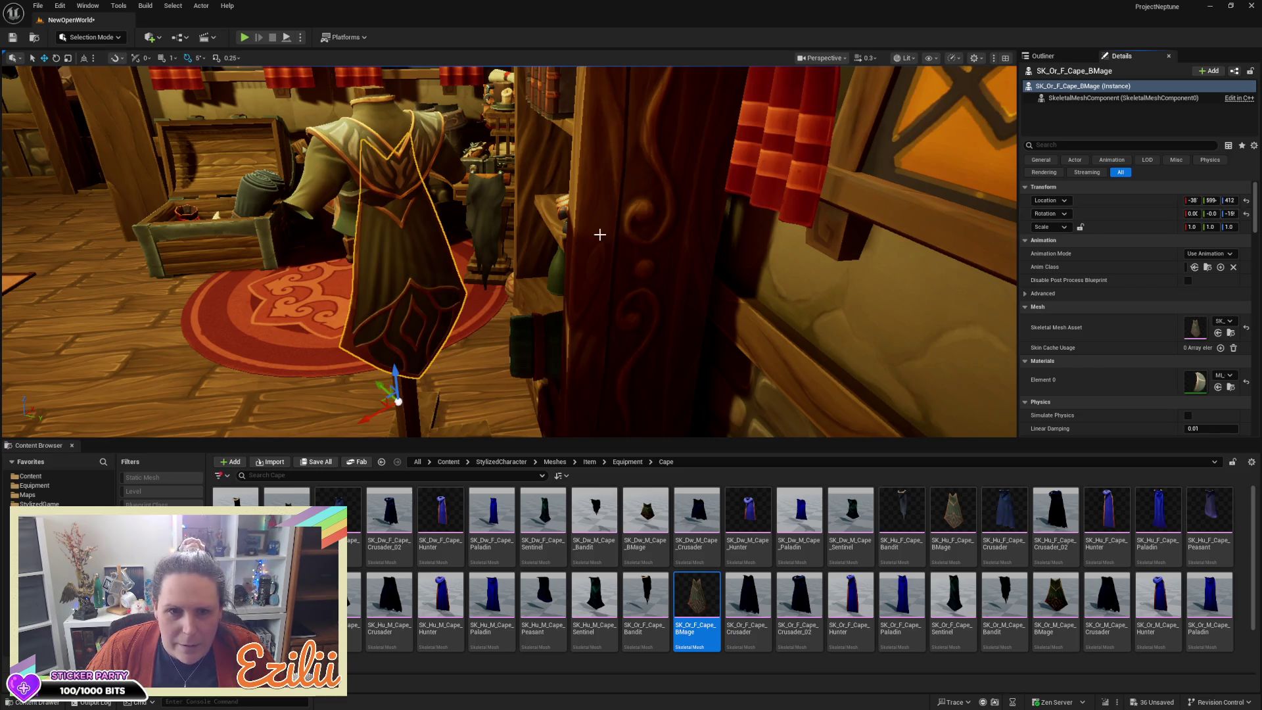
pyautogui.moveTo(395, 374)
pyautogui.mouseDown()
pyautogui.moveTo(394, 359)
pyautogui.moveTo(380, 378)
pyautogui.moveTo(312, 377)
pyautogui.mouseUp()
pyautogui.moveTo(434, 365); pyautogui.dragTo(433, 376)
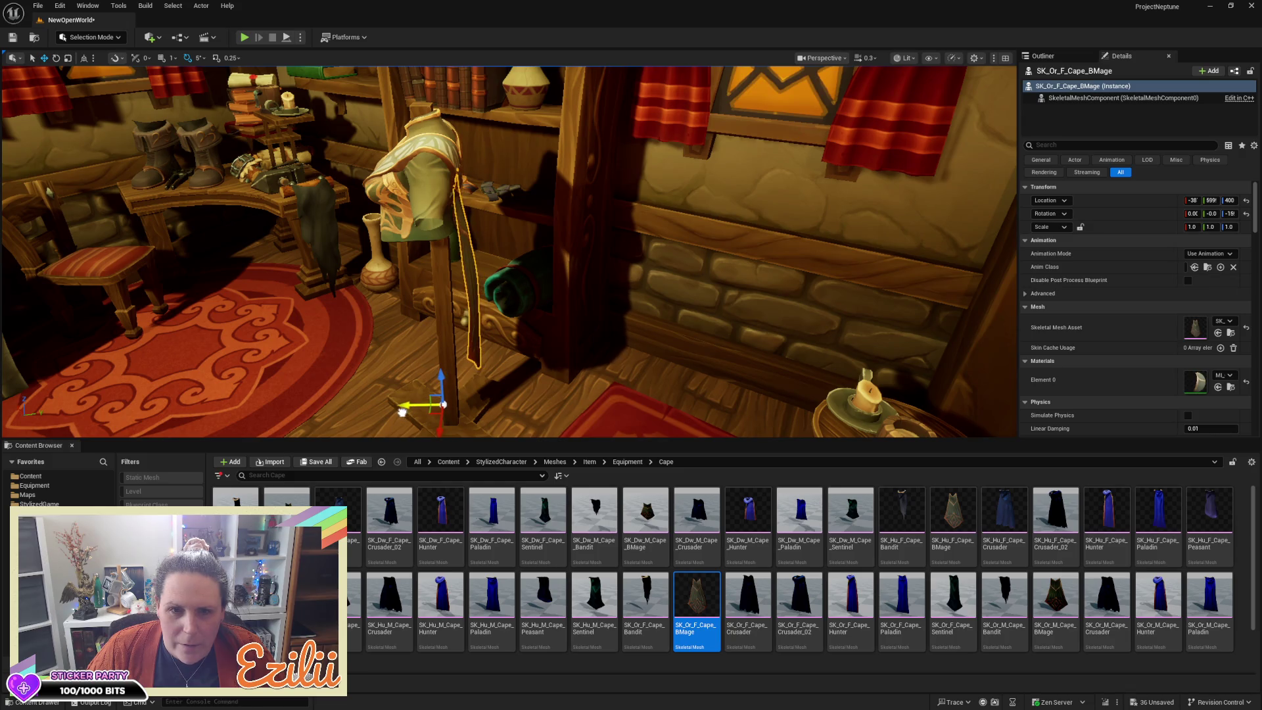
pyautogui.moveTo(398, 415); pyautogui.dragTo(223, 415)
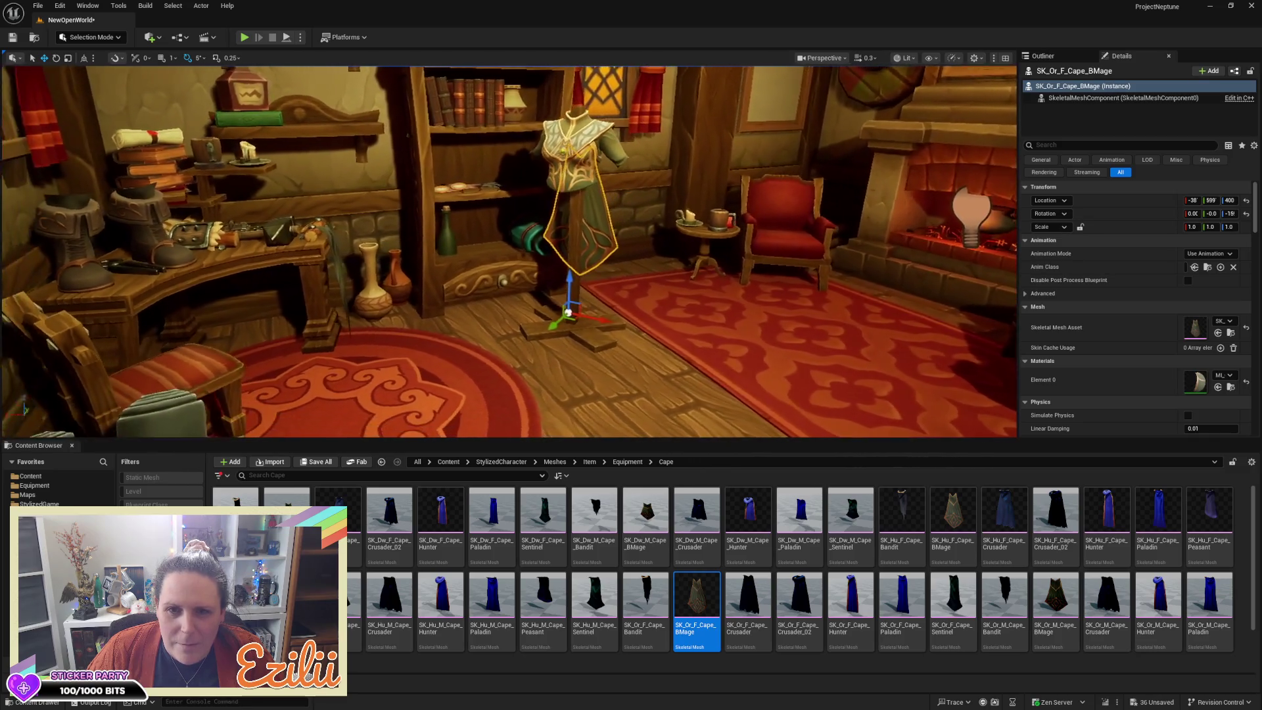
pyautogui.press('Escape')
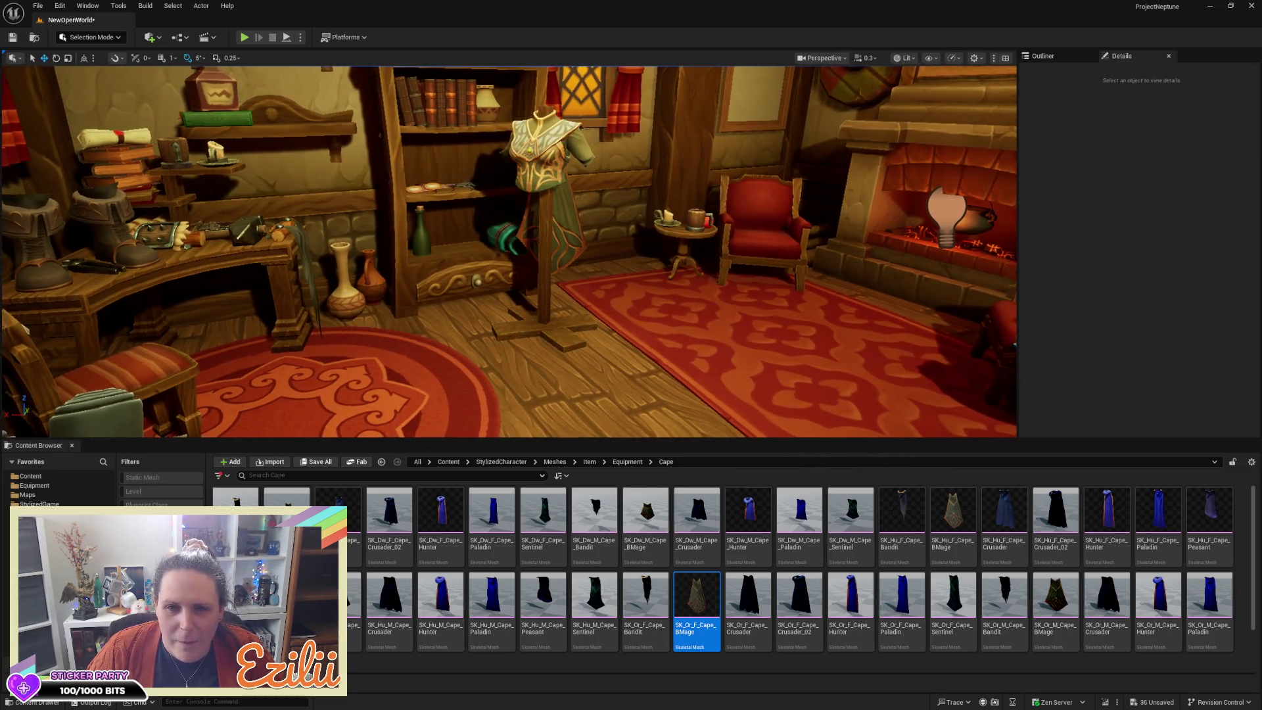
pyautogui.scroll(-6, 517, 433)
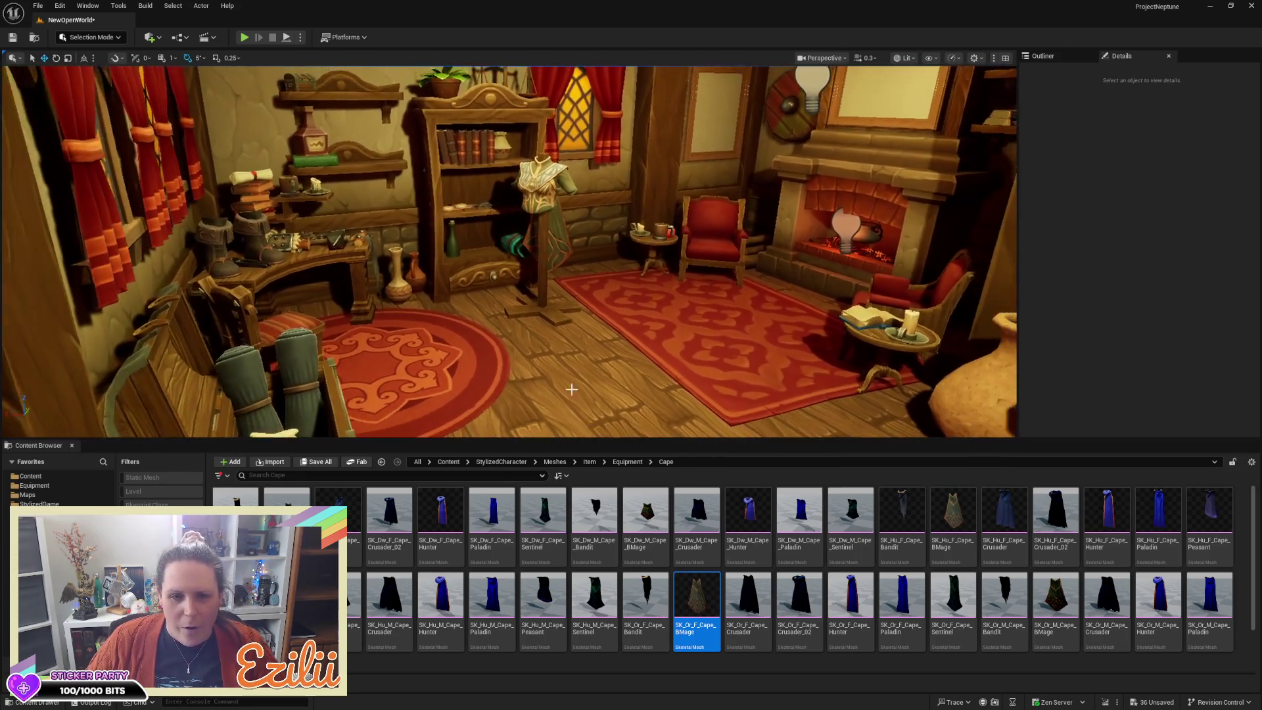
pyautogui.scroll(10, 516, 394)
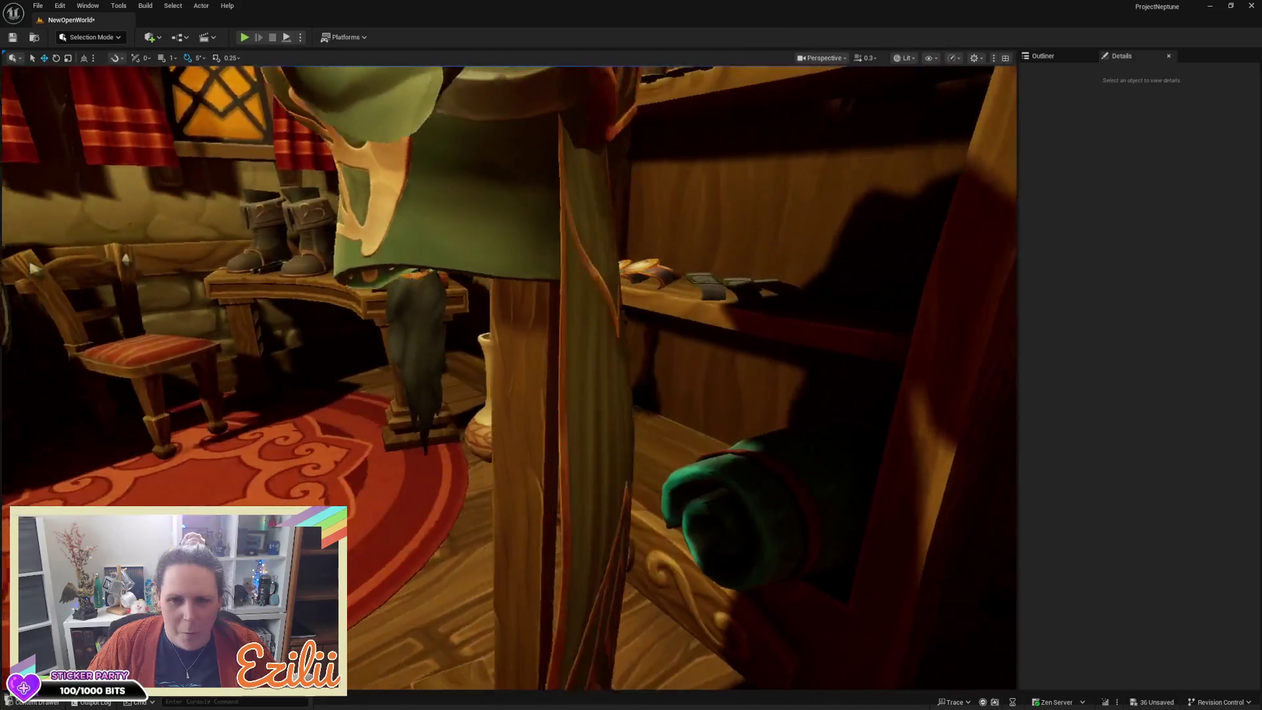
pyautogui.scroll(-8, 517, 394)
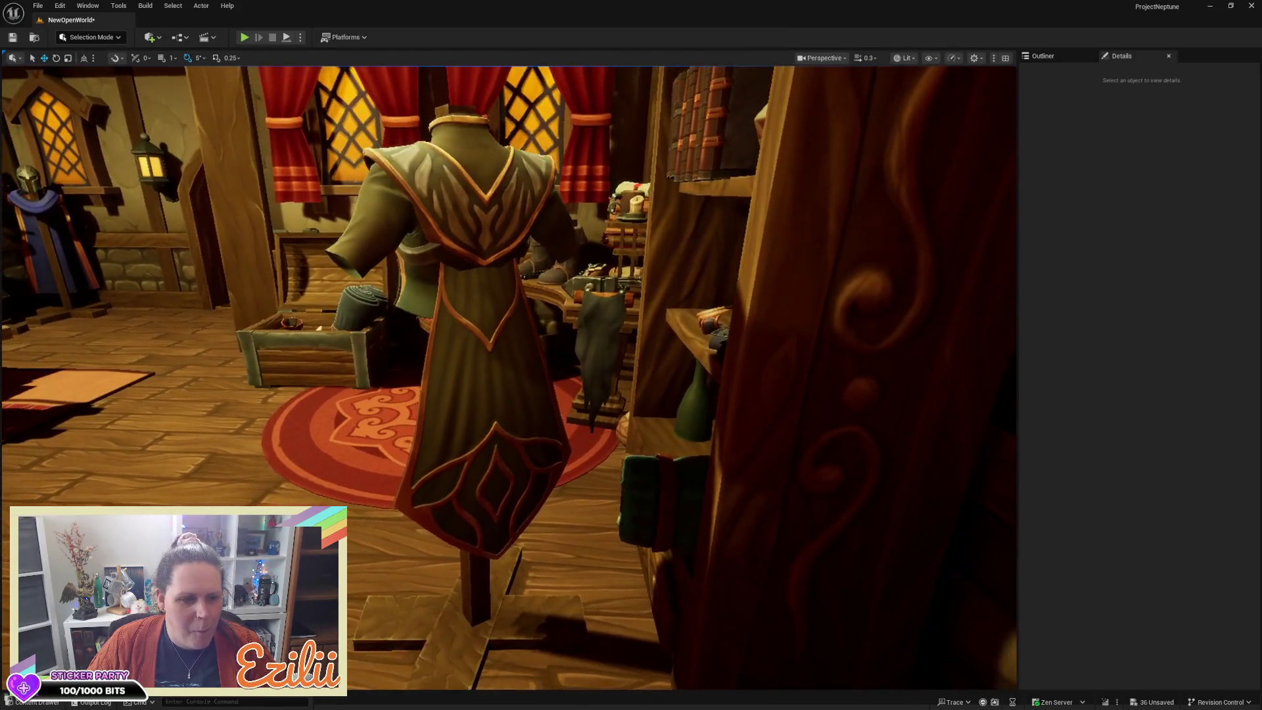
pyautogui.moveTo(516, 395)
pyautogui.mouseDown()
pyautogui.moveTo(602, 399)
pyautogui.moveTo(602, 361)
pyautogui.moveTo(530, 365)
pyautogui.moveTo(622, 367)
pyautogui.moveTo(569, 374)
pyautogui.moveTo(553, 409)
pyautogui.mouseUp()
pyautogui.click(564, 314)
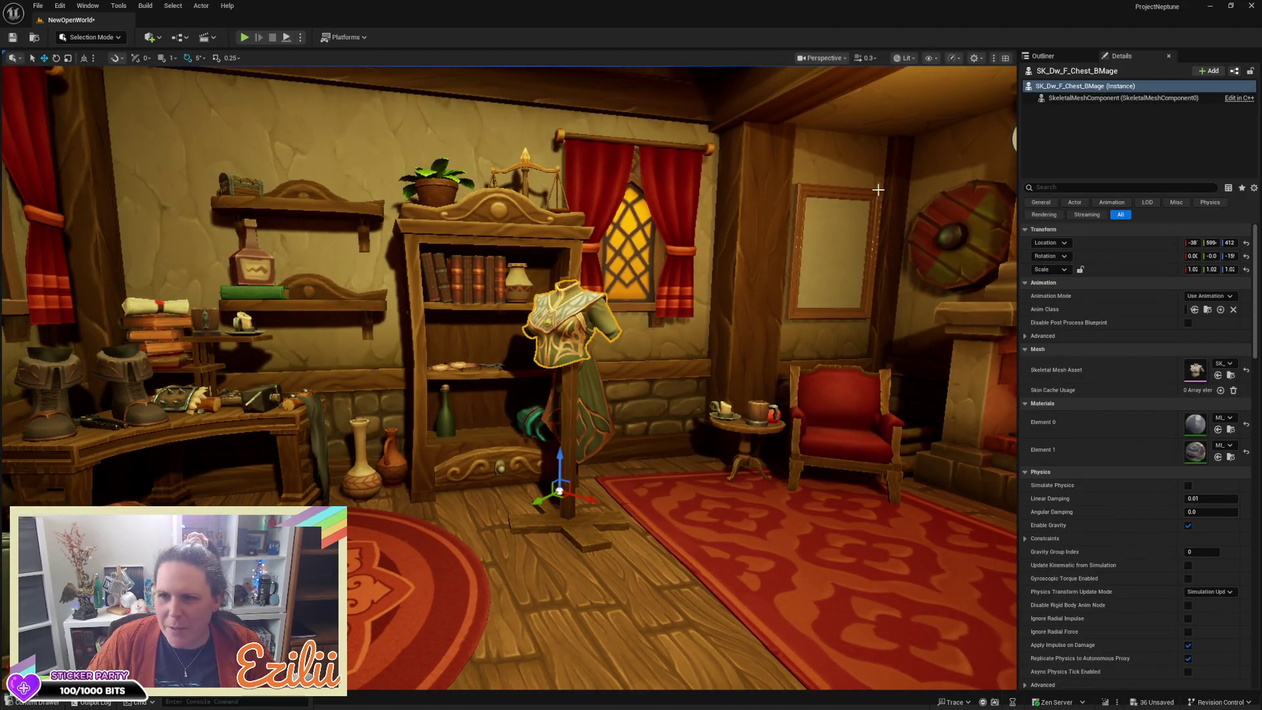
pyautogui.moveTo(913, 174); pyautogui.dragTo(777, 210)
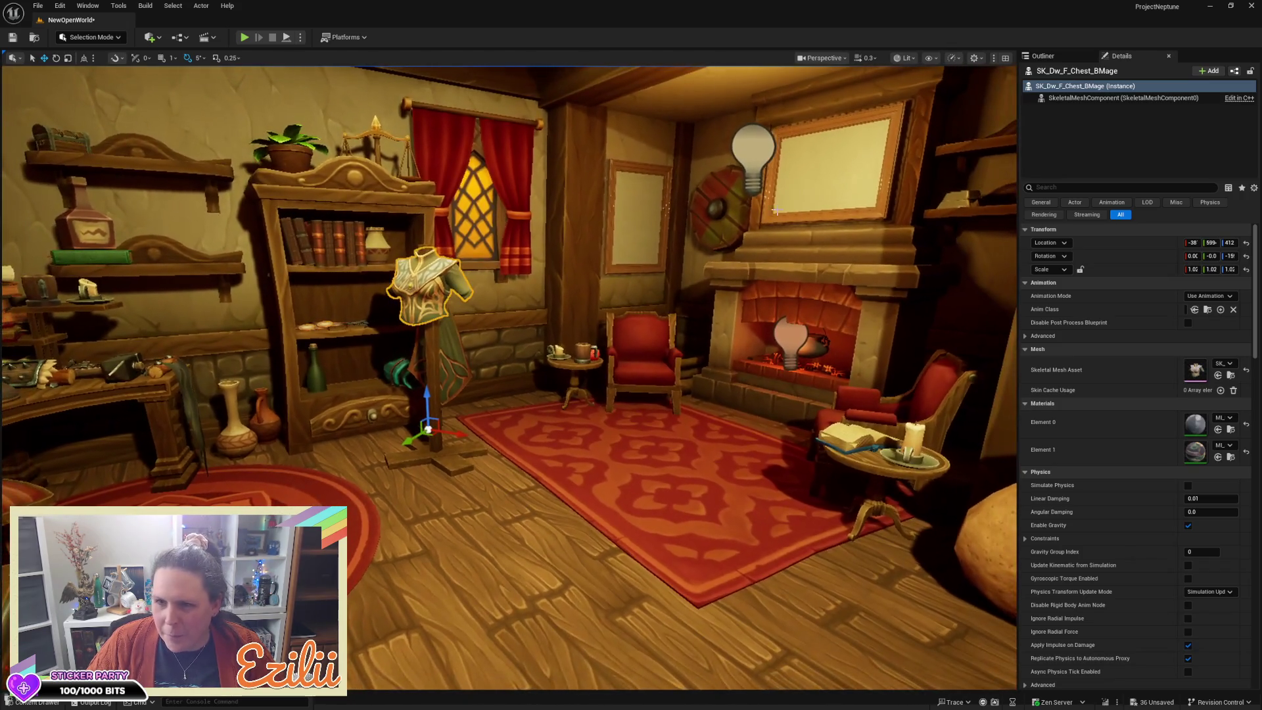
pyautogui.moveTo(617, 317)
pyautogui.mouseDown()
pyautogui.moveTo(591, 284)
pyautogui.moveTo(603, 332)
pyautogui.mouseUp()
pyautogui.click(504, 356)
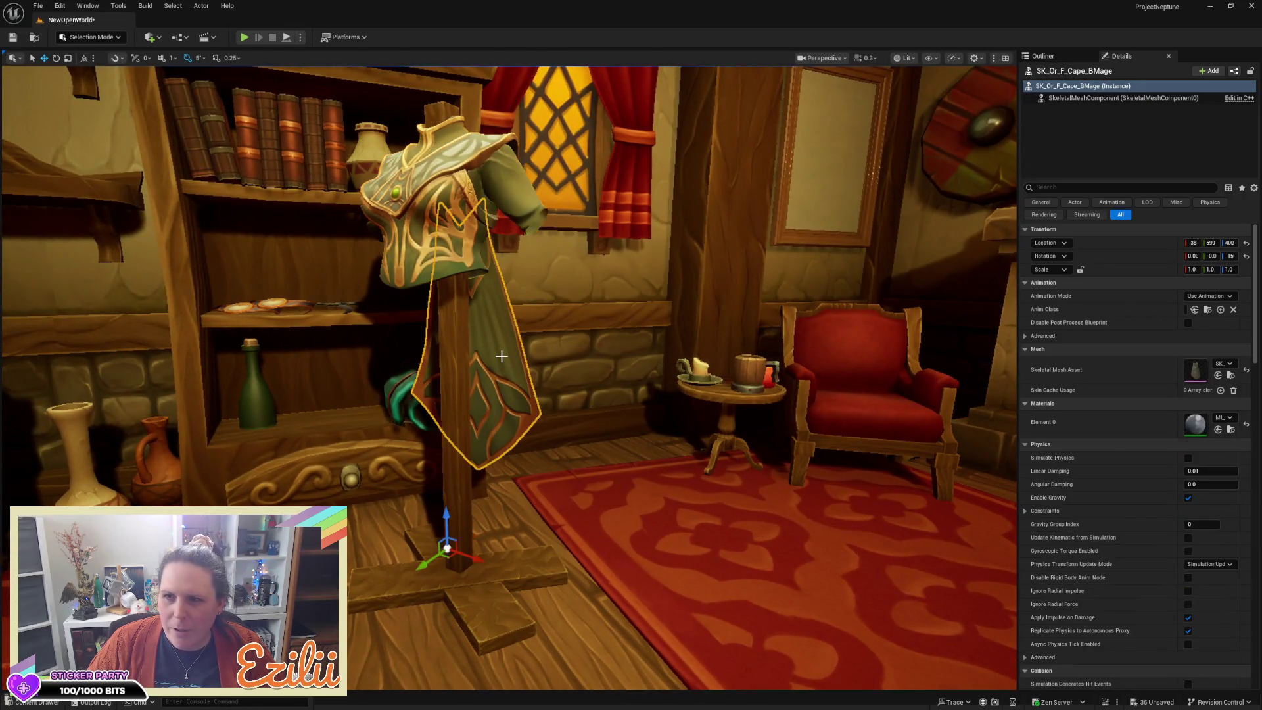
pyautogui.moveTo(579, 335)
pyautogui.mouseDown()
pyautogui.moveTo(573, 378)
pyautogui.moveTo(546, 411)
pyautogui.moveTo(580, 327)
pyautogui.moveTo(558, 276)
pyautogui.moveTo(560, 226)
pyautogui.moveTo(521, 282)
pyautogui.moveTo(521, 361)
pyautogui.mouseUp()
# Step: Delete the bench beside the house from the level
pyautogui.press('Escape')
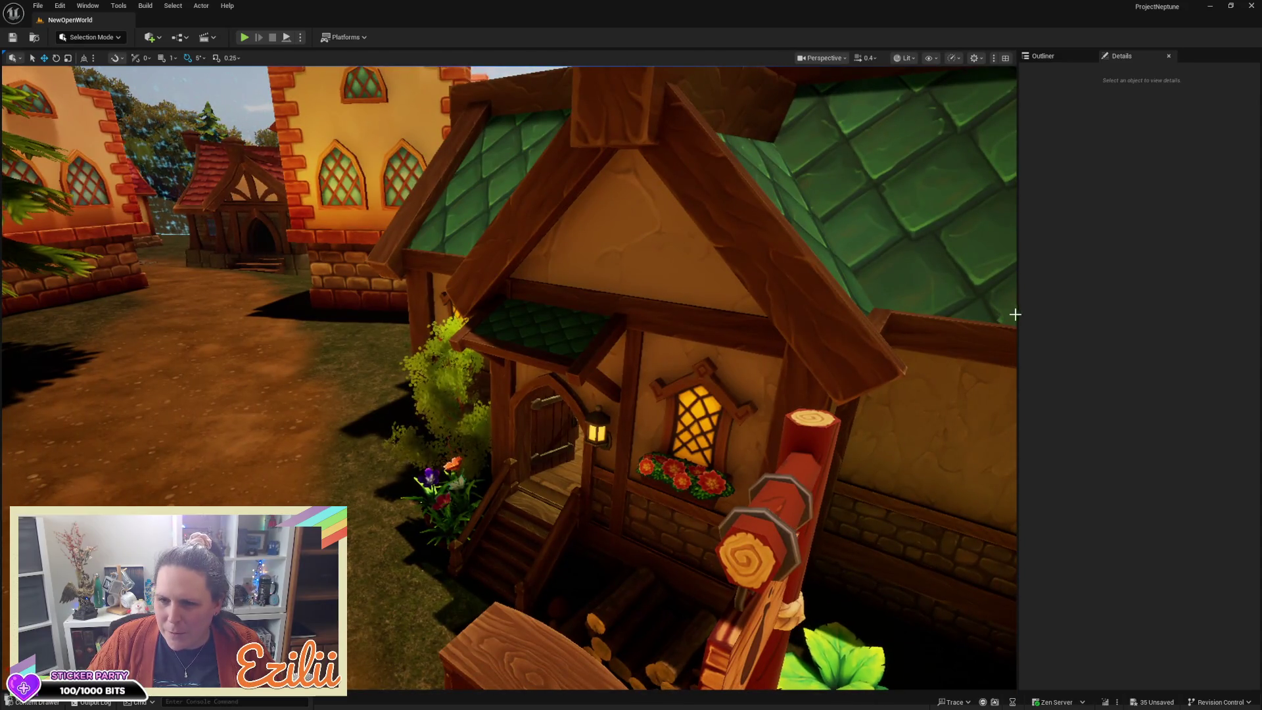
pyautogui.moveTo(1018, 315); pyautogui.dragTo(1196, 346)
pyautogui.moveTo(681, 393)
pyautogui.mouseDown()
pyautogui.moveTo(680, 368)
pyautogui.moveTo(681, 393)
pyautogui.moveTo(657, 401)
pyautogui.moveTo(657, 447)
pyautogui.moveTo(658, 394)
pyautogui.moveTo(657, 506)
pyautogui.mouseUp()
pyautogui.click(681, 393)
pyautogui.press('Delete')
# Step: Select the BP_WorldShield sphere around the village and show it in the widened Outliner
pyautogui.scroll(1, 657, 441)
pyautogui.scroll(2, 657, 443)
pyautogui.scroll(-10, 631, 378)
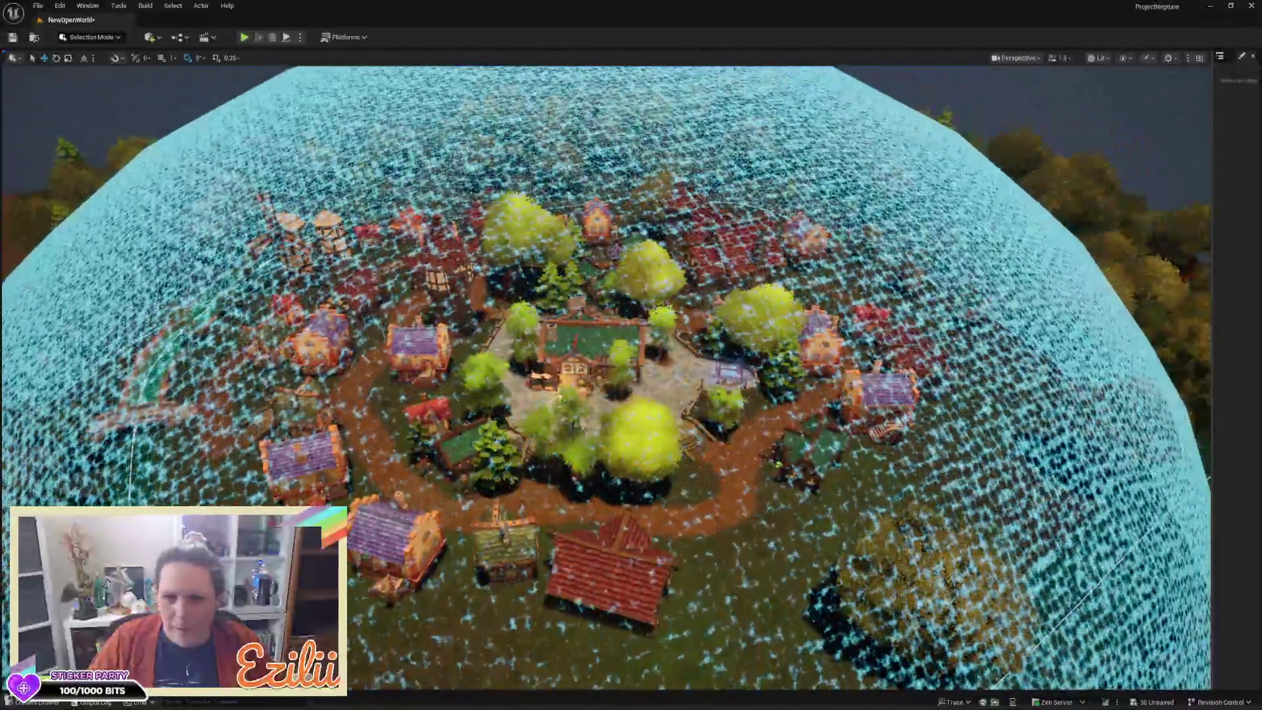
pyautogui.click(1005, 107)
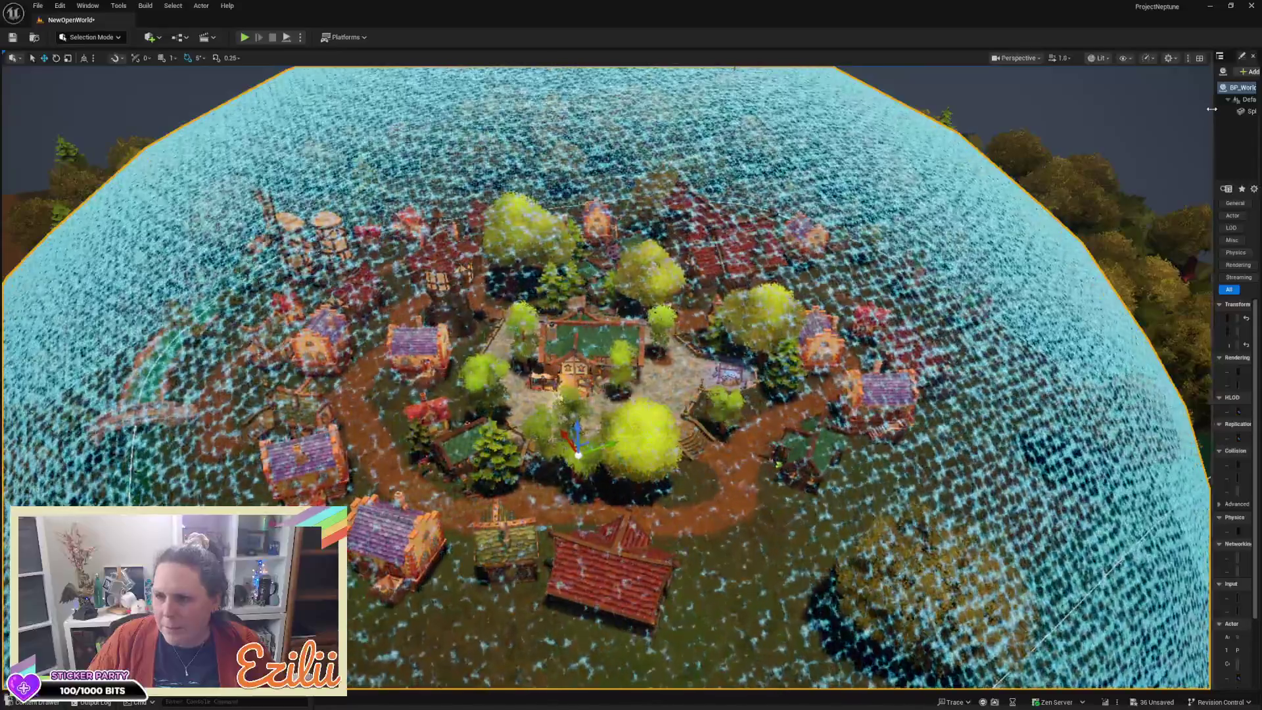
pyautogui.moveTo(1214, 108); pyautogui.dragTo(1033, 136)
pyautogui.click(1057, 55)
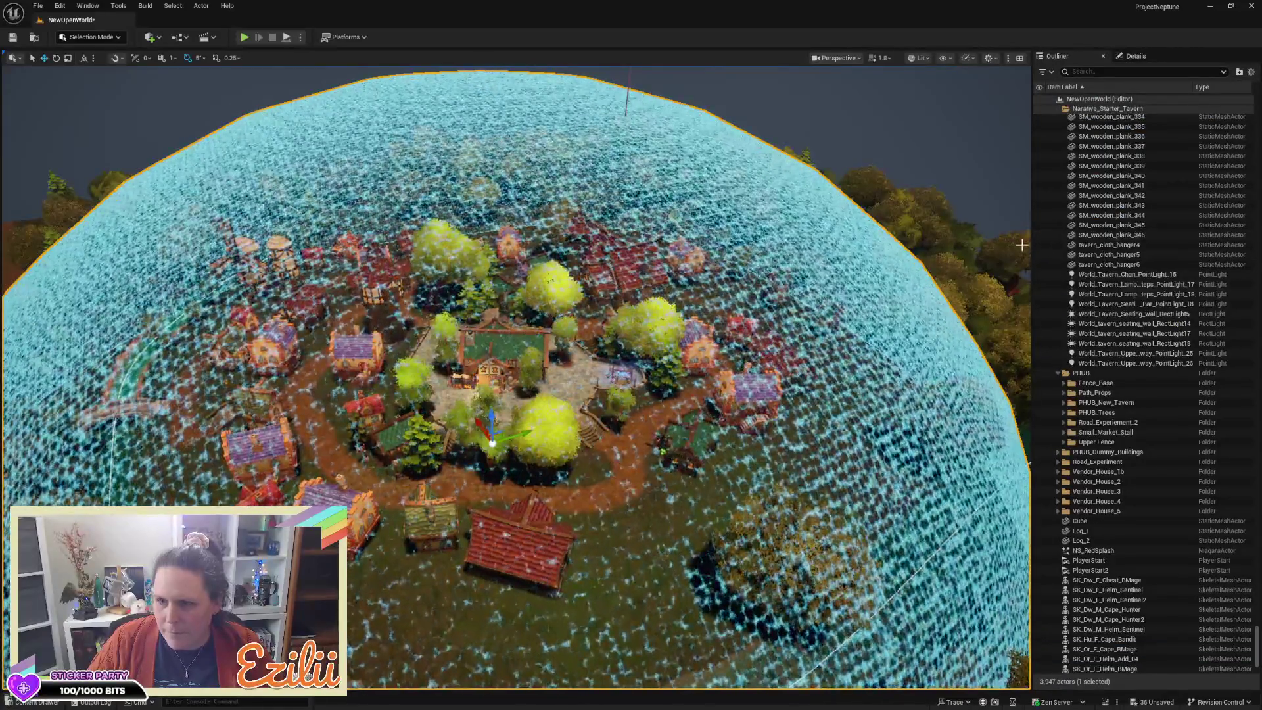
# Step: Collapse the Armorsmith, ENVIRONMENT and Narative_Starter_Tavern folders, expand BluePrints and hide BP_WorldShield
pyautogui.scroll(5, 1087, 285)
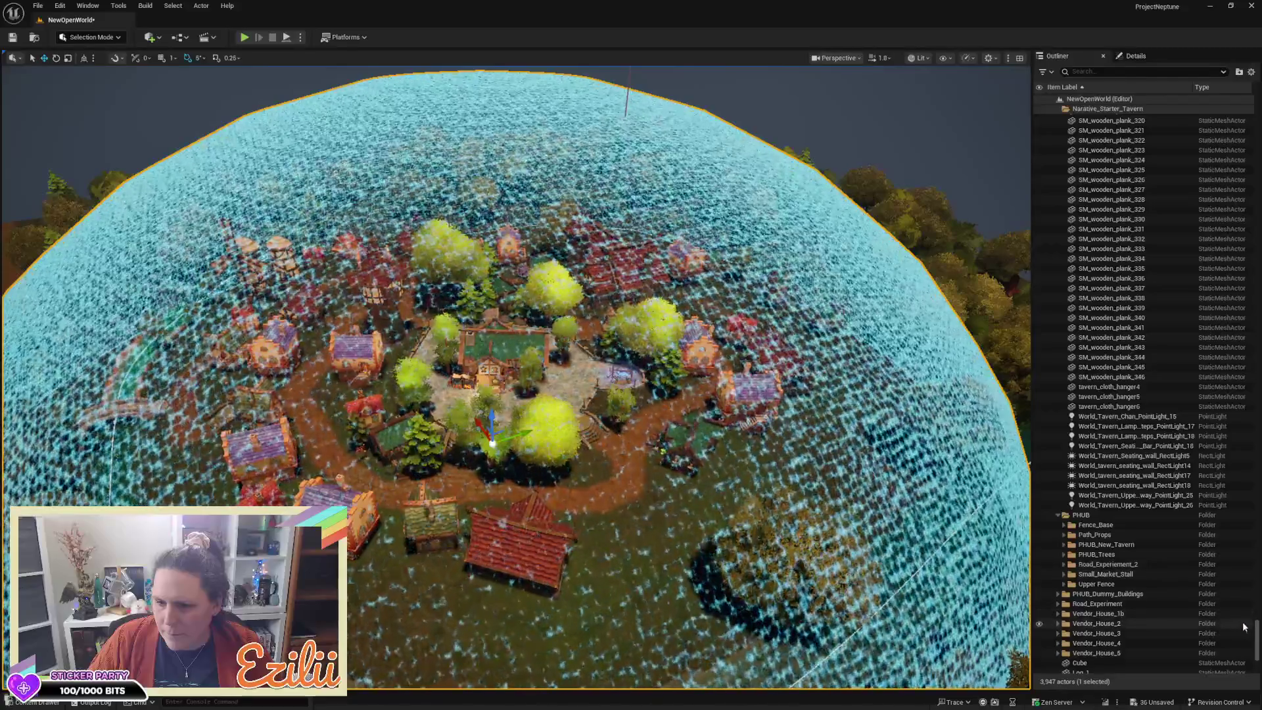
pyautogui.moveTo(1256, 631); pyautogui.dragTo(1256, 111)
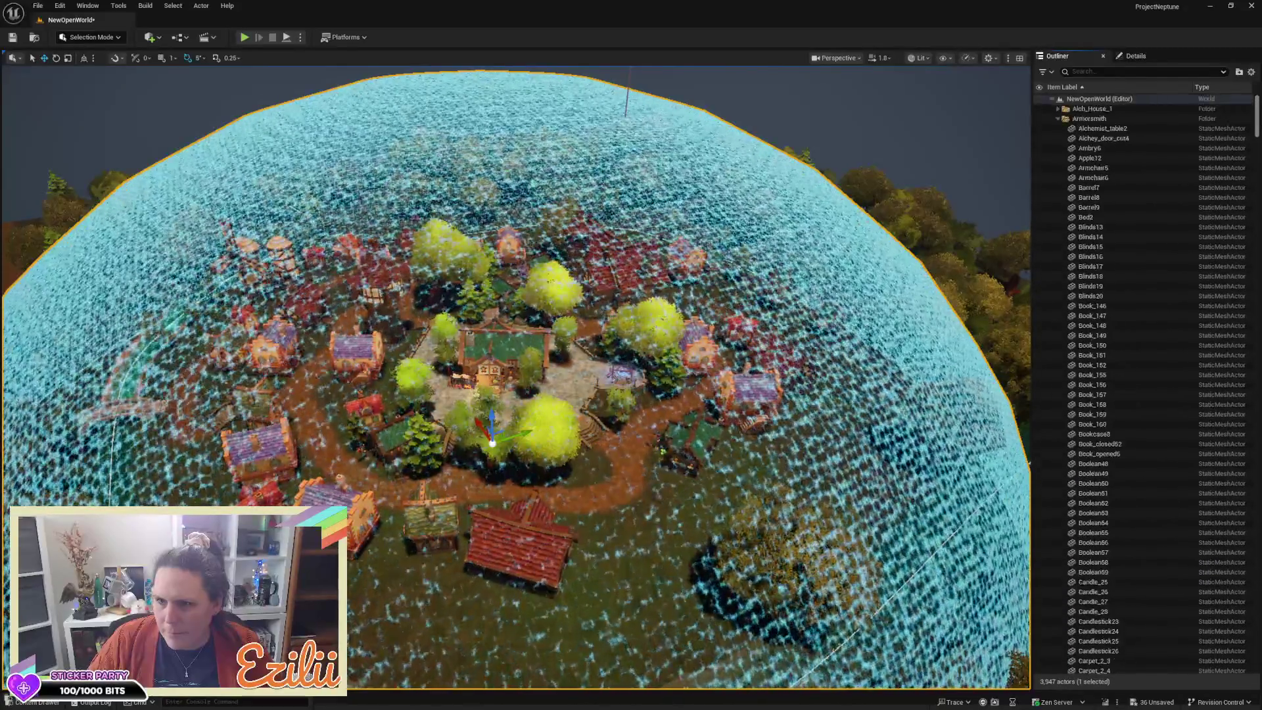
pyautogui.click(1057, 118)
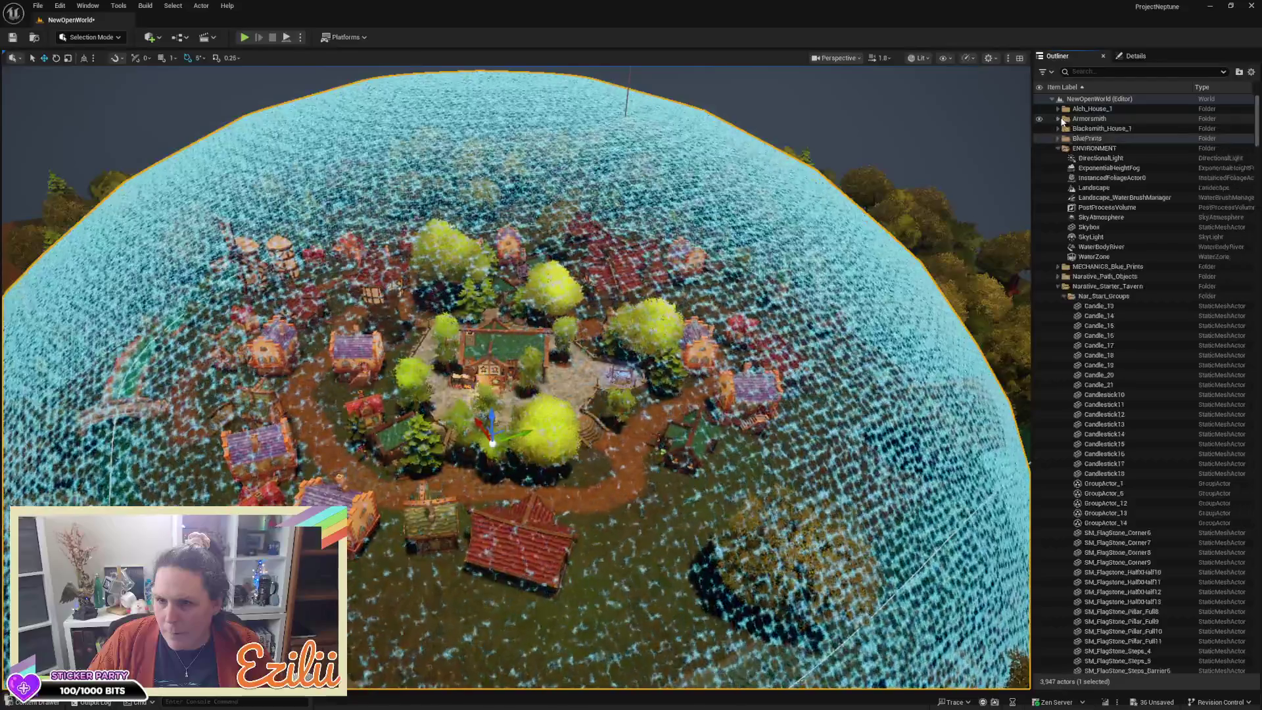
pyautogui.click(1054, 147)
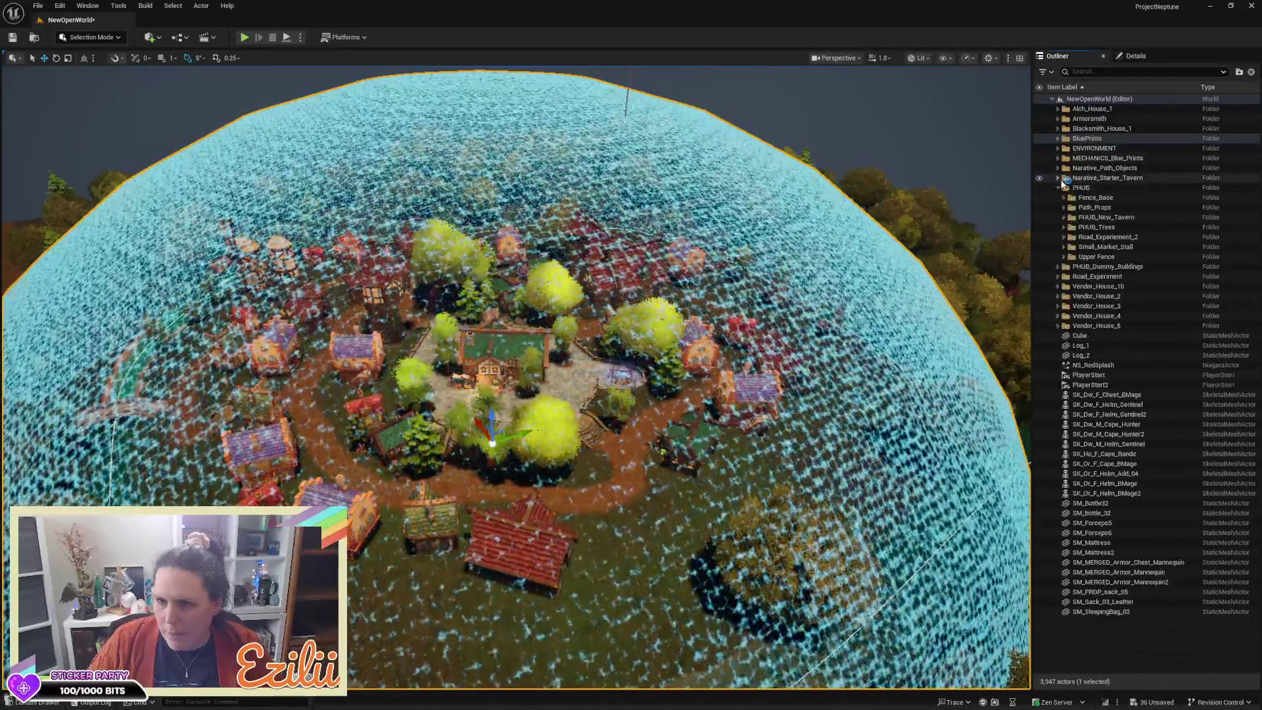
pyautogui.click(1057, 178)
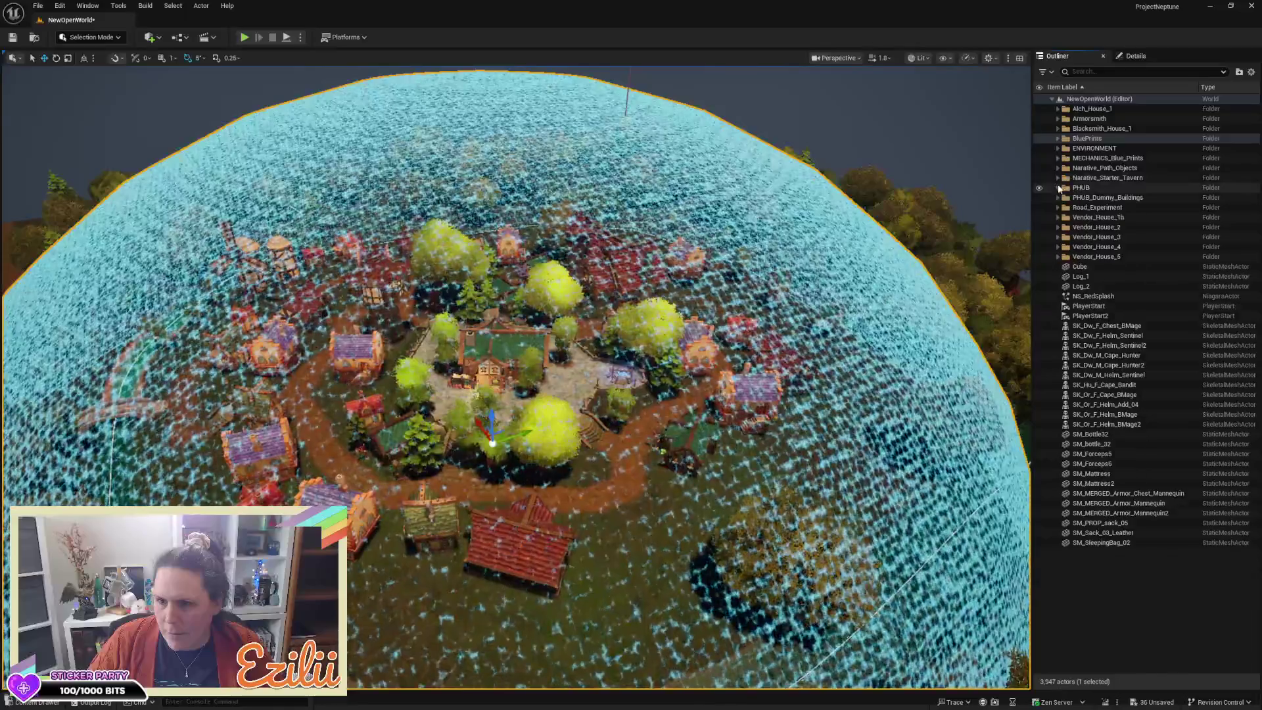
pyautogui.click(1058, 139)
pyautogui.click(1040, 218)
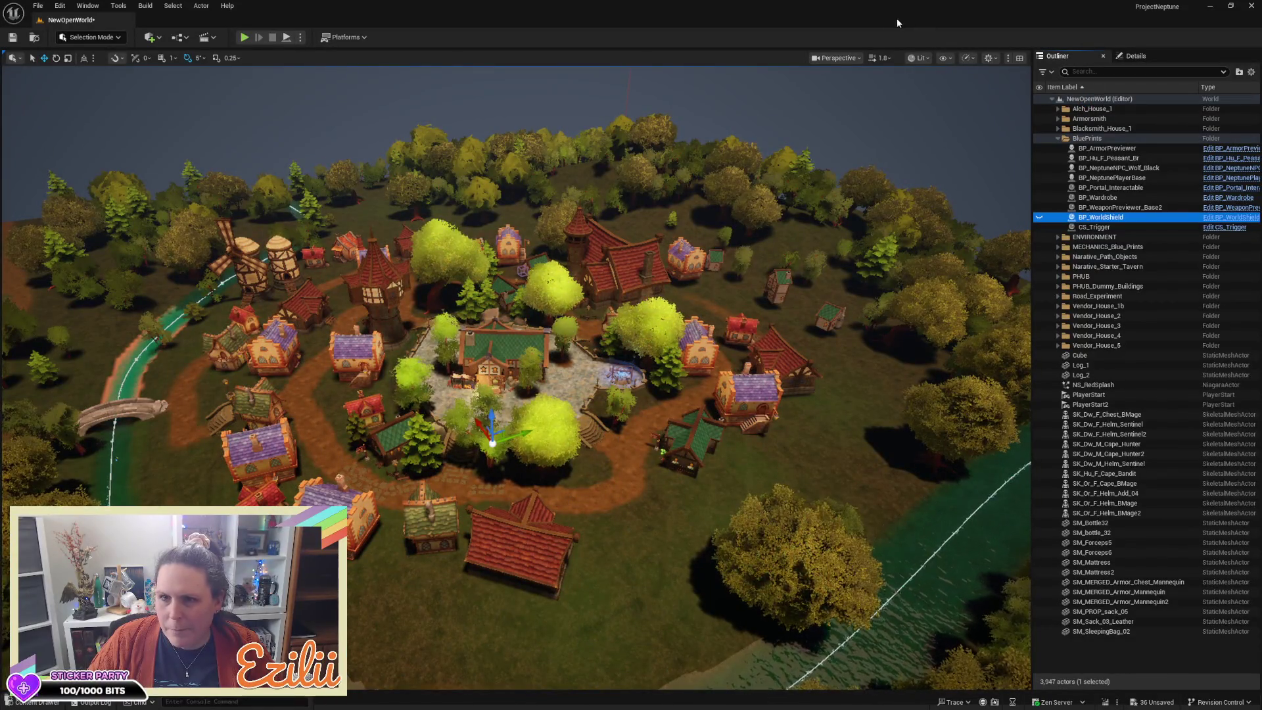
pyautogui.click(724, 86)
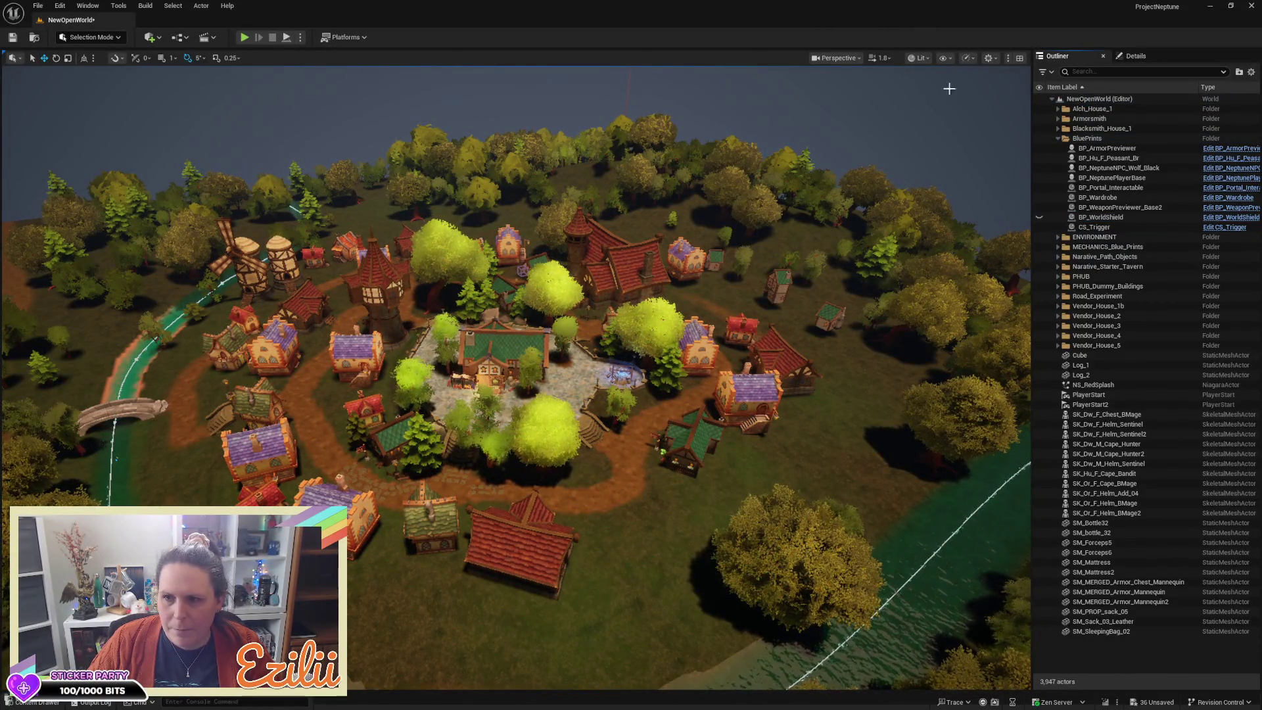
pyautogui.moveTo(1031, 104); pyautogui.dragTo(1193, 104)
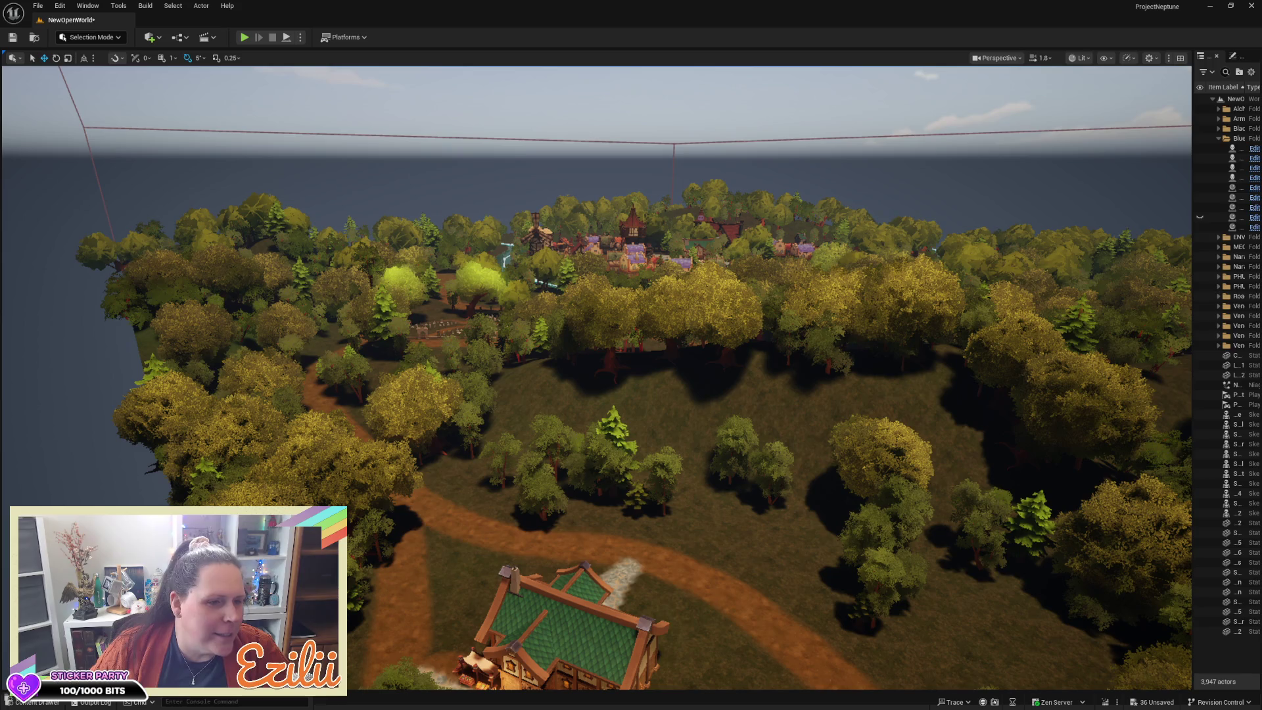
pyautogui.moveTo(340, 453)
pyautogui.mouseDown()
pyautogui.moveTo(382, 451)
pyautogui.moveTo(375, 412)
pyautogui.mouseUp()
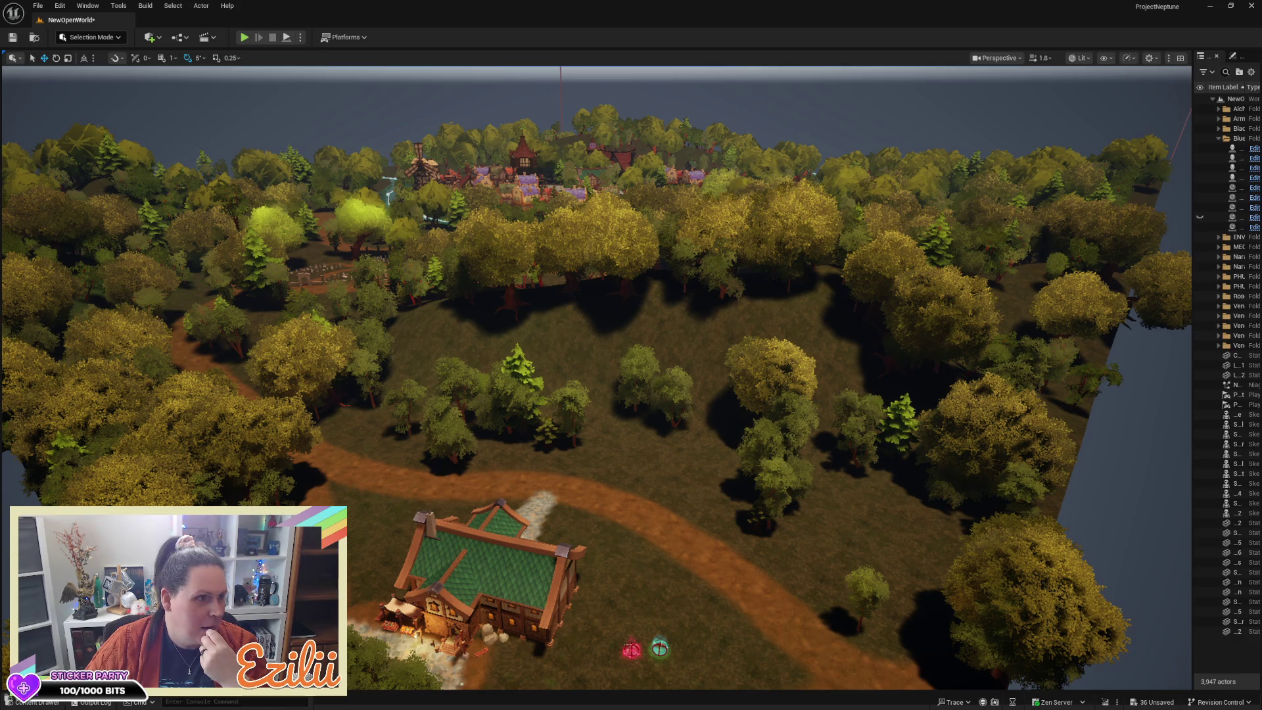
pyautogui.hotkey('alt', 'Tab')
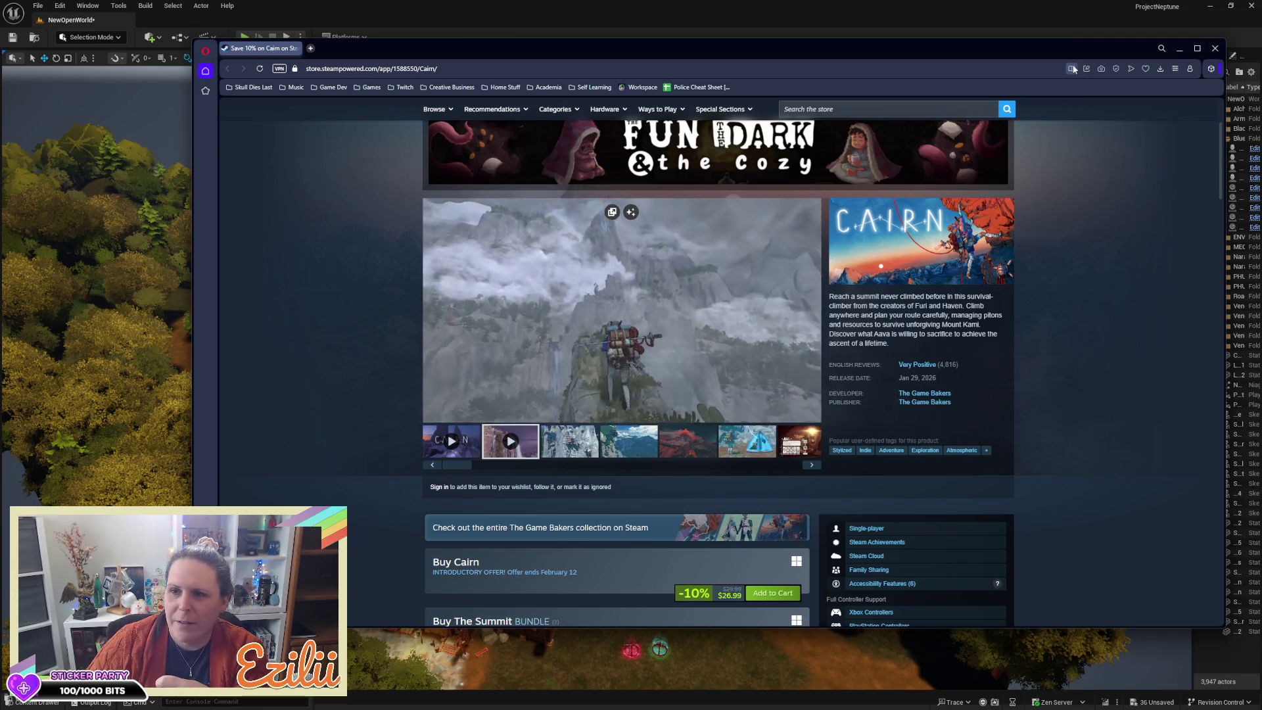
# Step: Close the Steam store browser to return to the Unreal Engine 5 editor
pyautogui.click(1229, 42)
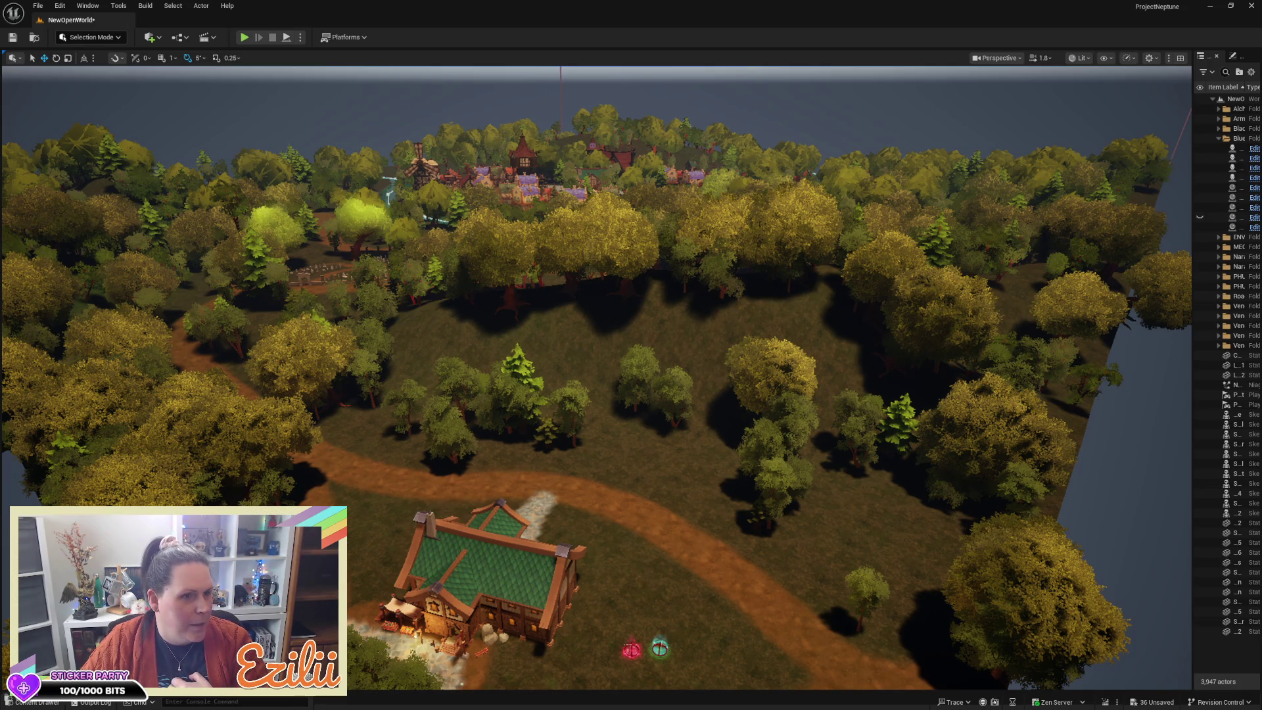
# Step: Orbit over the forest and fly the camera down beside the green-roofed house and potion stall
pyautogui.moveTo(681, 397); pyautogui.dragTo(657, 421)
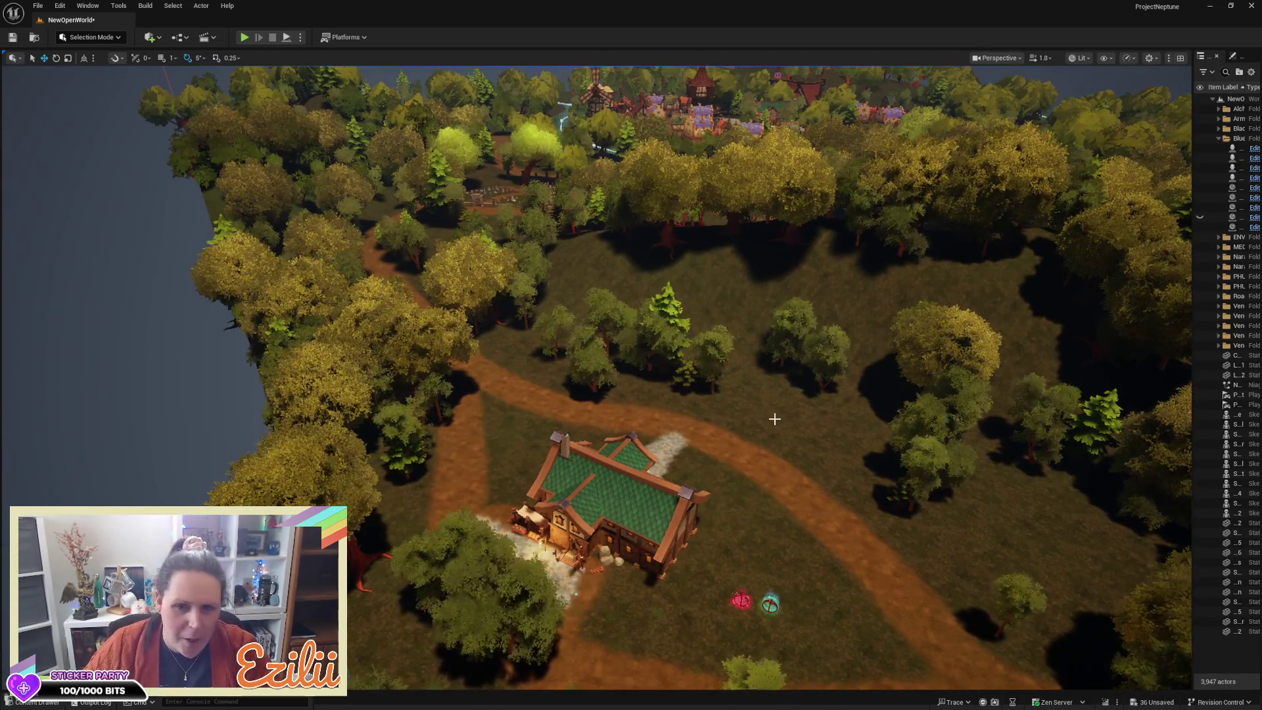
pyautogui.scroll(3, 774, 419)
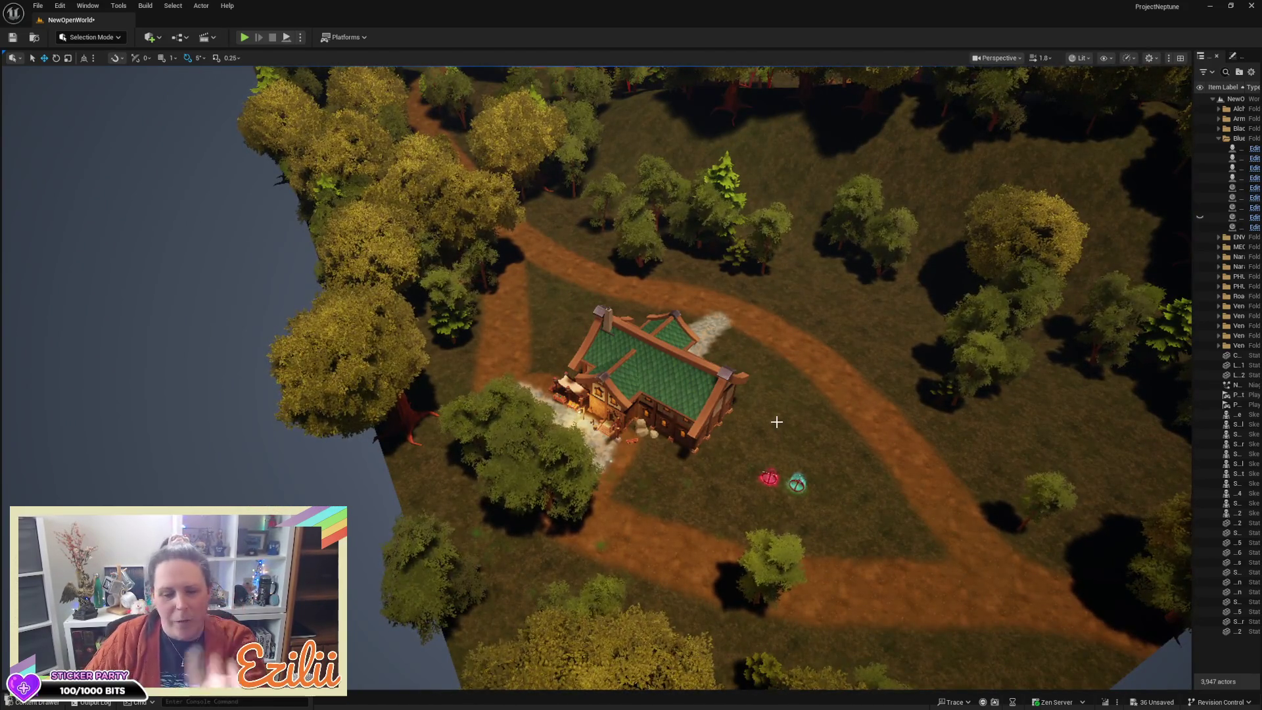
pyautogui.moveTo(776, 421)
pyautogui.mouseDown()
pyautogui.moveTo(776, 454)
pyautogui.moveTo(776, 394)
pyautogui.mouseUp()
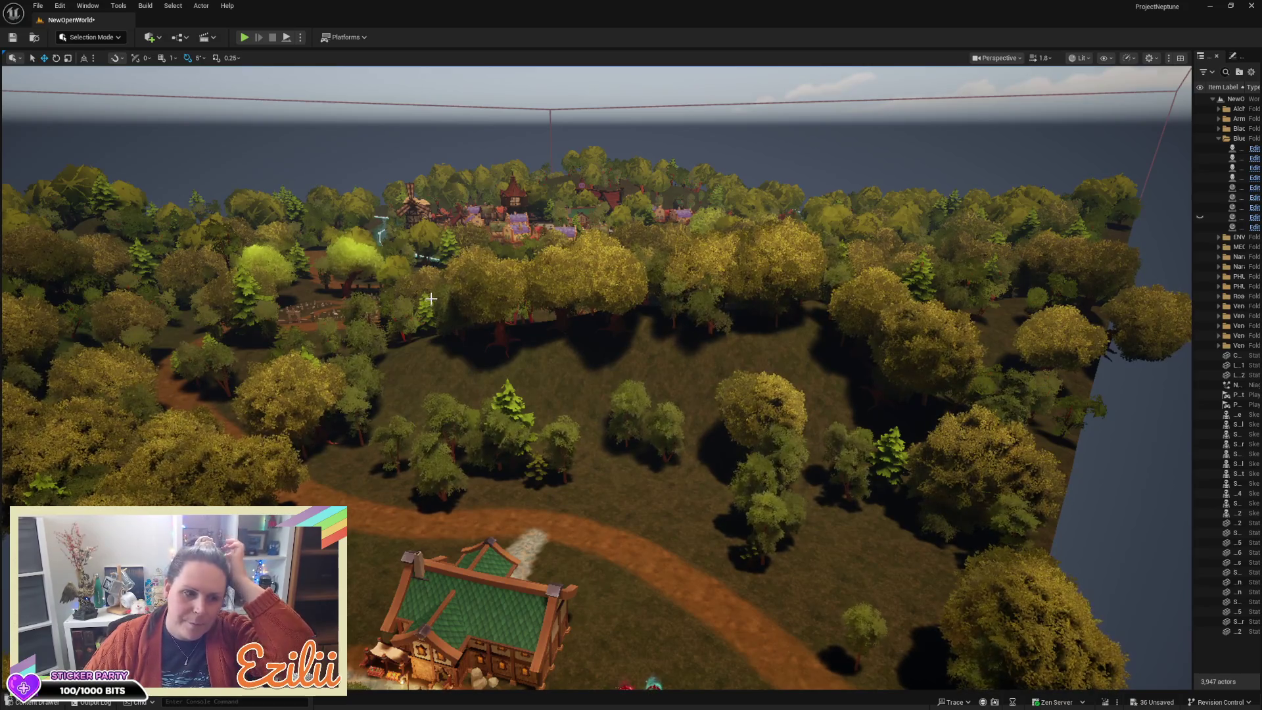
pyautogui.moveTo(430, 299); pyautogui.dragTo(426, 368)
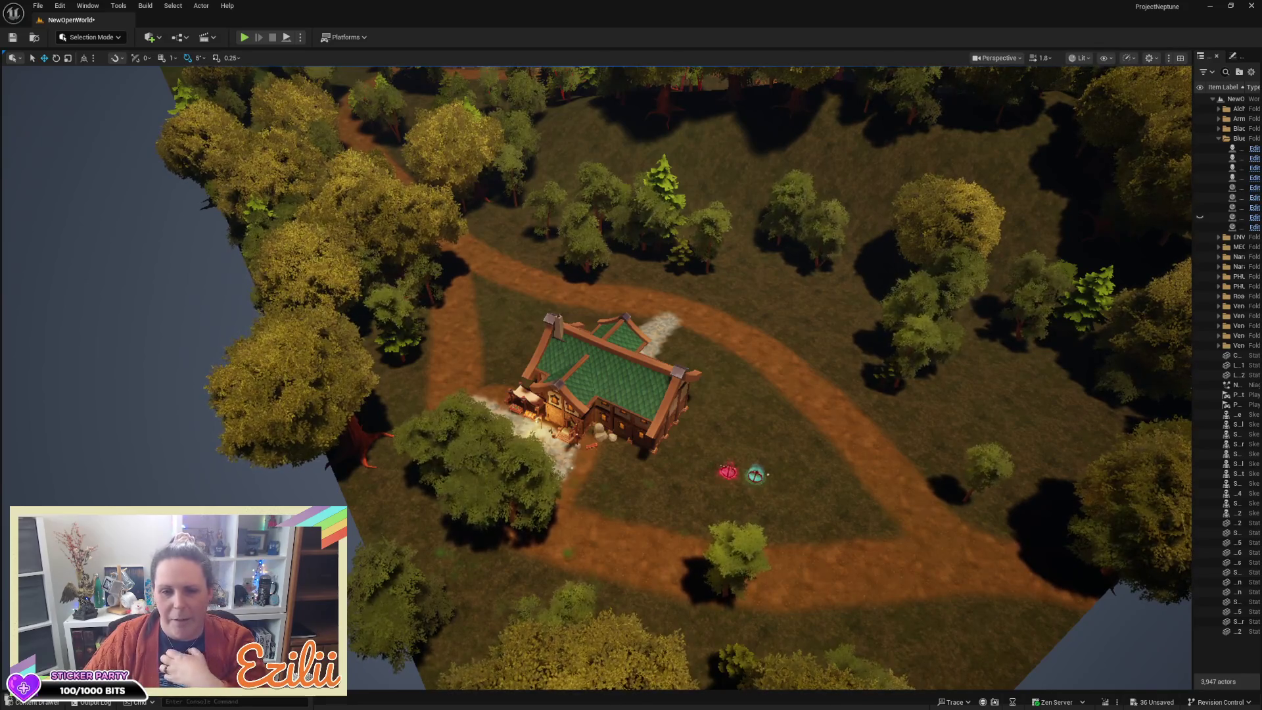
pyautogui.moveTo(426, 368); pyautogui.dragTo(425, 338)
pyautogui.moveTo(544, 297); pyautogui.dragTo(544, 280)
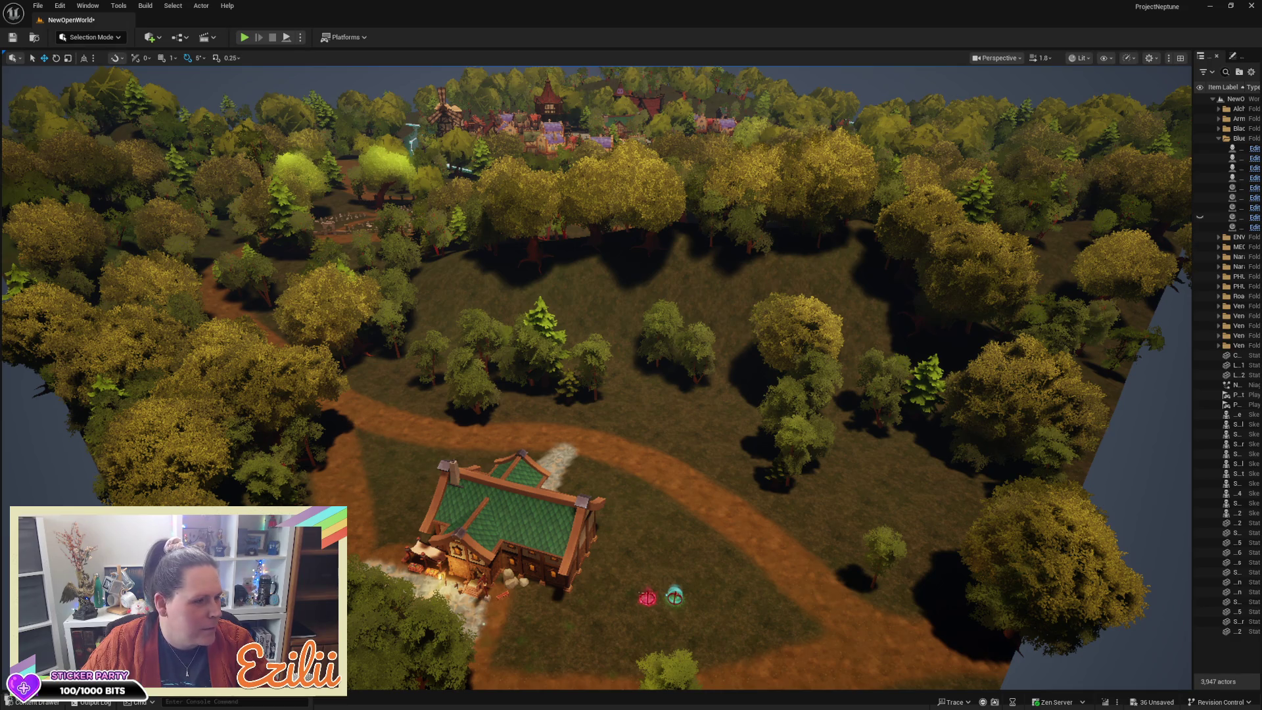
pyautogui.moveTo(477, 379)
pyautogui.mouseDown()
pyautogui.moveTo(519, 375)
pyautogui.moveTo(486, 381)
pyautogui.moveTo(479, 368)
pyautogui.moveTo(480, 388)
pyautogui.moveTo(541, 361)
pyautogui.moveTo(596, 360)
pyautogui.mouseUp()
pyautogui.scroll(-3, 578, 360)
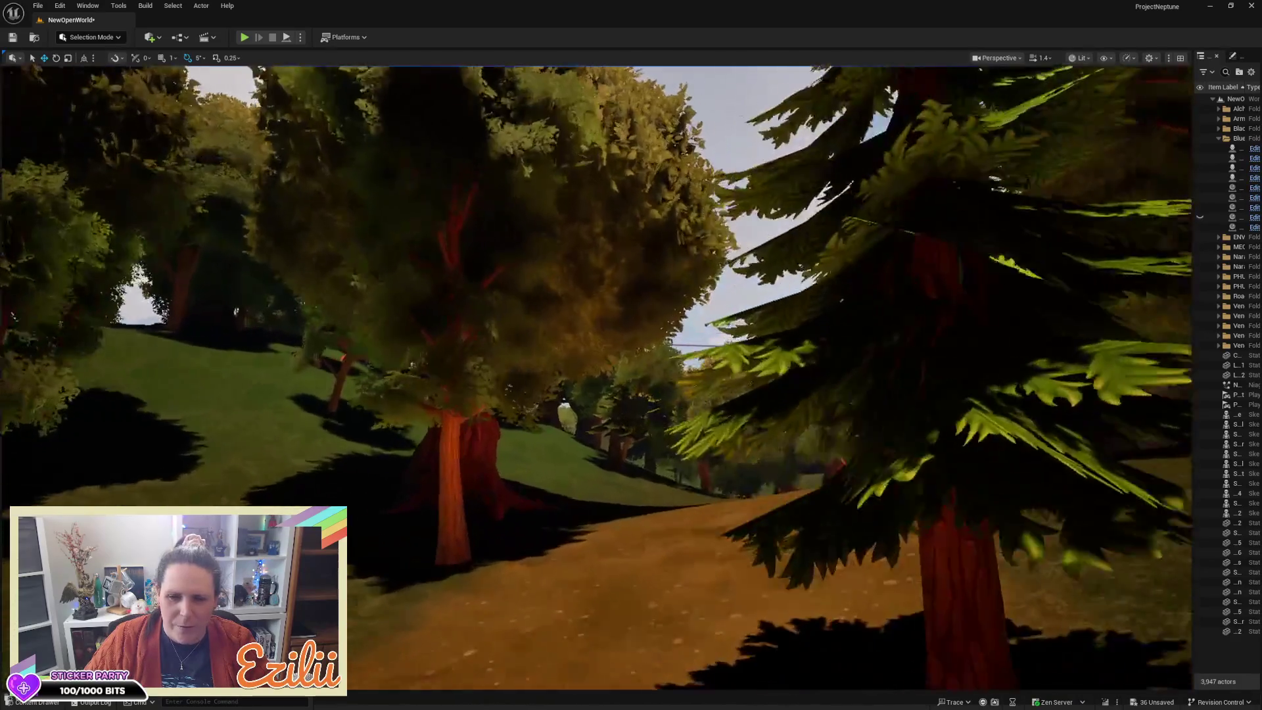
# Step: Fly along the dirt road, save the NewOpenWorld level, and bring up the Content Drawer
pyautogui.moveTo(596, 360); pyautogui.dragTo(663, 360)
pyautogui.scroll(-1, 645, 360)
pyautogui.scroll(-2, 649, 360)
pyautogui.hotkey('ctrl', 's')
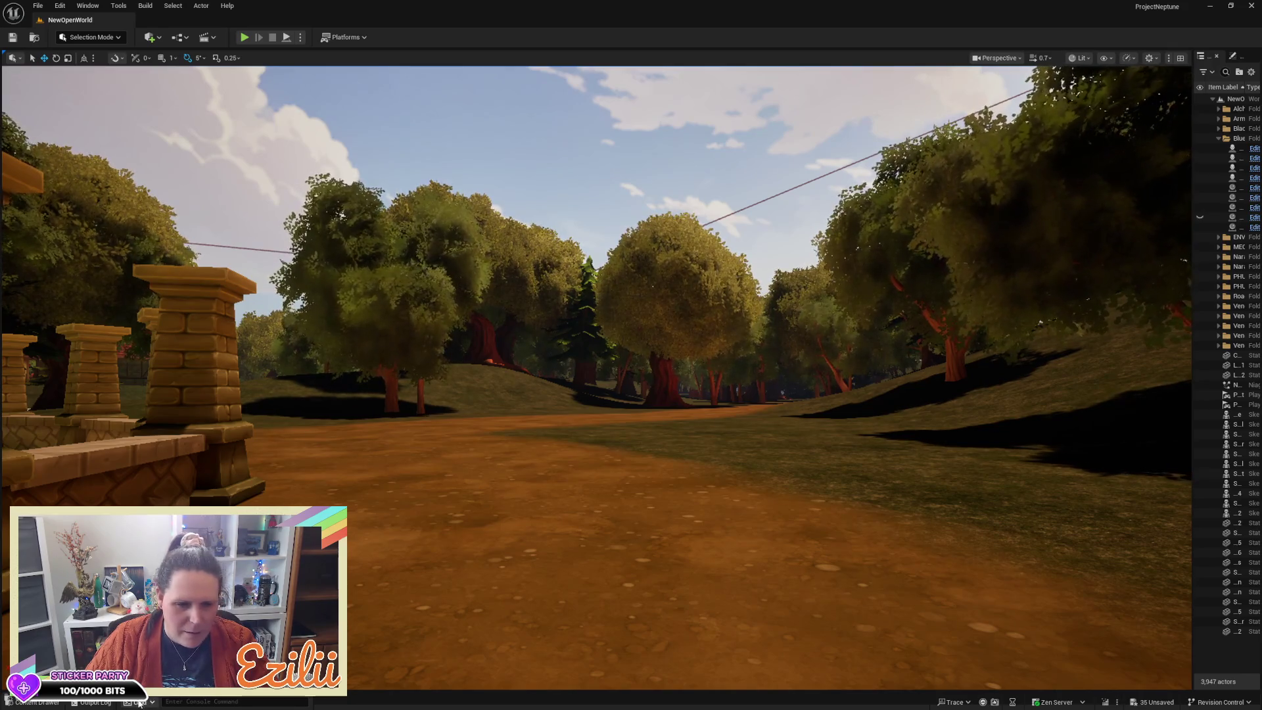
pyautogui.hotkey('ctrl', 'space')
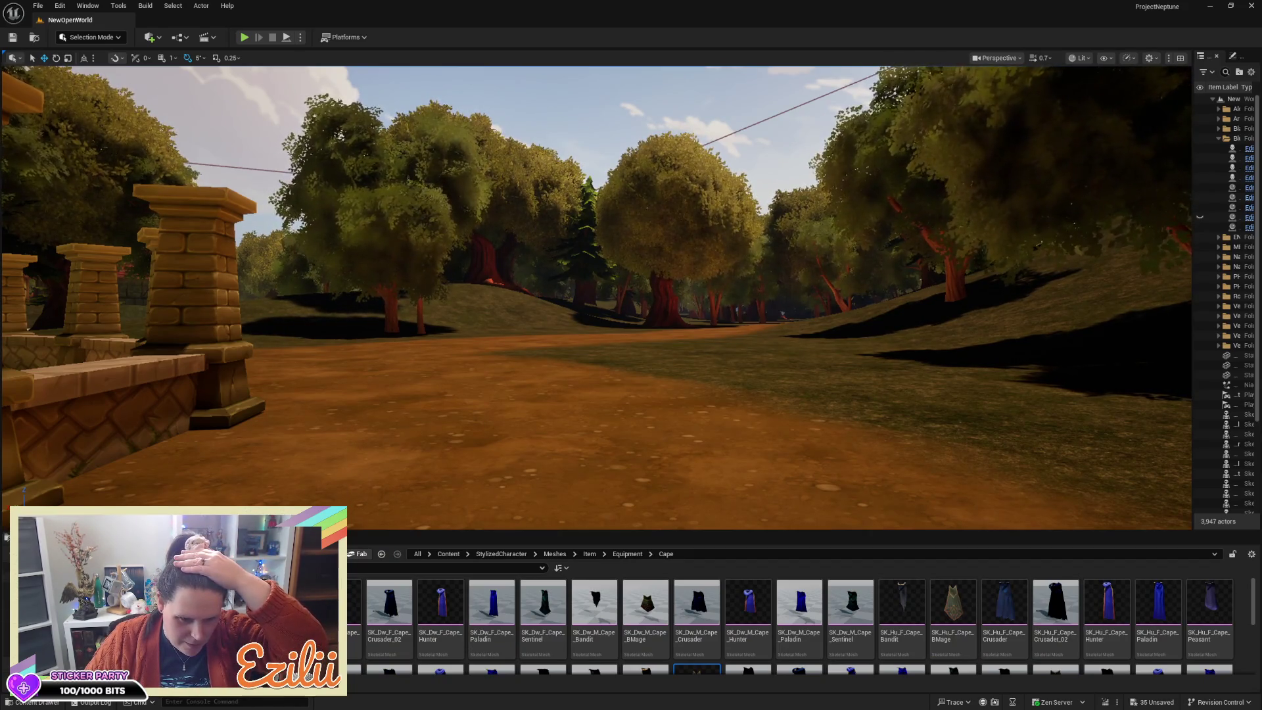
# Step: Open the MainMenu level from the StylizedGame Maps folder, saving the changed village assets with Save Selected
pyautogui.click(5, 585)
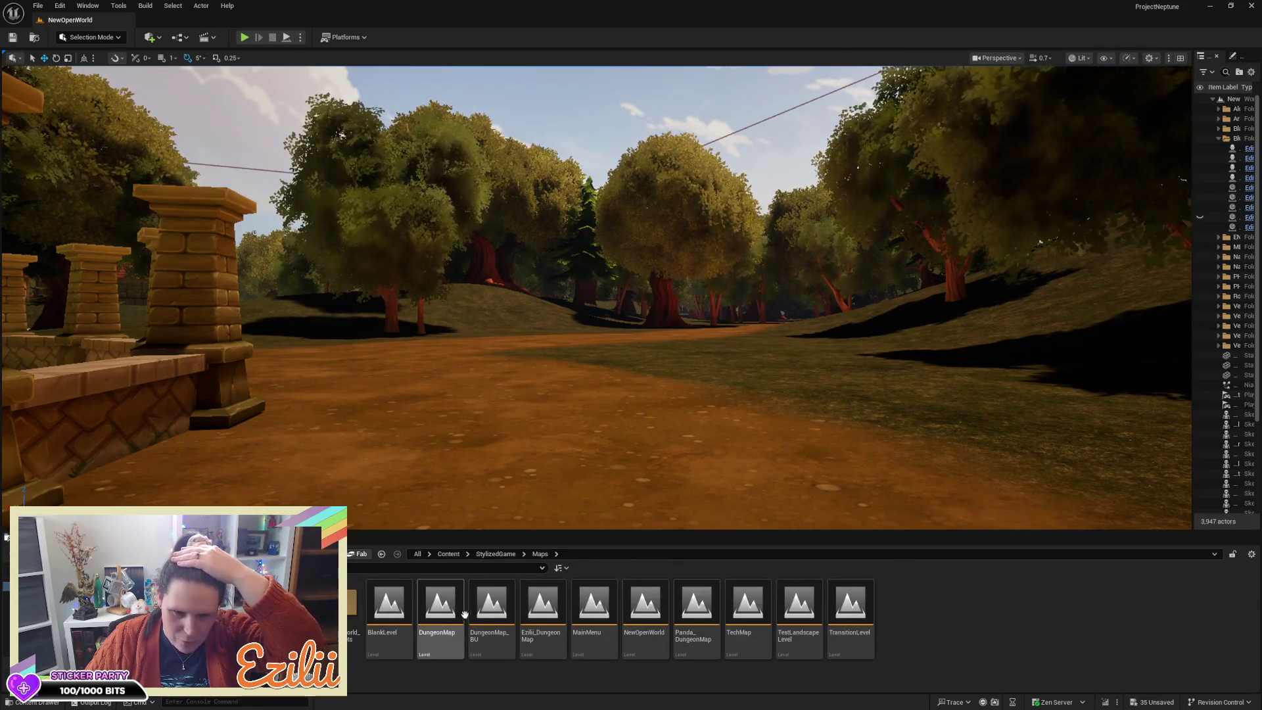
pyautogui.doubleClick(598, 615)
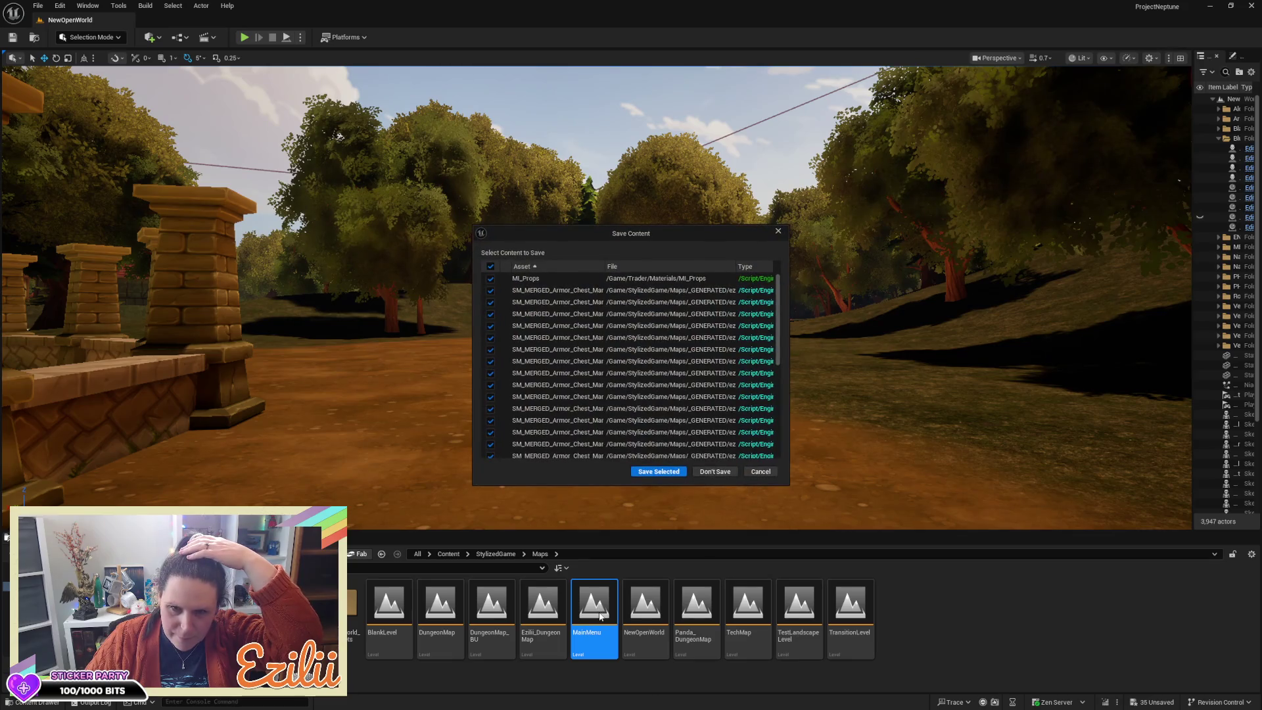
pyautogui.click(679, 472)
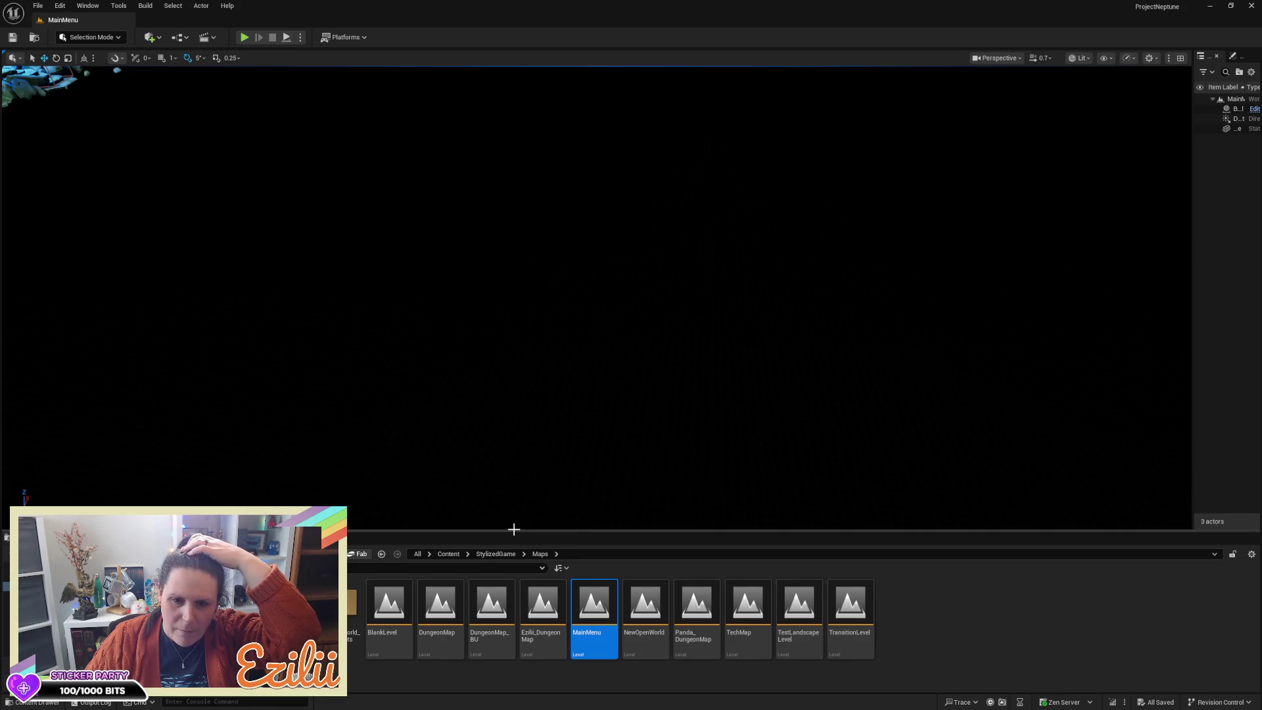
# Step: Play-test the MainMenu, try Continue, stop, then restart the test and choose New Game
pyautogui.moveTo(514, 530); pyautogui.dragTo(476, 642)
pyautogui.press('f')
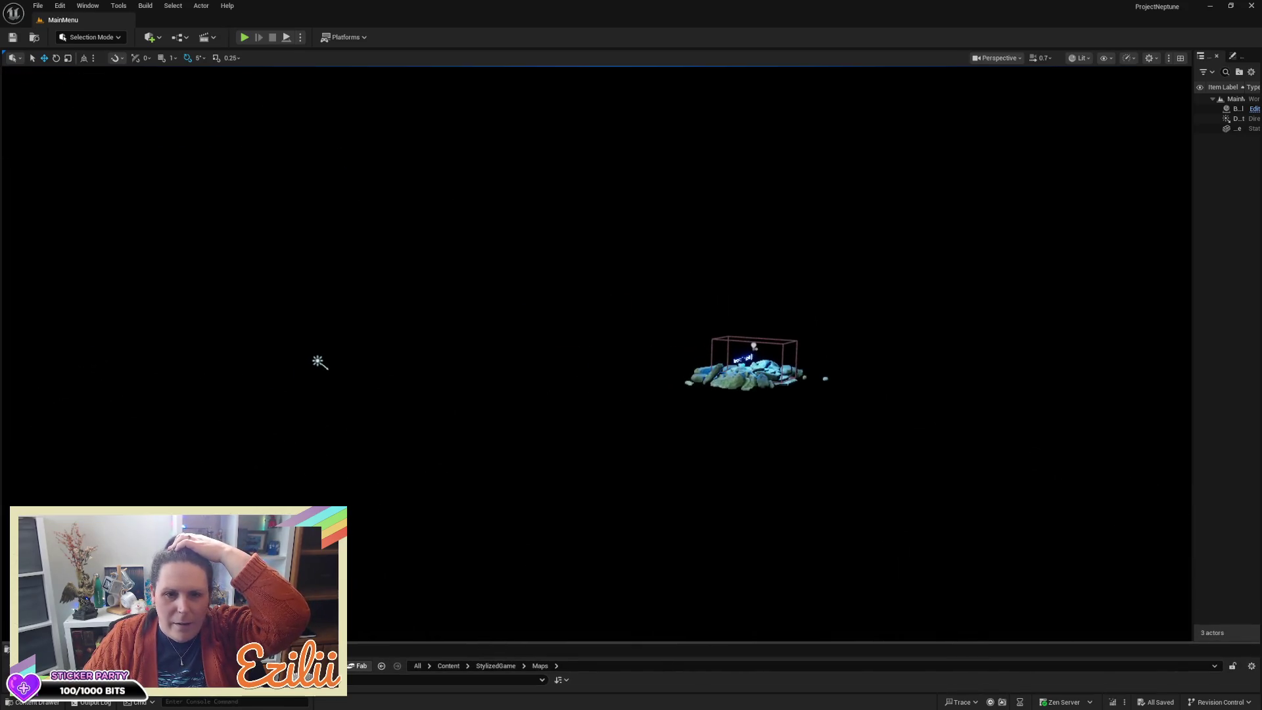
pyautogui.click(245, 38)
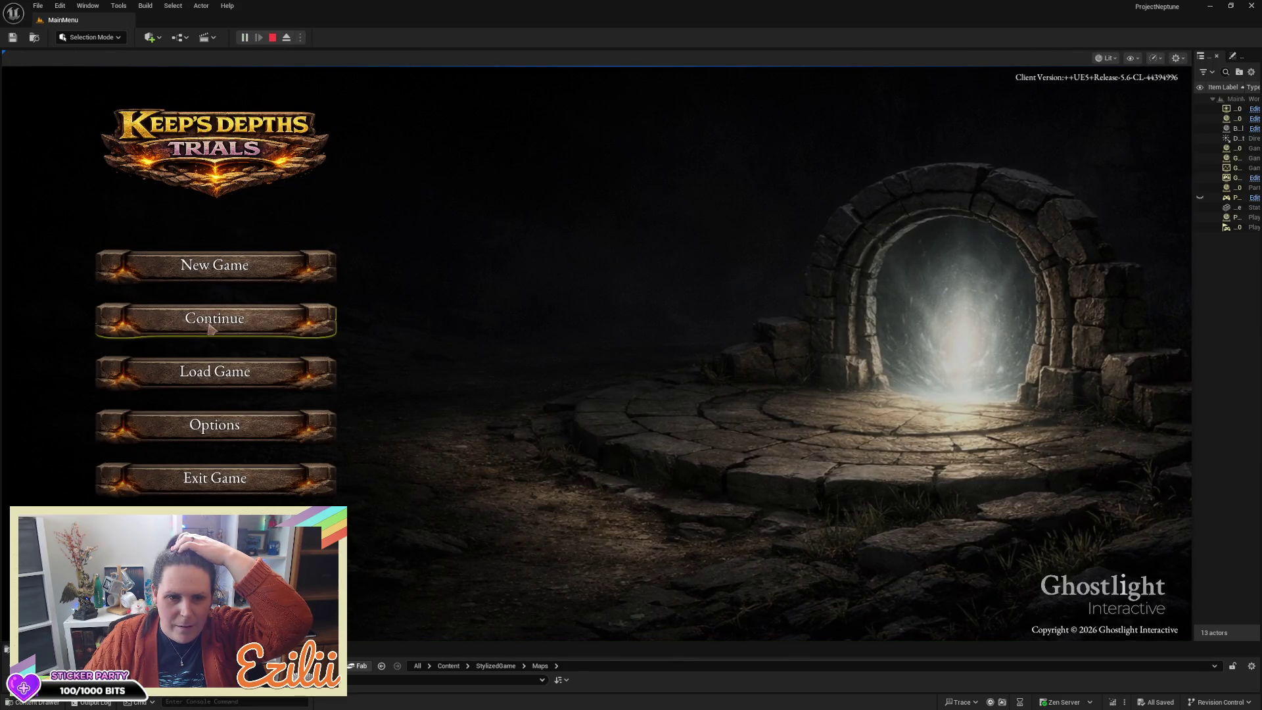
pyautogui.click(210, 329)
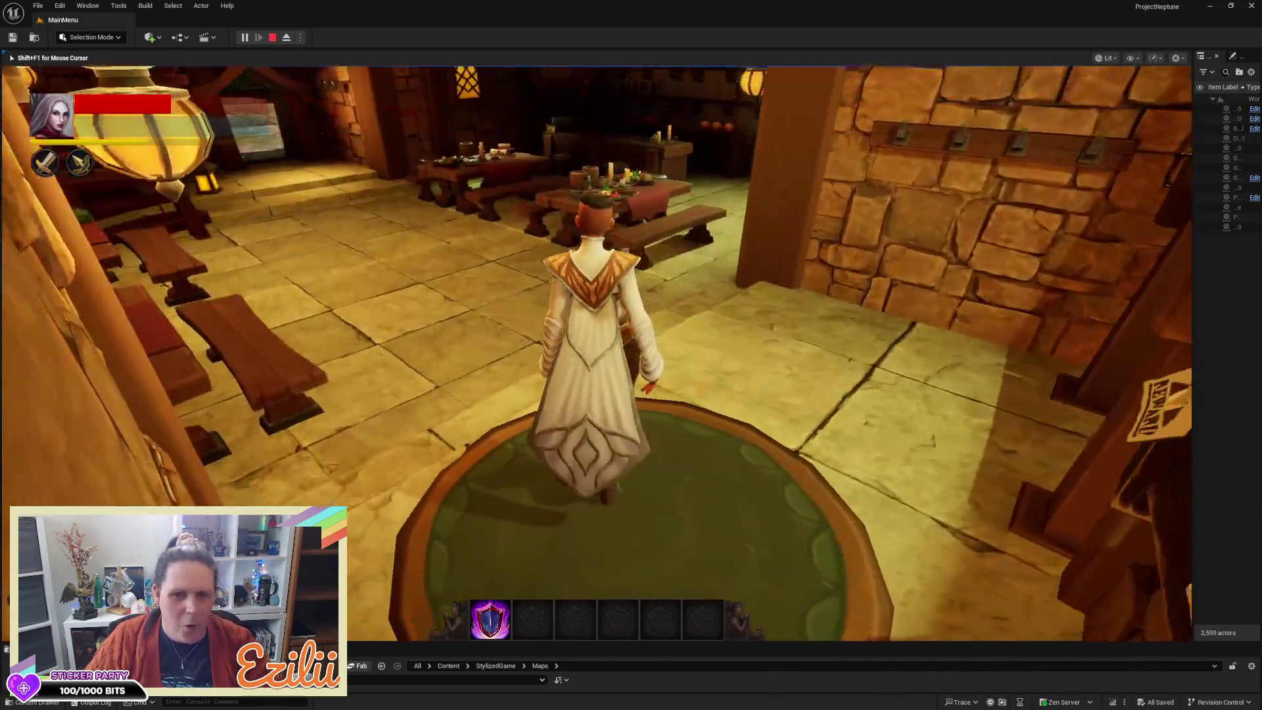
pyautogui.press('Escape')
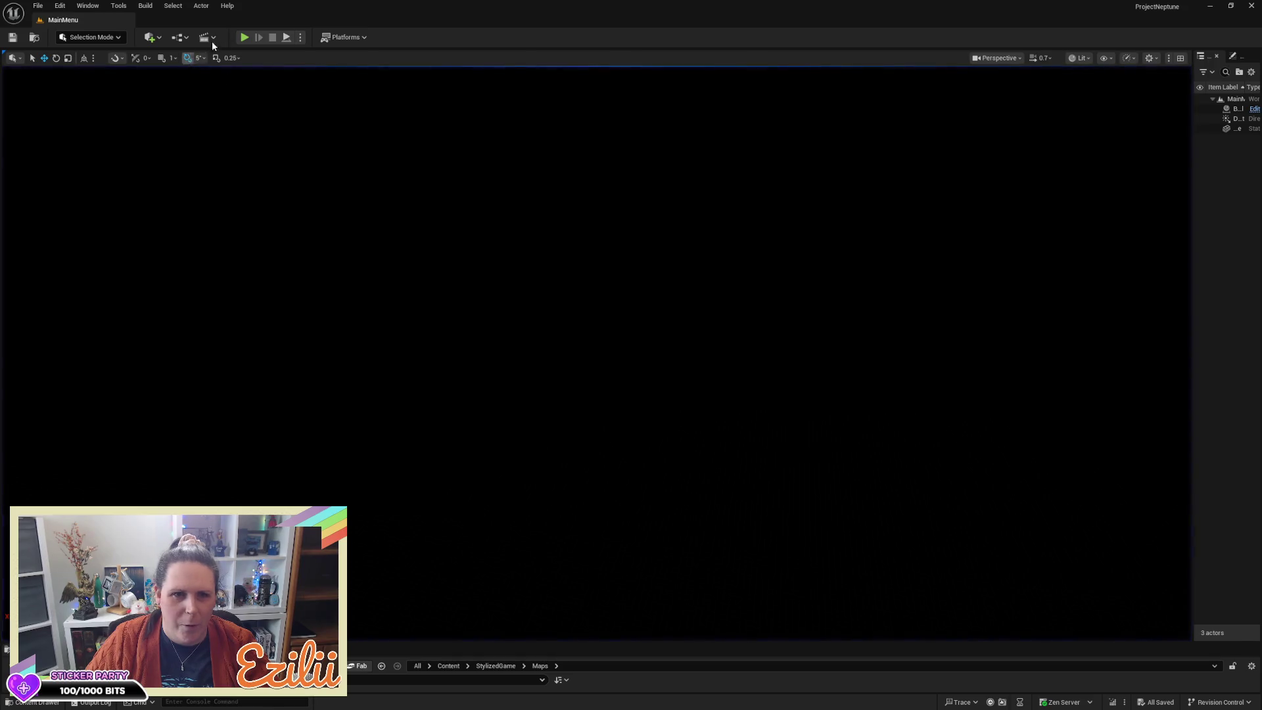
pyautogui.click(245, 36)
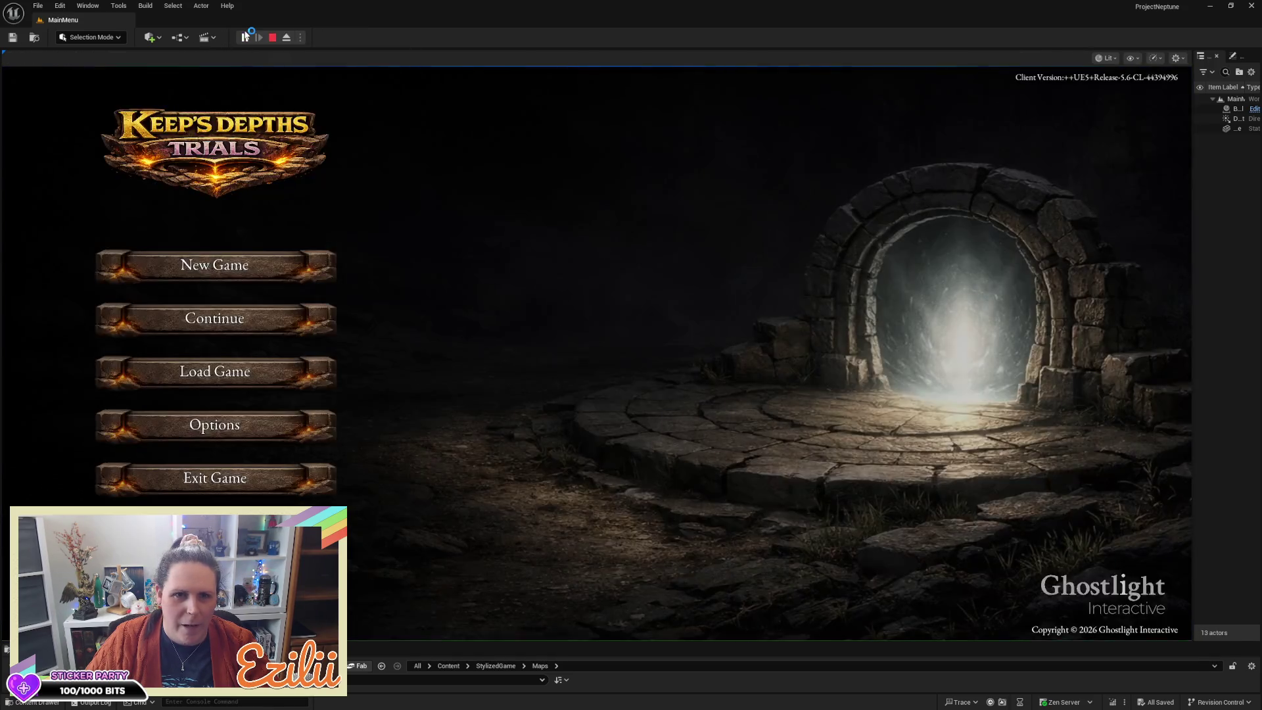
pyautogui.click(275, 281)
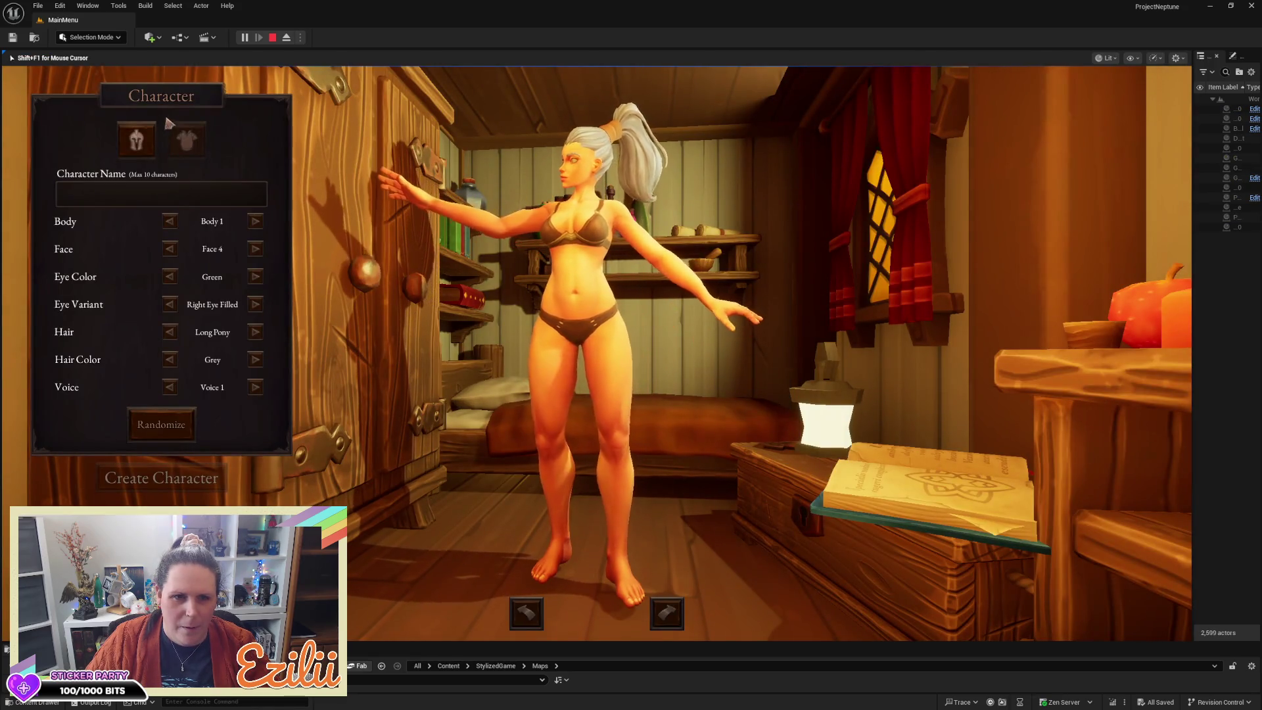
# Step: Enter a character name and create the character to enter the game
pyautogui.click(195, 204)
pyautogui.write('dae')
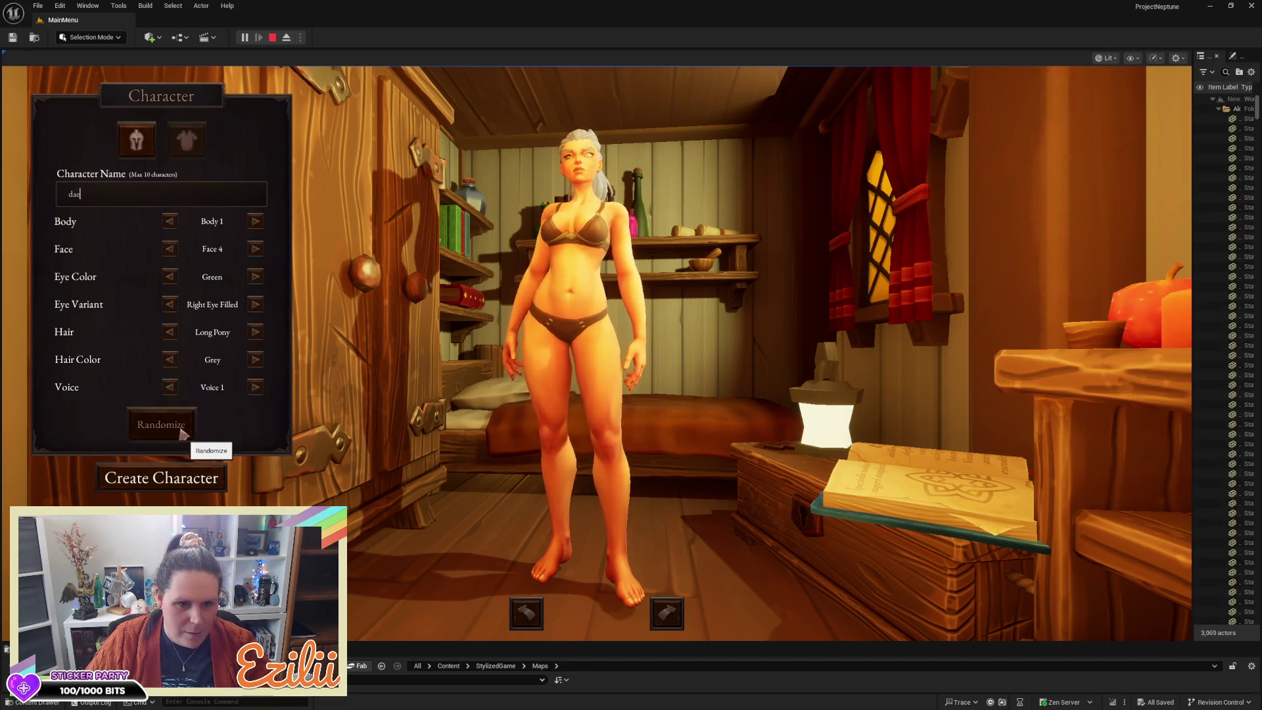
pyautogui.click(172, 477)
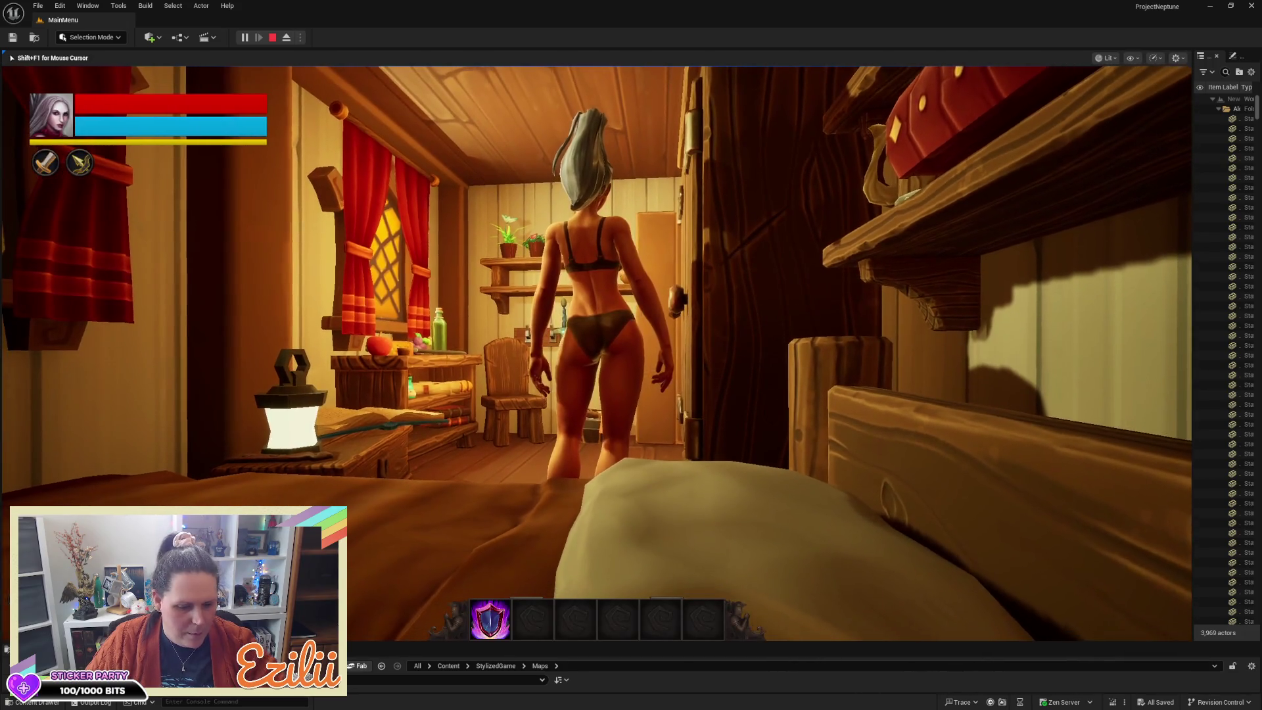
# Step: Lower the play session volume in the viewport settings, then return control to the game
pyautogui.hotkey('shift', 'F1')
pyautogui.click(1174, 58)
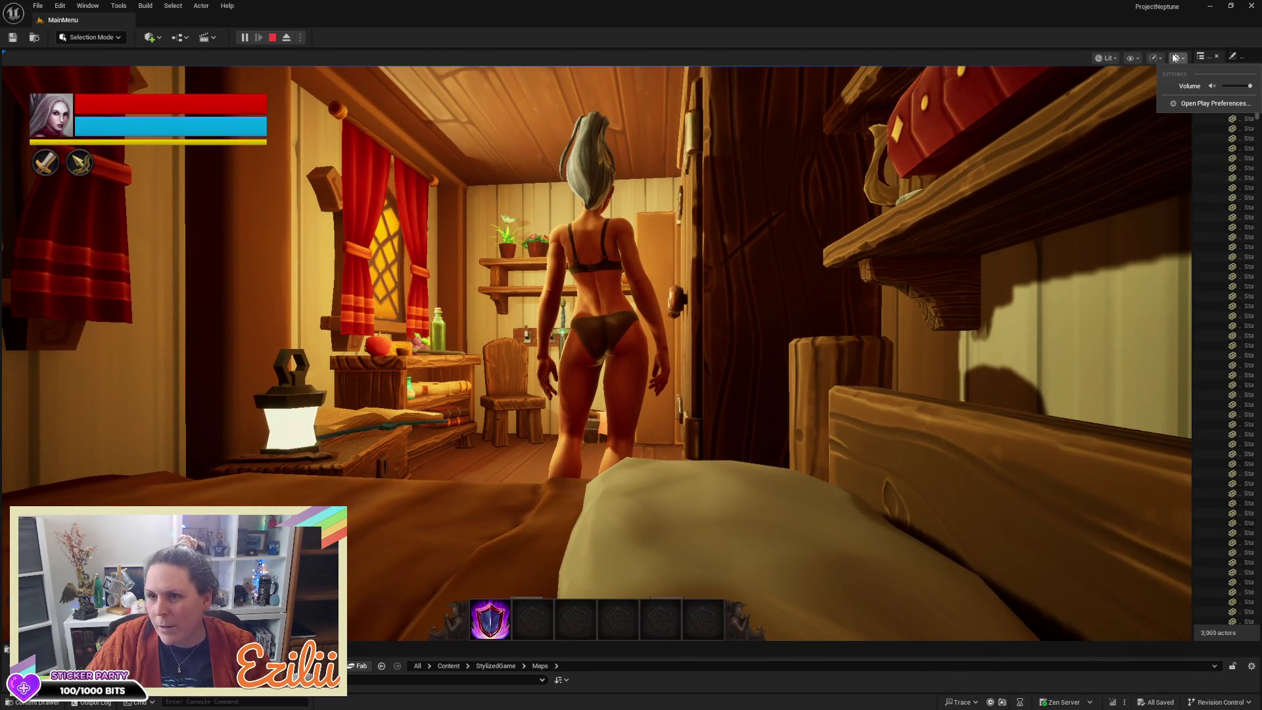
pyautogui.click(1228, 86)
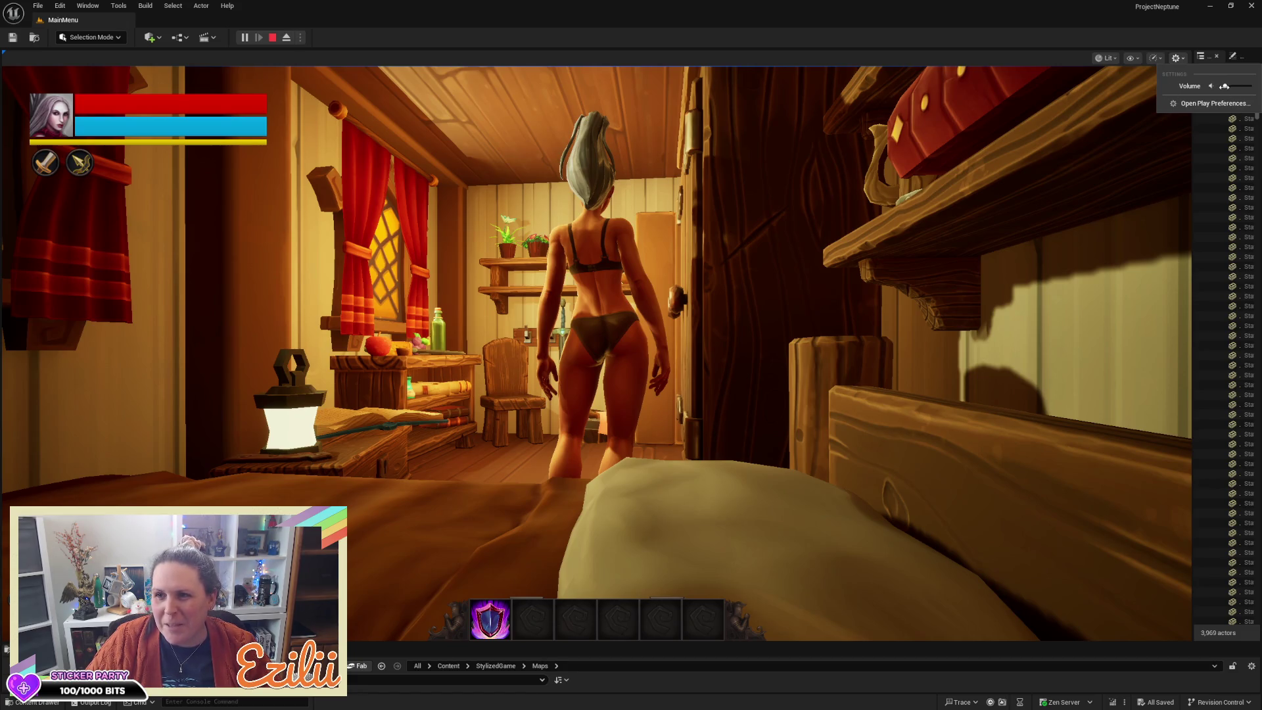
pyautogui.click(881, 22)
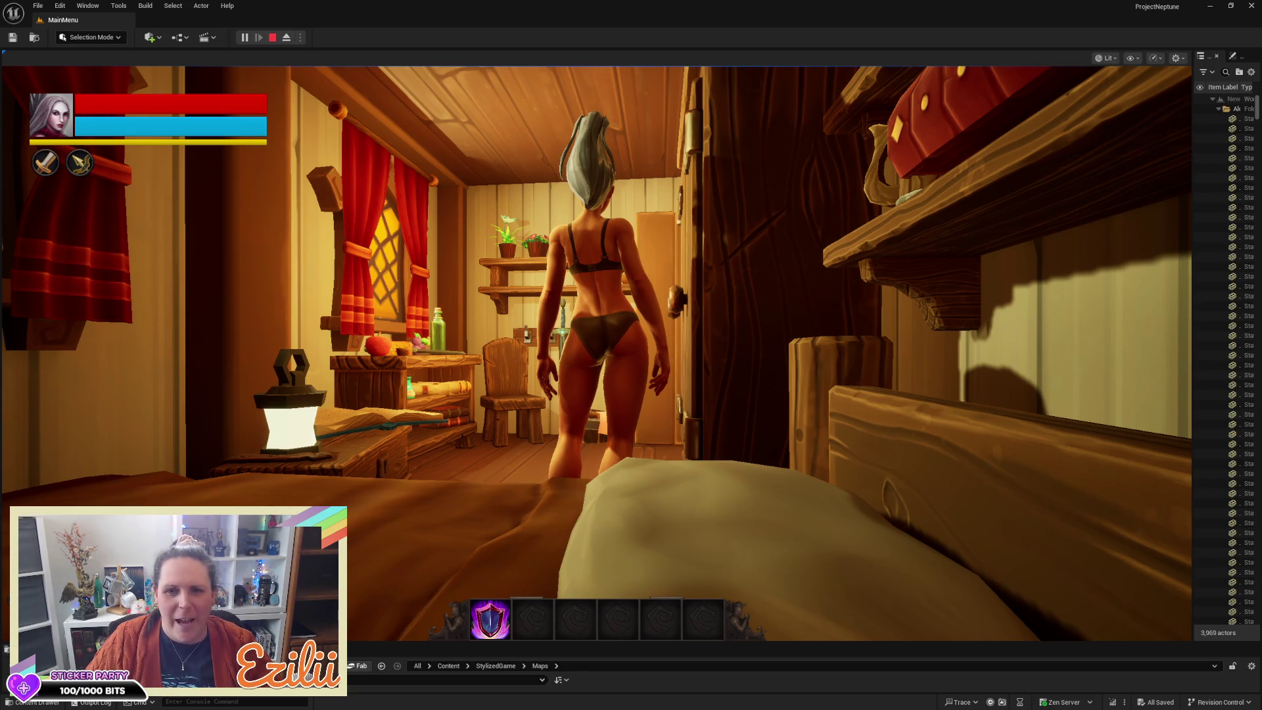
pyautogui.click(631, 355)
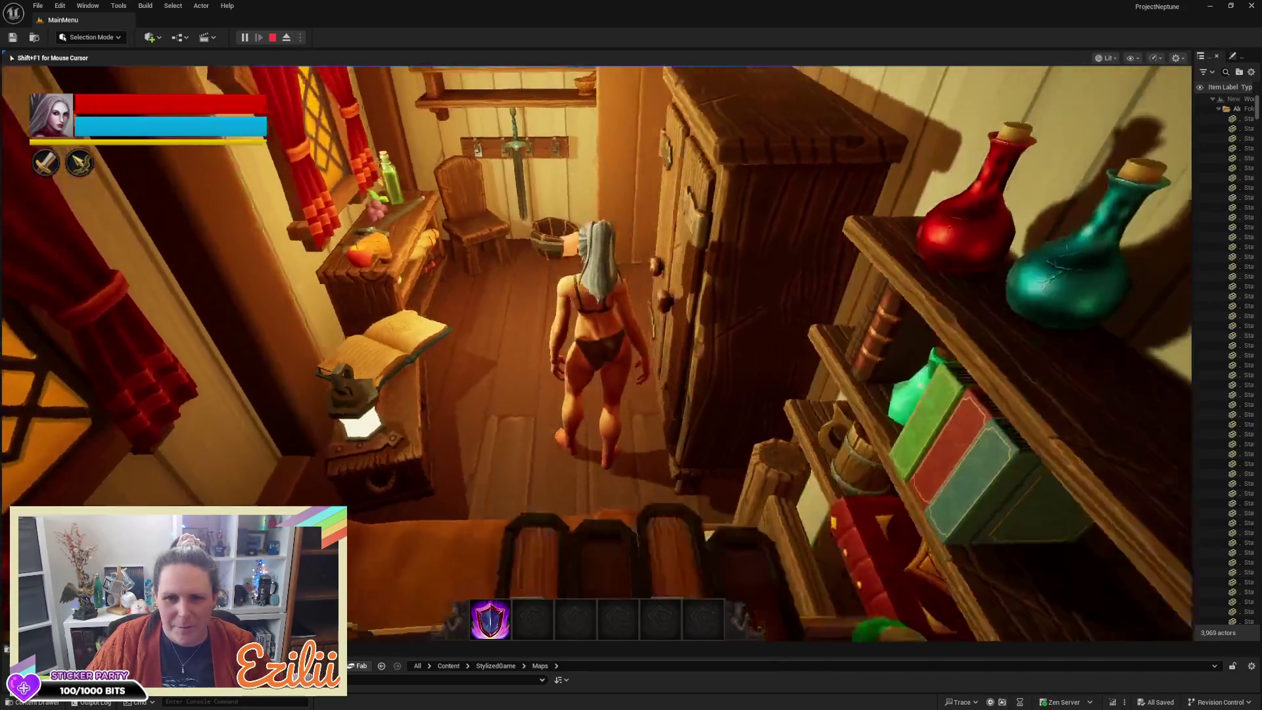
# Step: Run the character out of the bedroom, down into the tavern and along the stone market path
pyautogui.press('w')
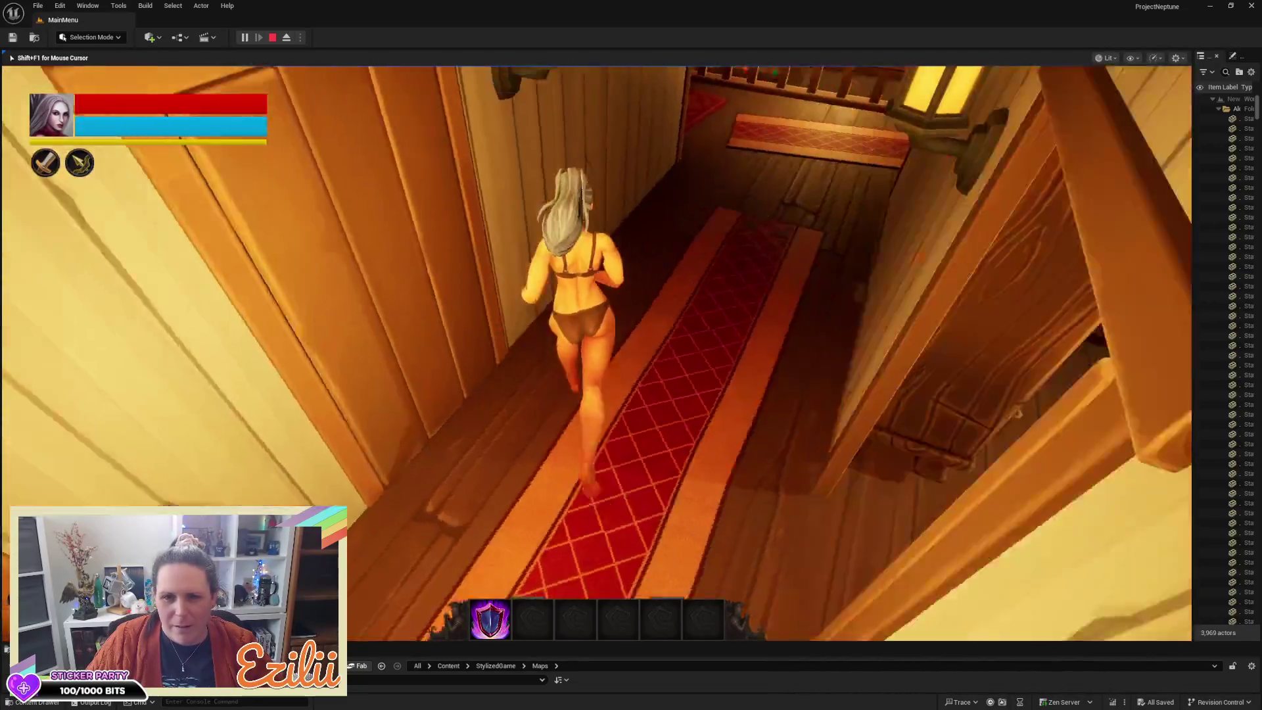
pyautogui.press('w')
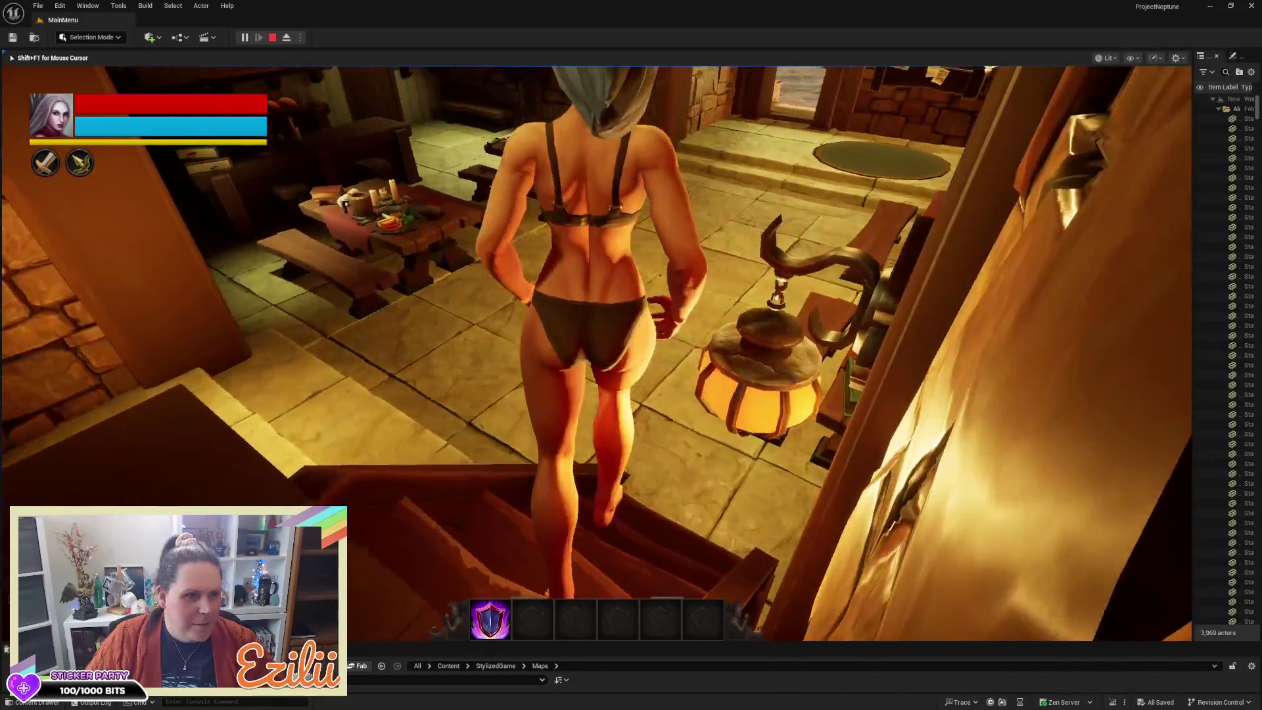
pyautogui.press('w')
pyautogui.press('w')
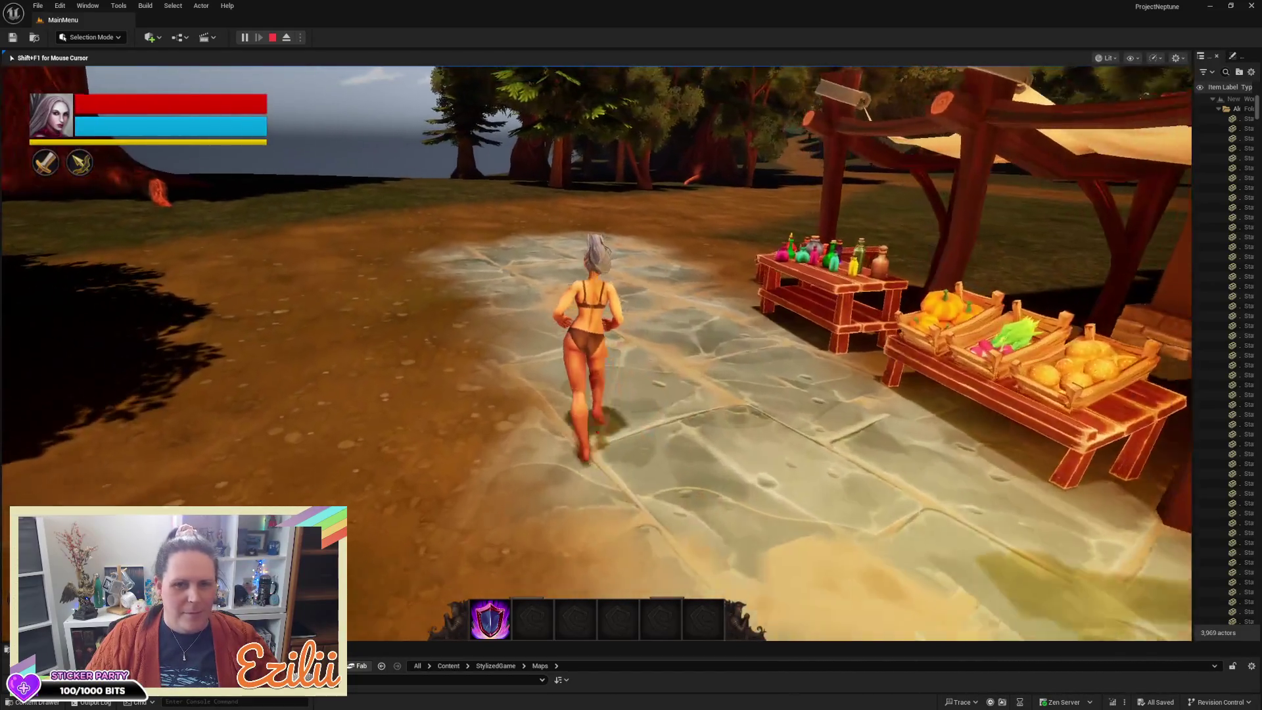
pyautogui.press('w')
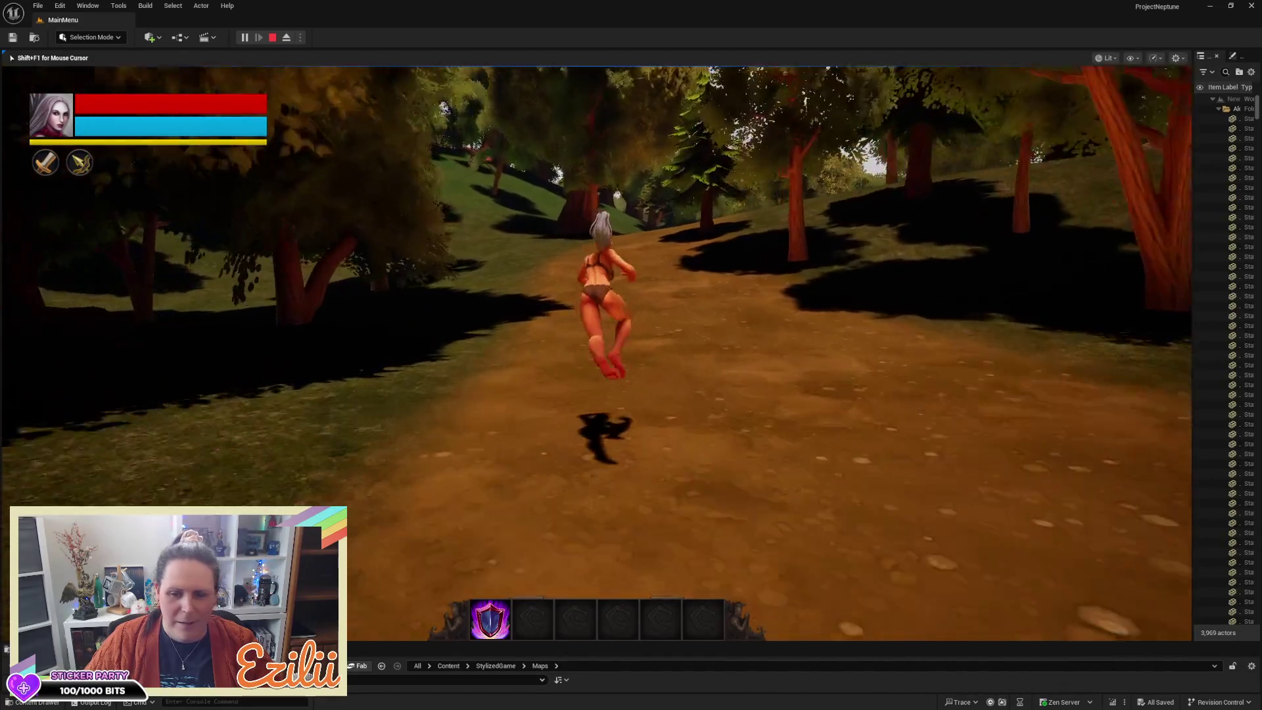
# Step: Run the forest path past the cemetery gate, jump at the blue barrier wall, and end the play test
pyautogui.press('w')
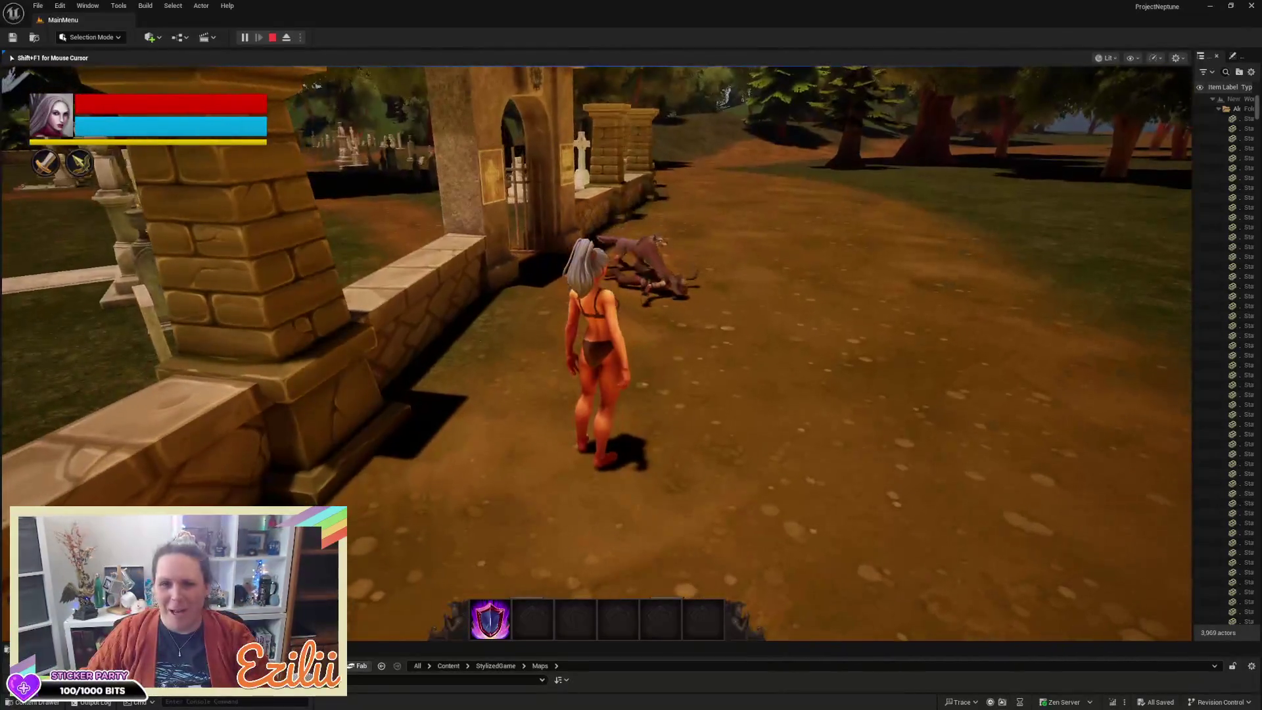
pyautogui.press('w')
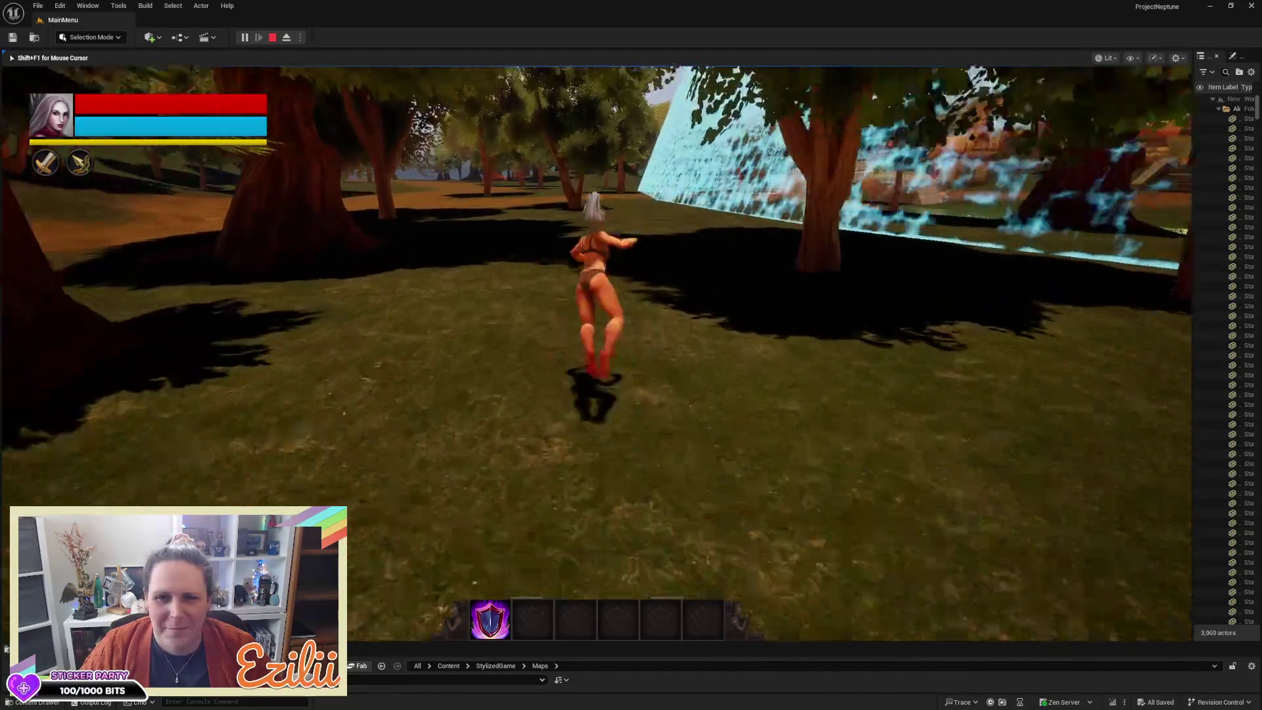
pyautogui.press('w')
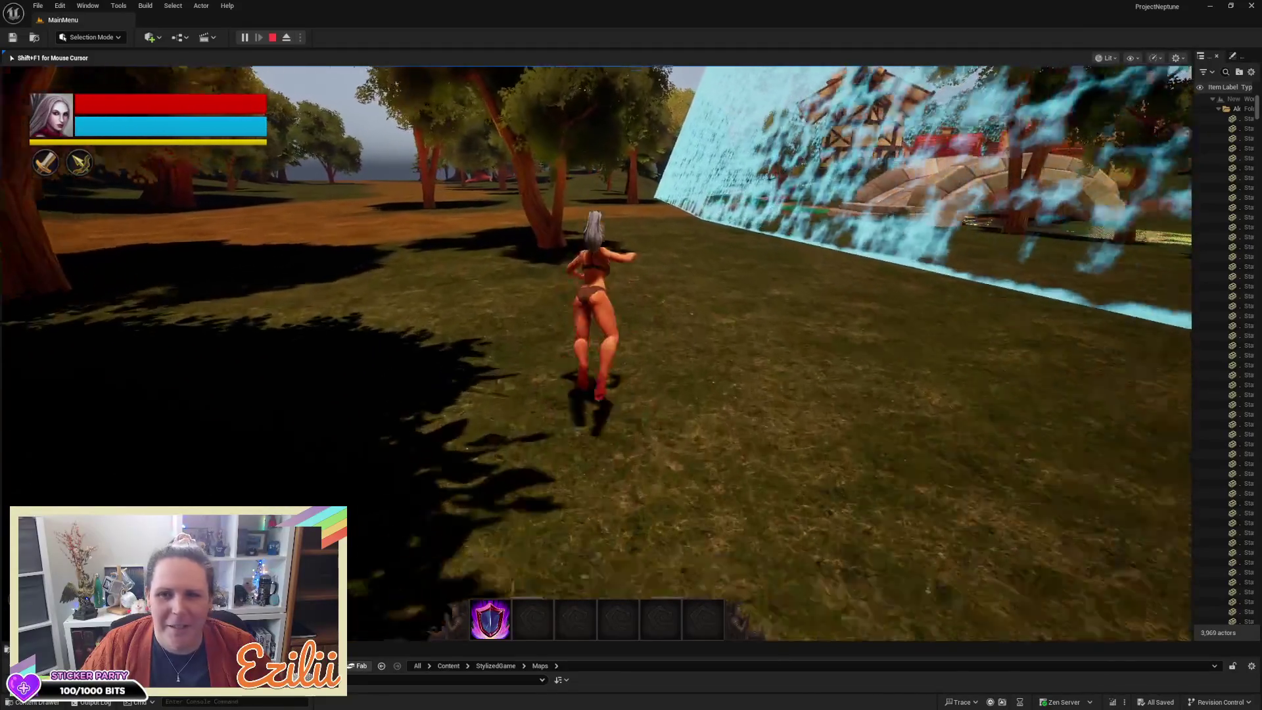
pyautogui.press('space')
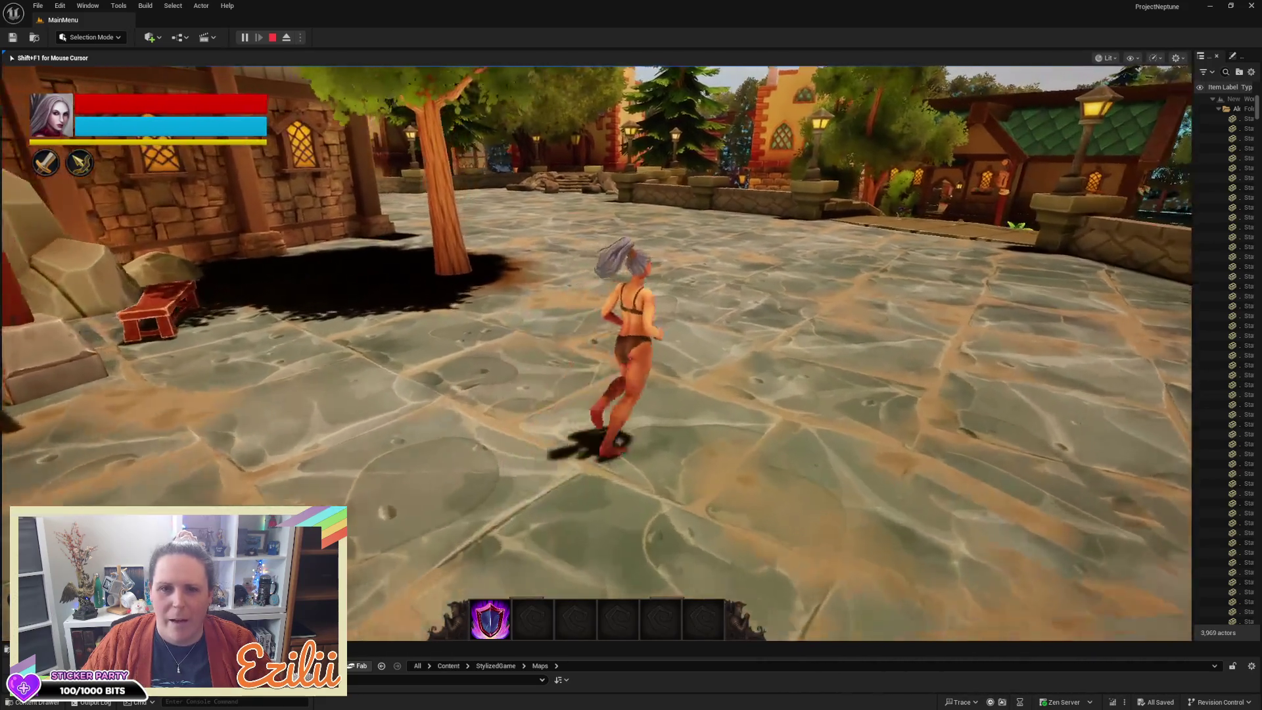
pyautogui.press('Escape')
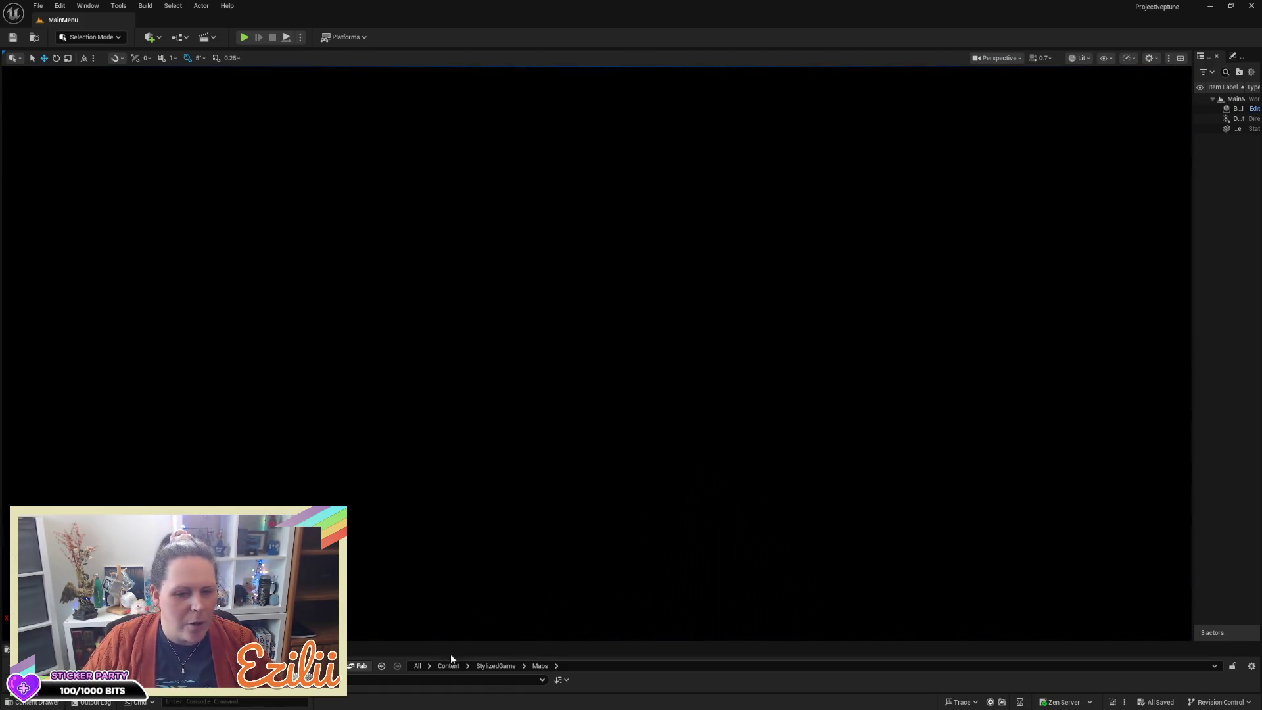
# Step: Enlarge the Content Browser, load NewOpenWorld, and turn the view toward the cemetery trees
pyautogui.moveTo(519, 642); pyautogui.dragTo(529, 490)
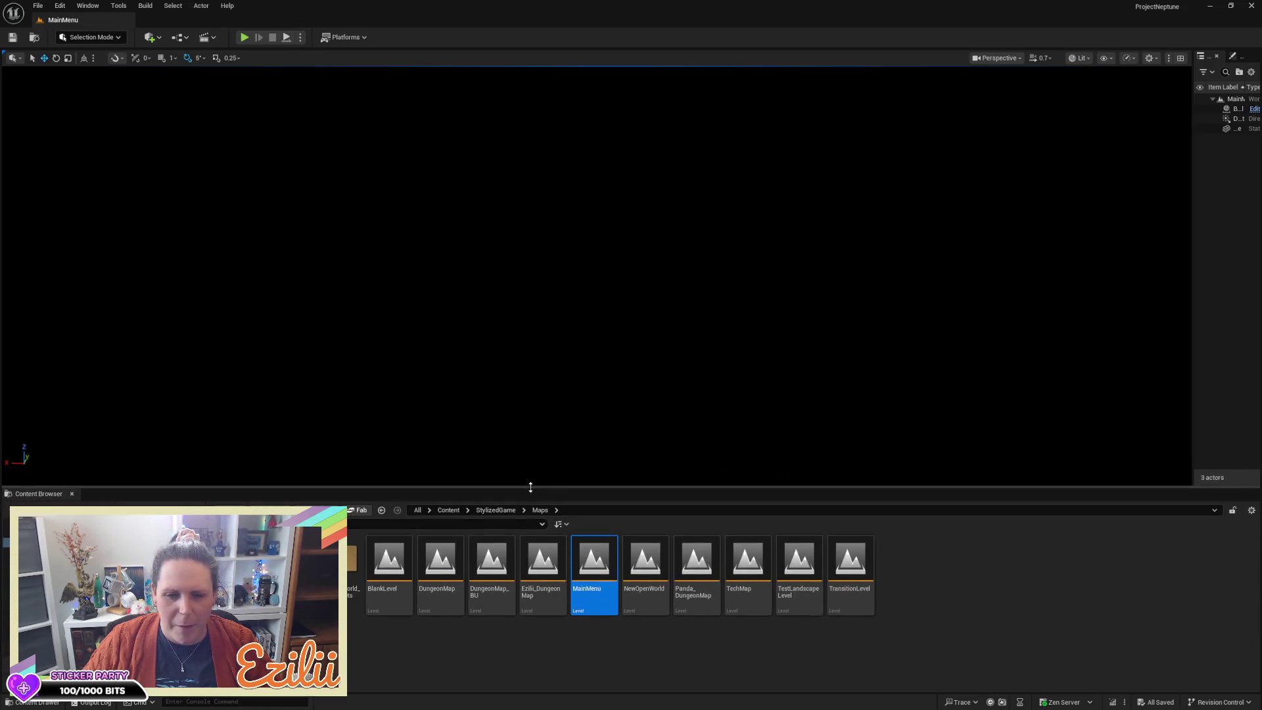
pyautogui.doubleClick(650, 570)
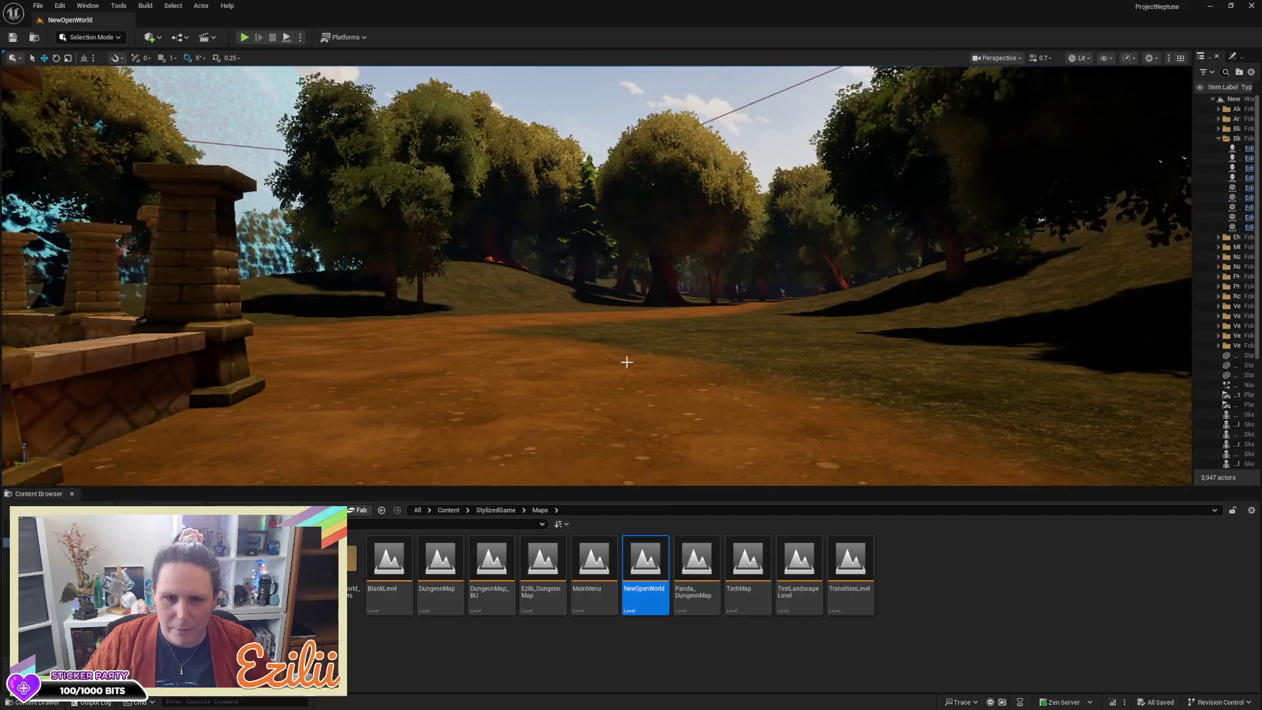
pyautogui.moveTo(626, 361)
pyautogui.mouseDown()
pyautogui.moveTo(627, 447)
pyautogui.moveTo(539, 421)
pyautogui.moveTo(473, 368)
pyautogui.moveTo(473, 308)
pyautogui.mouseUp()
pyautogui.moveTo(527, 396); pyautogui.dragTo(527, 342)
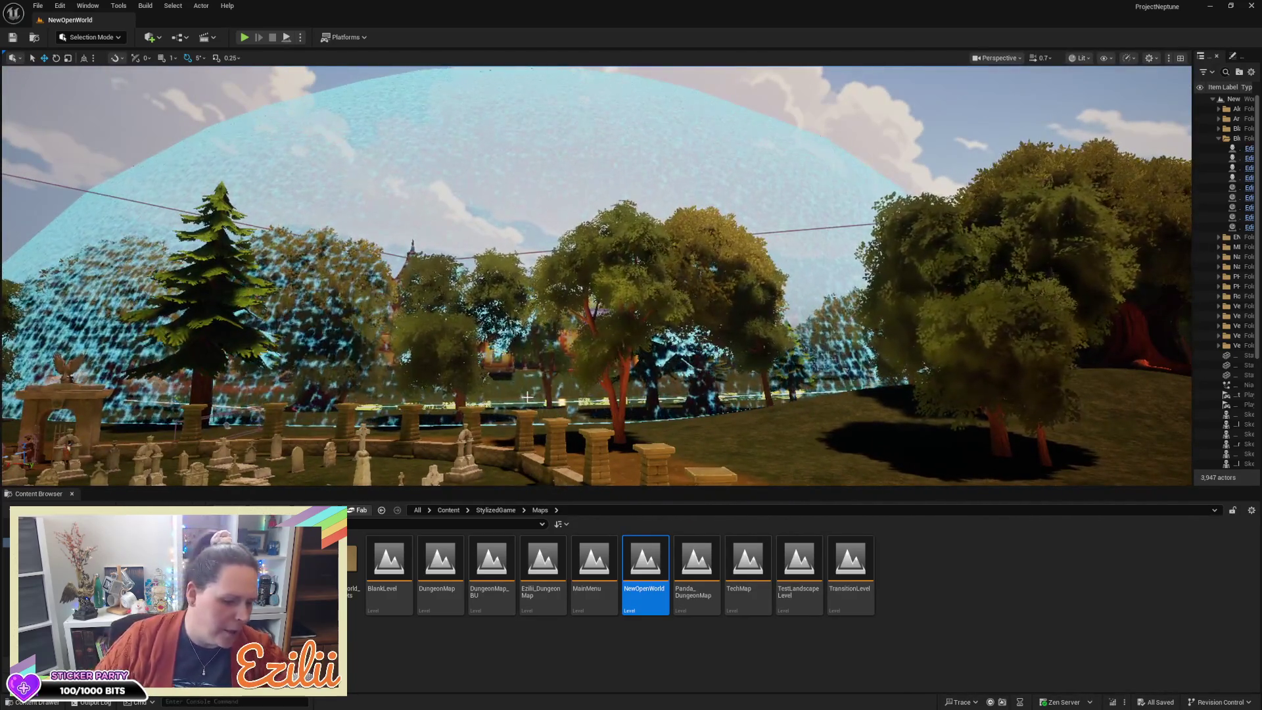
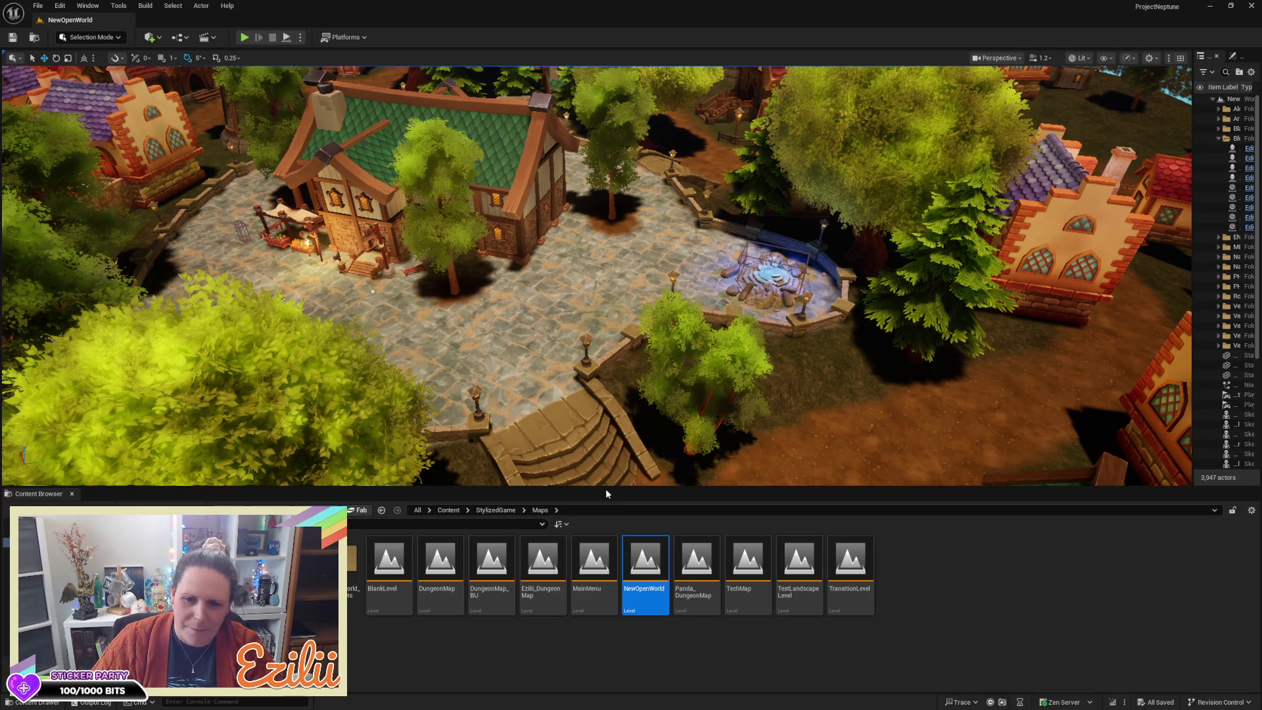
# Step: Enlarge the level viewport and pull the camera back to overlook the whole village
pyautogui.moveTo(606, 488); pyautogui.dragTo(634, 660)
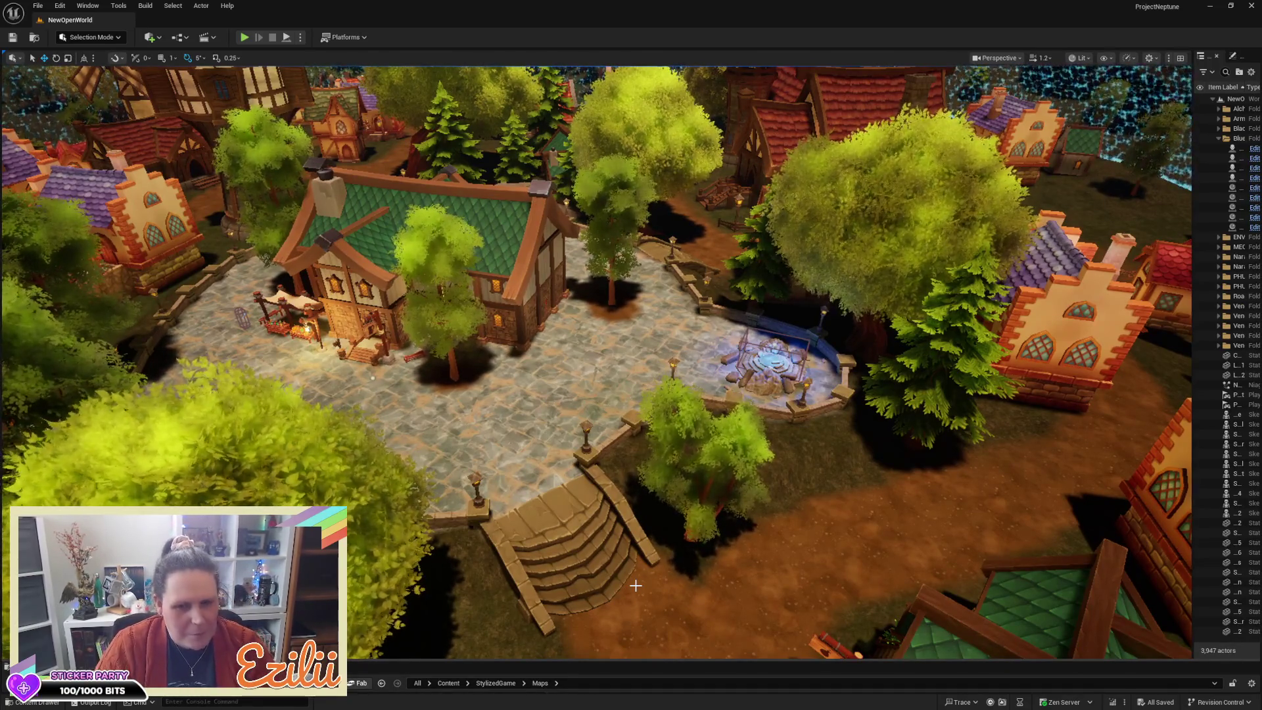
pyautogui.moveTo(635, 584)
pyautogui.mouseDown()
pyautogui.moveTo(636, 555)
pyautogui.moveTo(656, 537)
pyautogui.mouseUp()
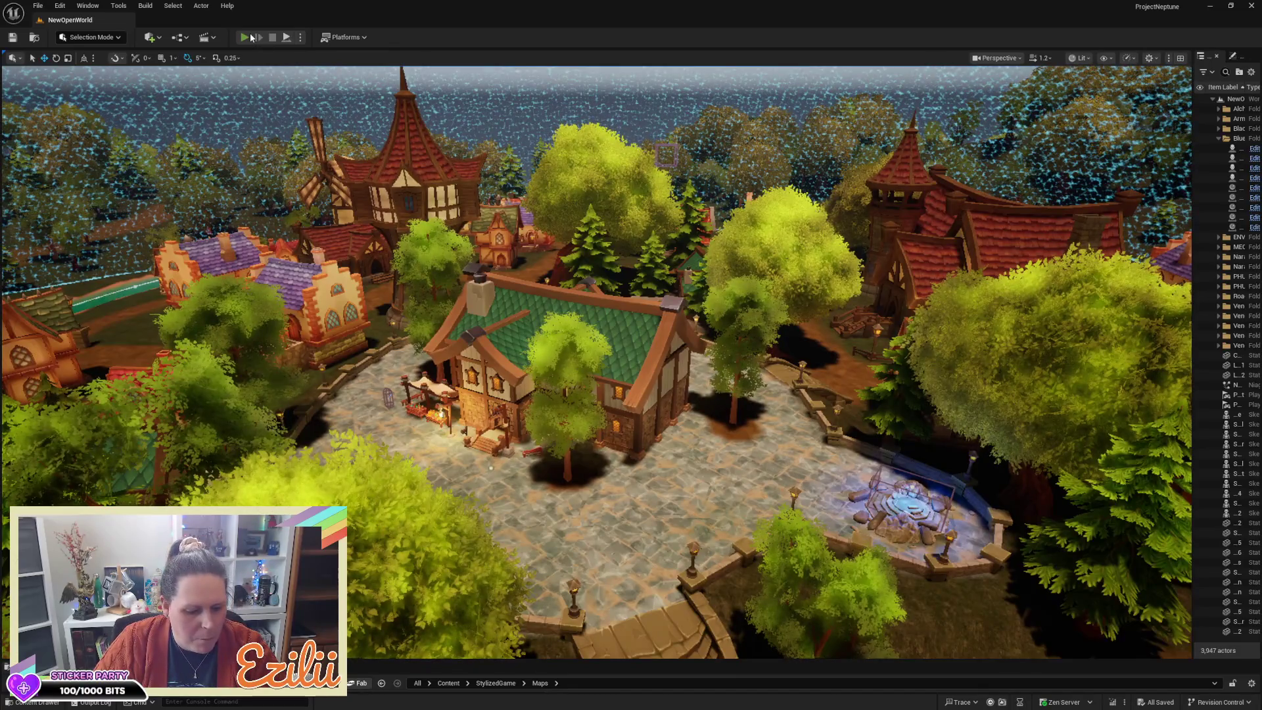
# Step: Start Play In Editor, turn the game volume down low, and walk the character through the tavern
pyautogui.click(245, 37)
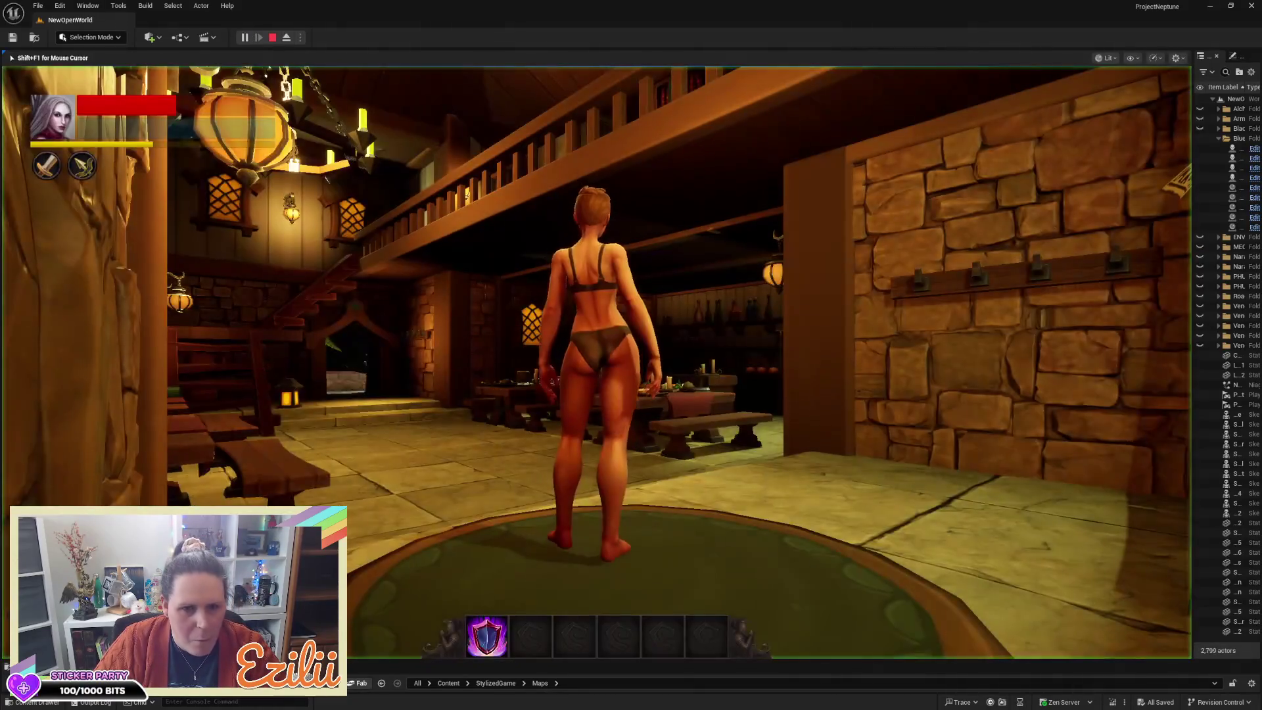
pyautogui.click(1179, 64)
pyautogui.moveTo(1238, 91)
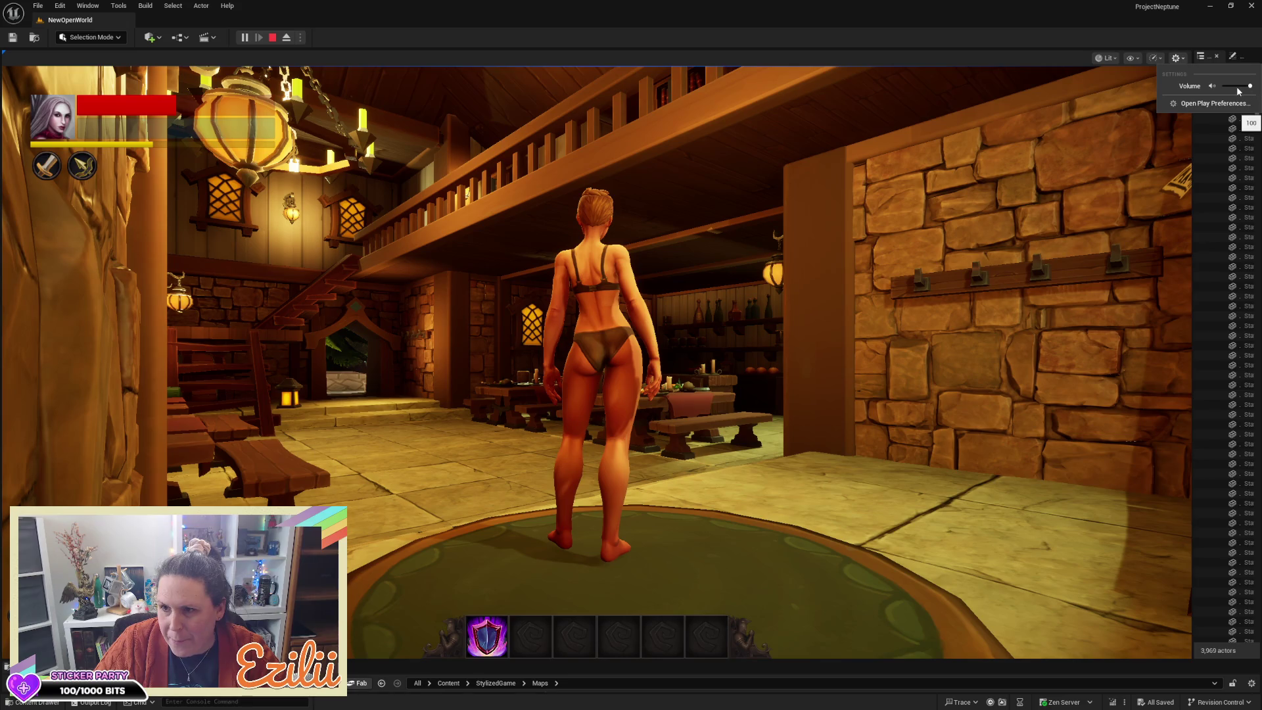
pyautogui.moveTo(1238, 90); pyautogui.dragTo(1209, 86)
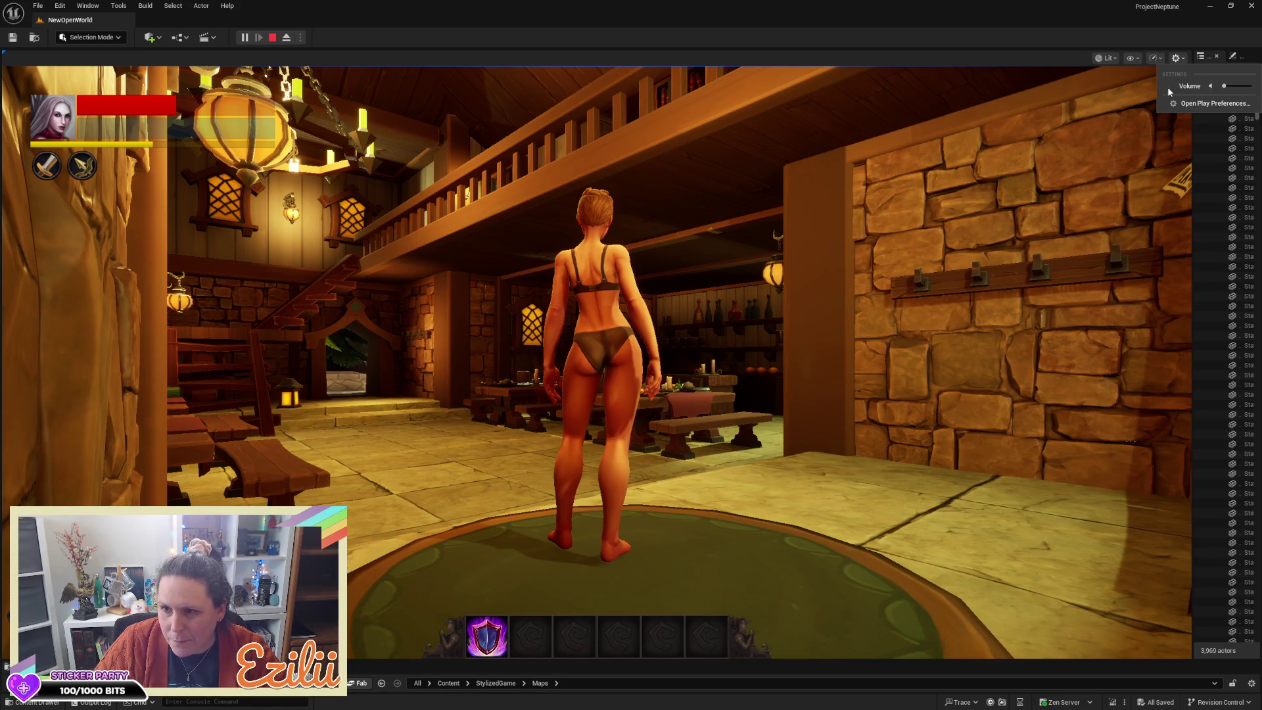
pyautogui.click(915, 13)
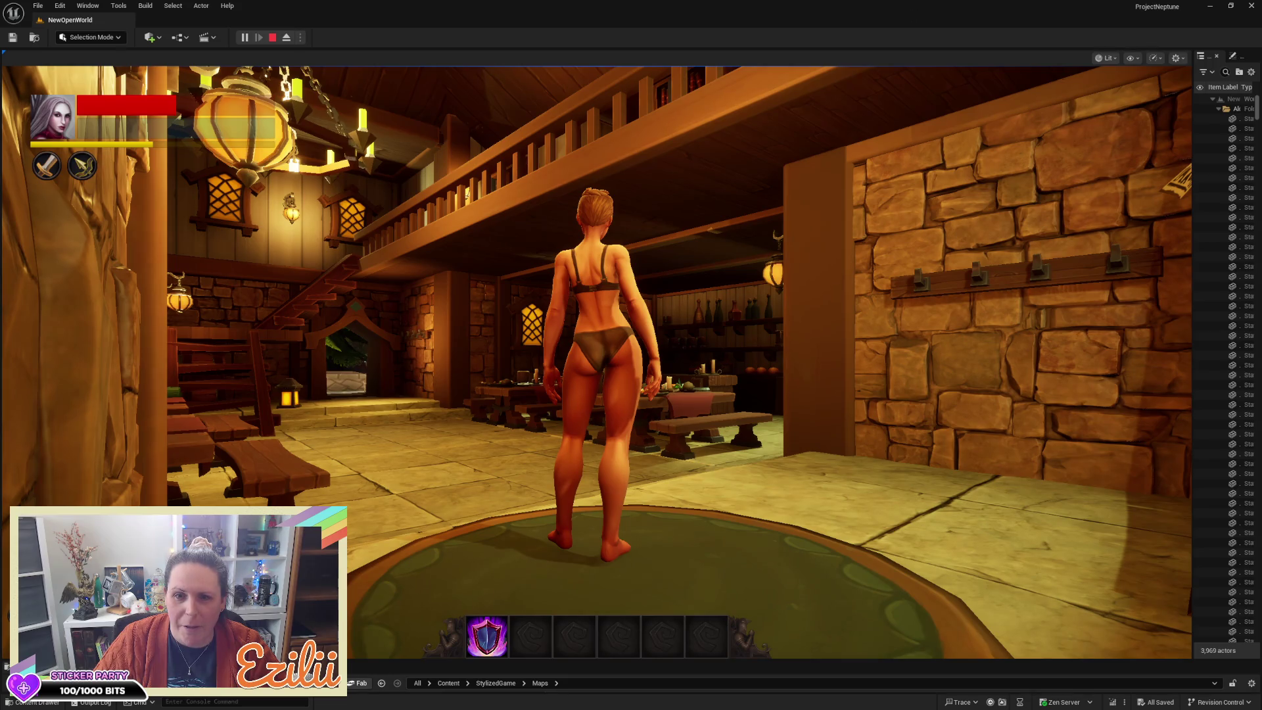
pyautogui.press('w')
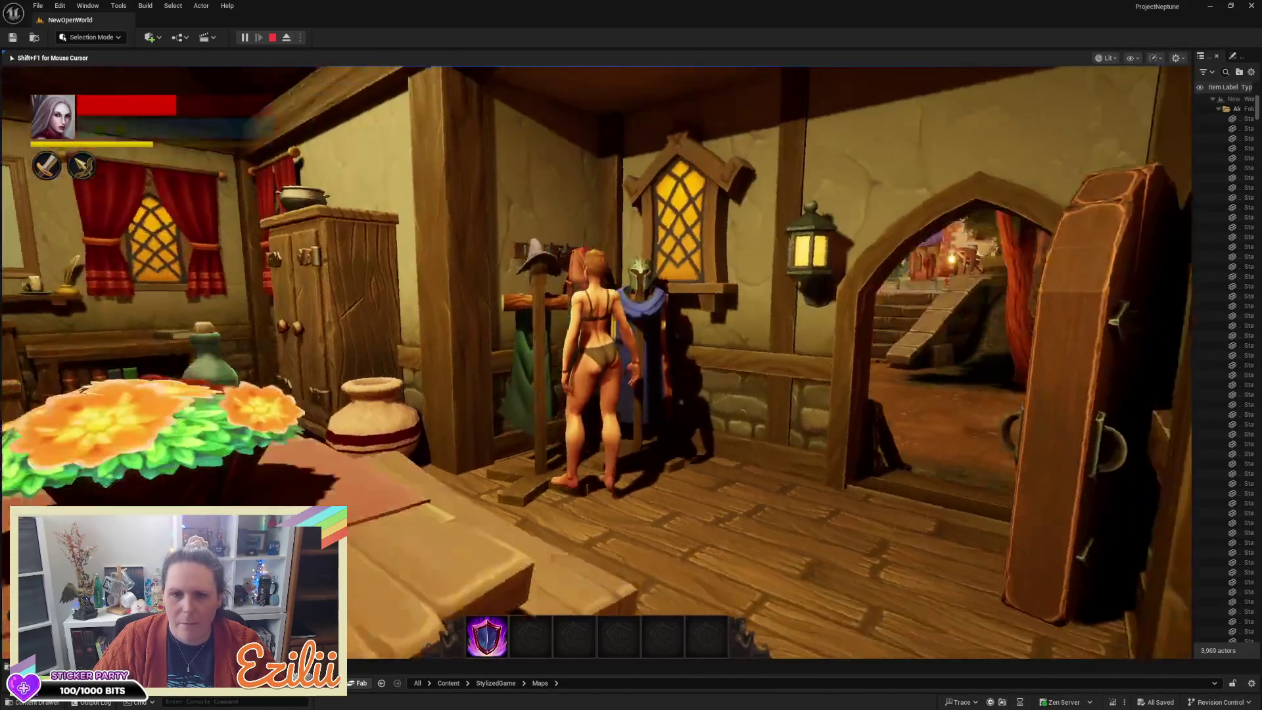
pyautogui.press('w')
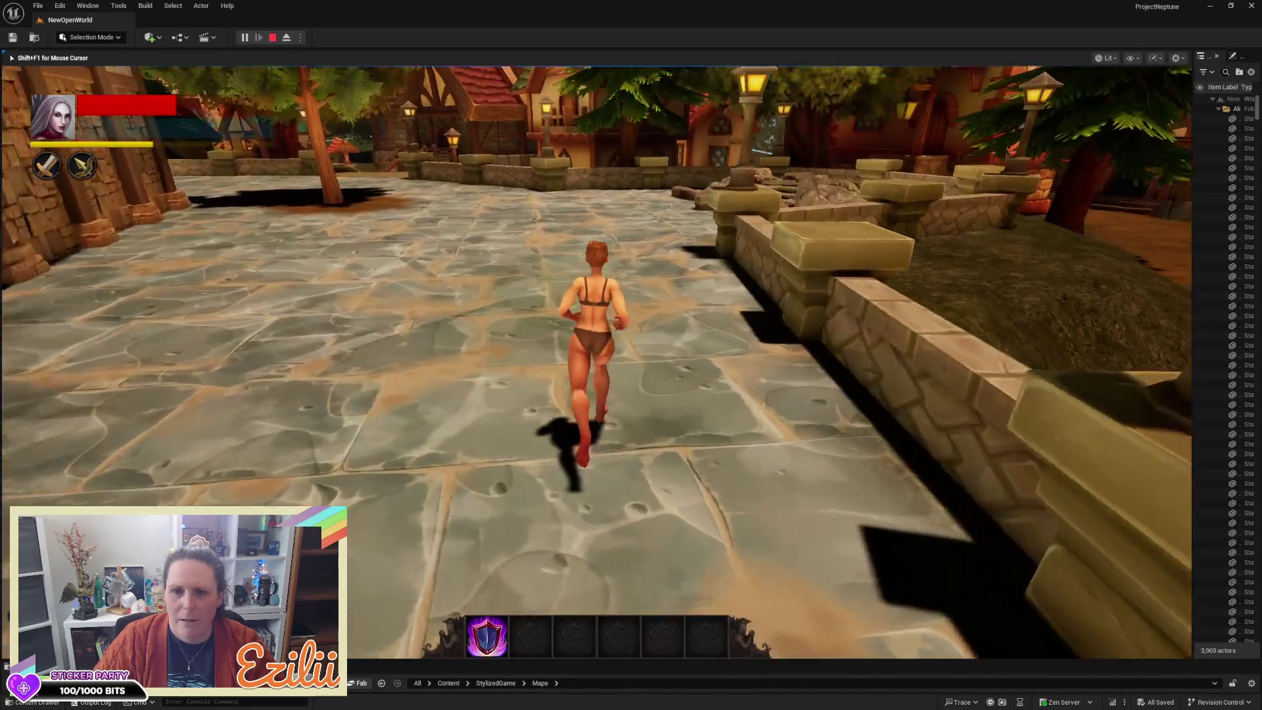
# Step: Jump and run the character up and back down the portal steps, then approach the stone arch
pyautogui.press('space')
pyautogui.press('w')
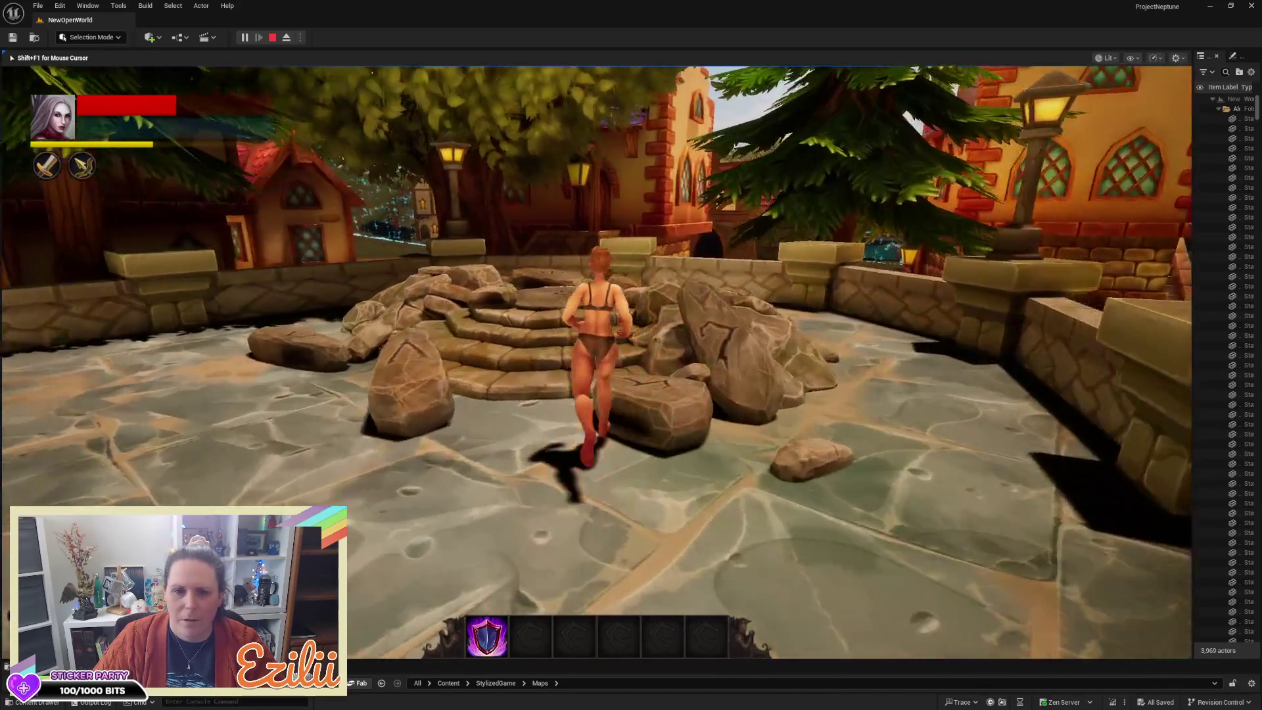
pyautogui.press('w')
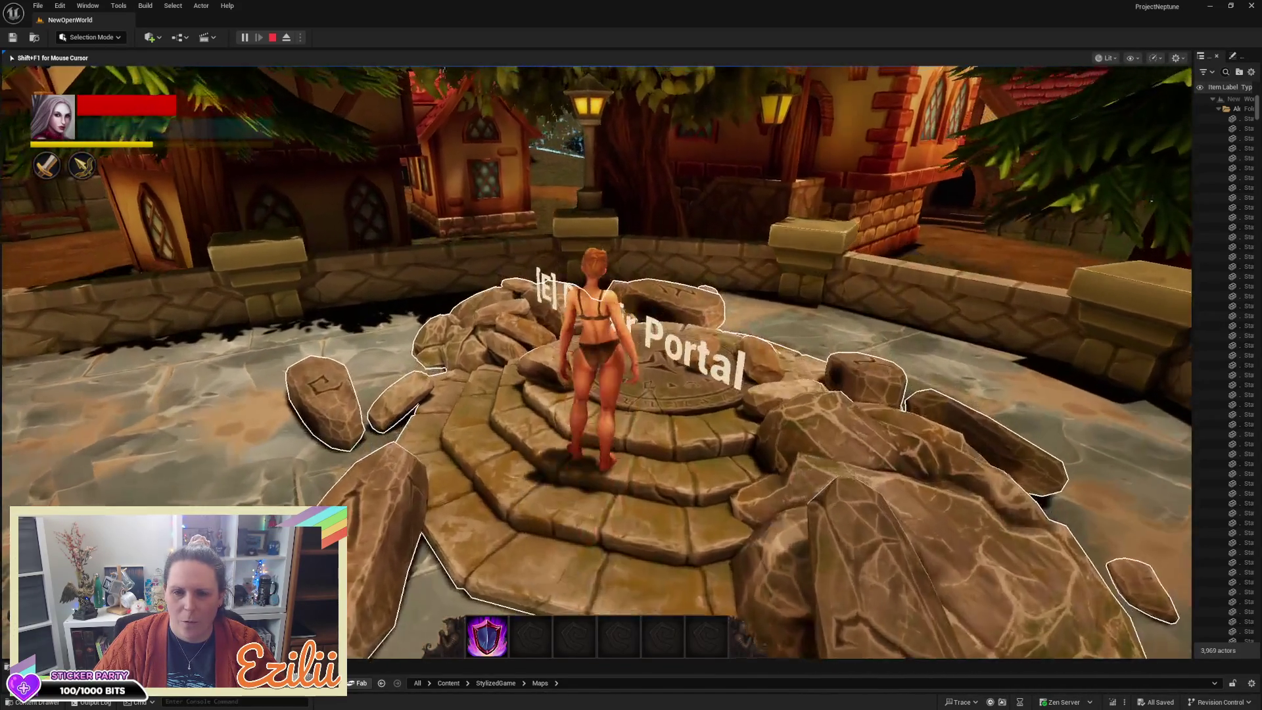
pyautogui.press('s')
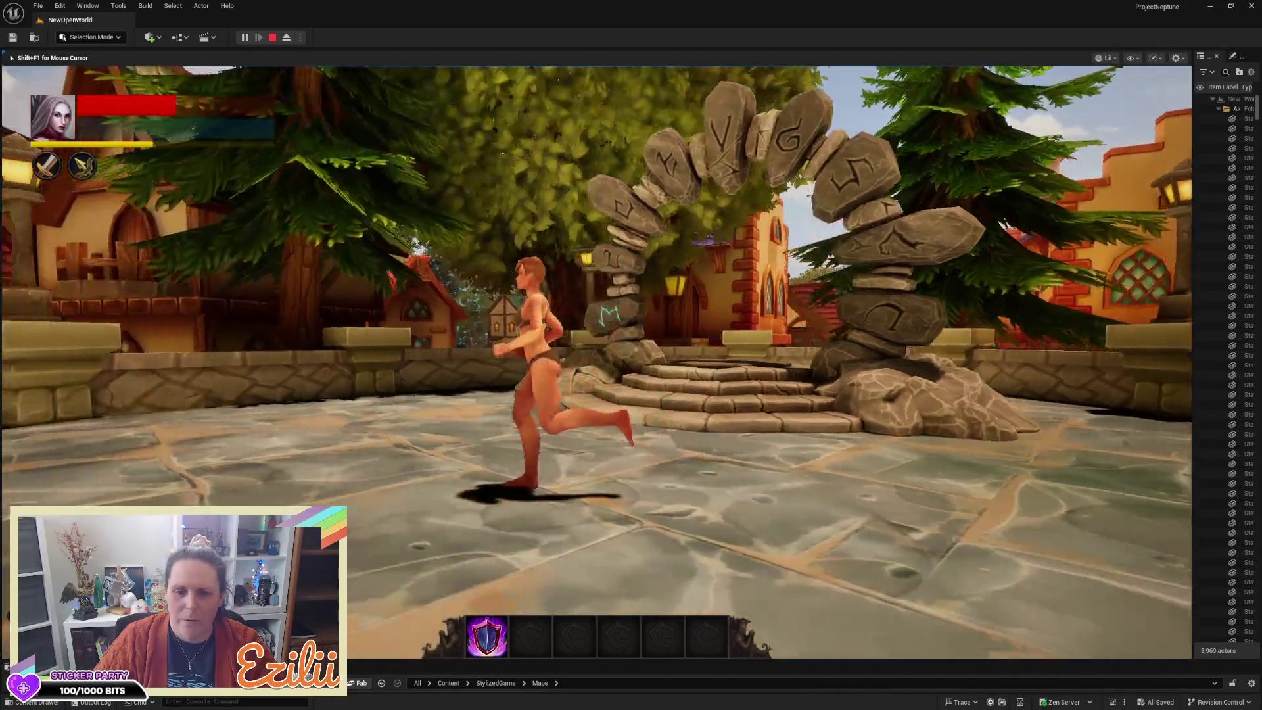
pyautogui.press('s')
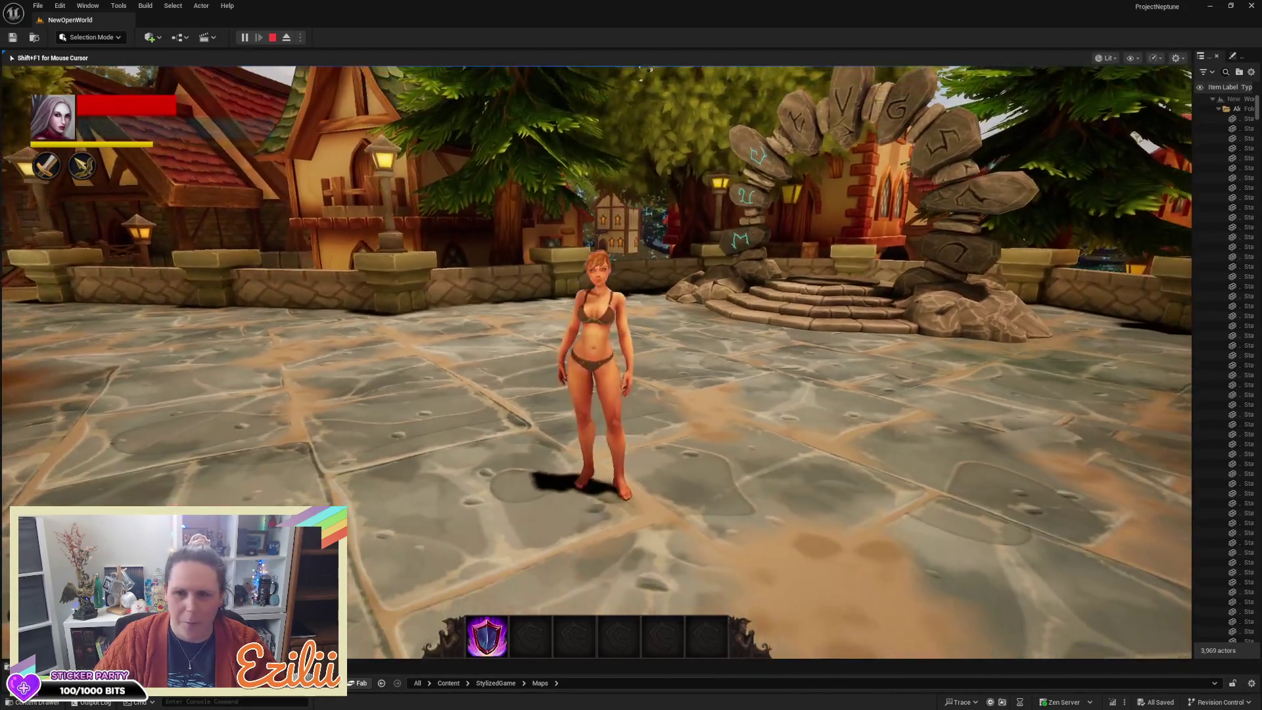
pyautogui.press('w')
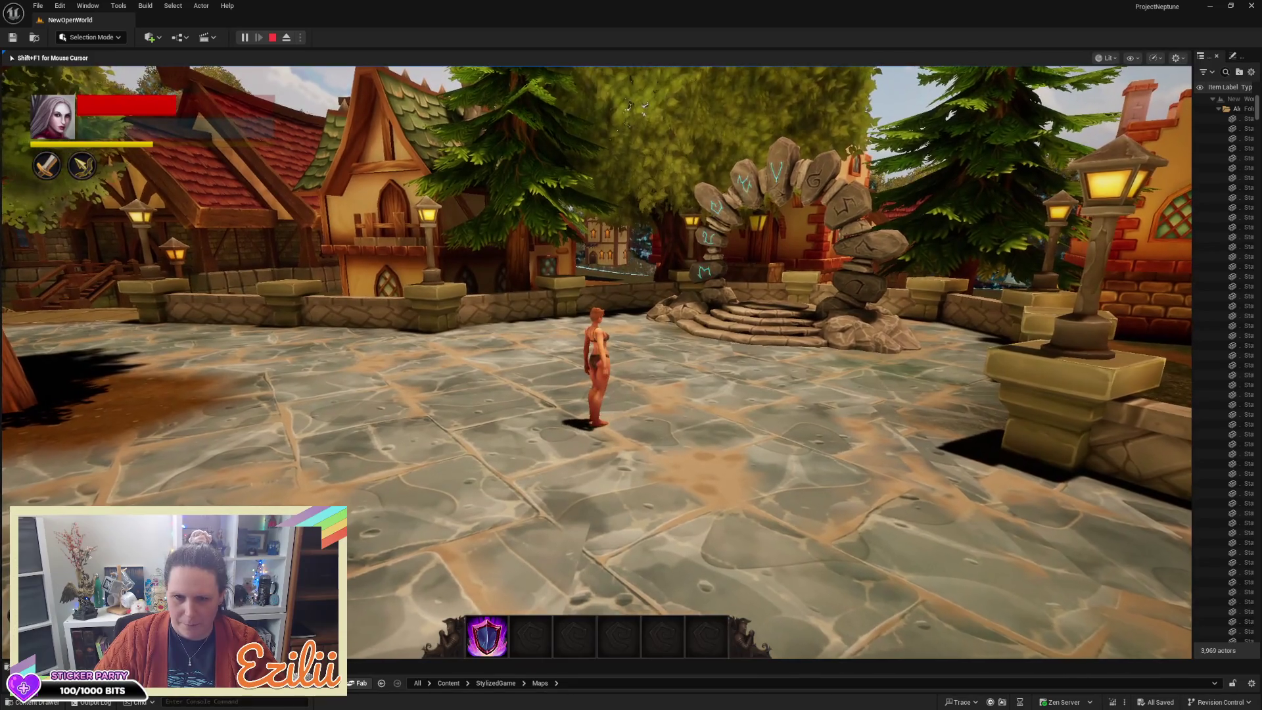
pyautogui.press('w')
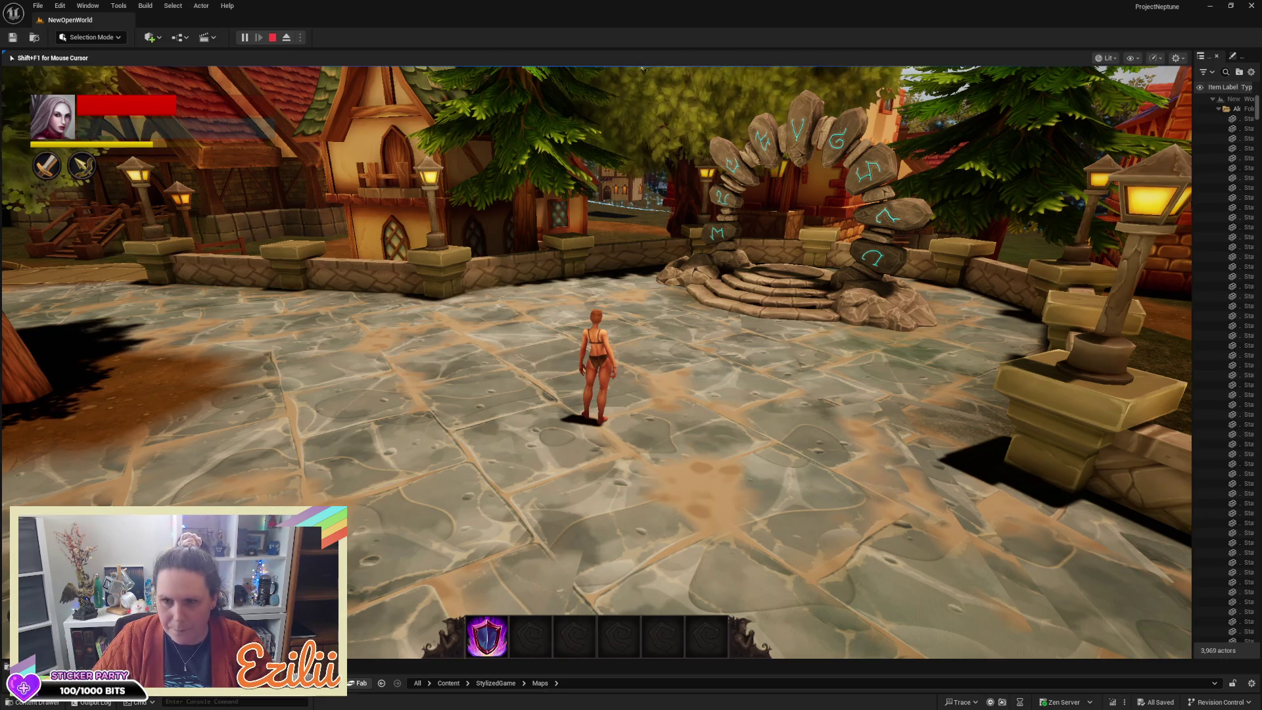
# Step: Run past the tree, across the stone bridge and dirt path, into the potion-sign house
pyautogui.moveTo(631, 355)
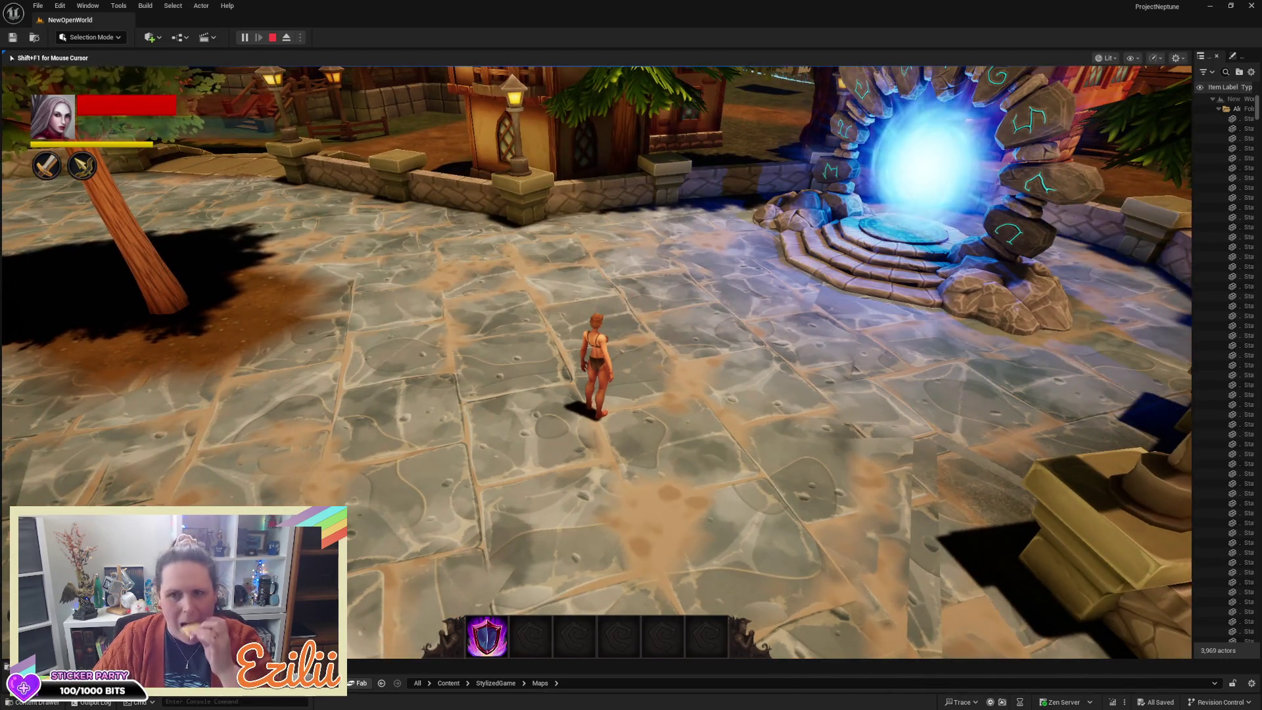
pyautogui.press('a')
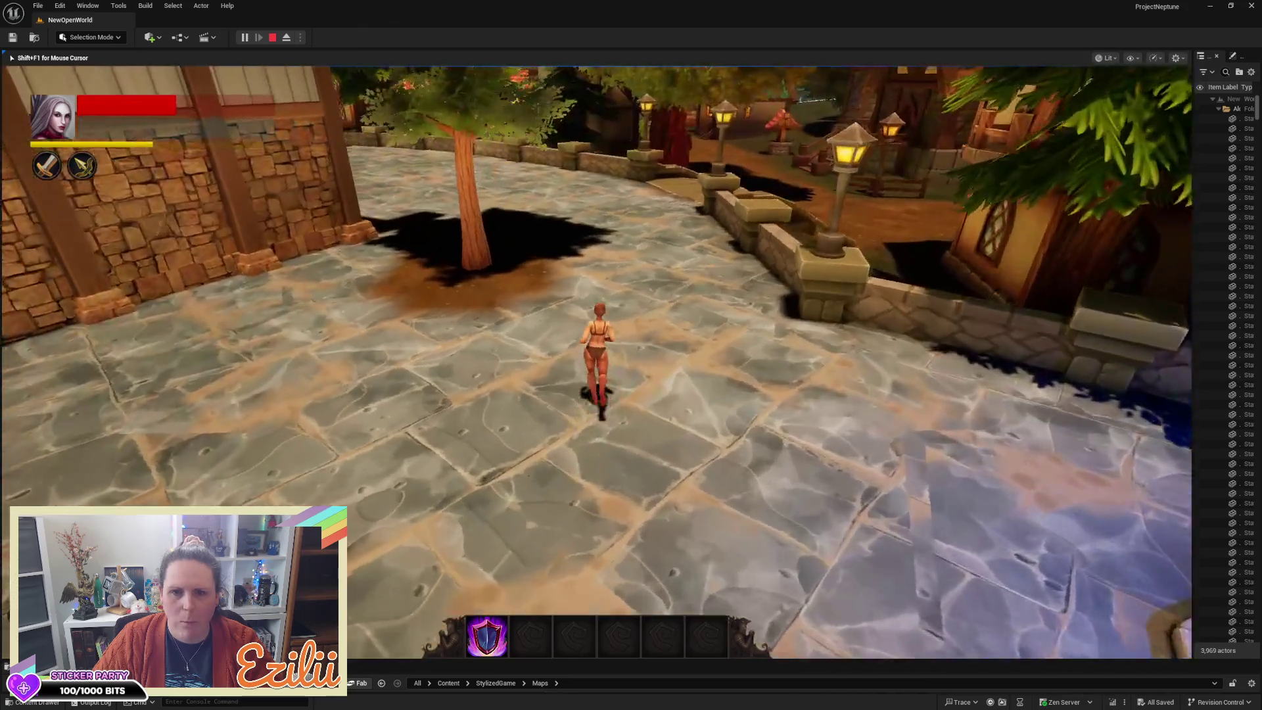
pyautogui.press('w')
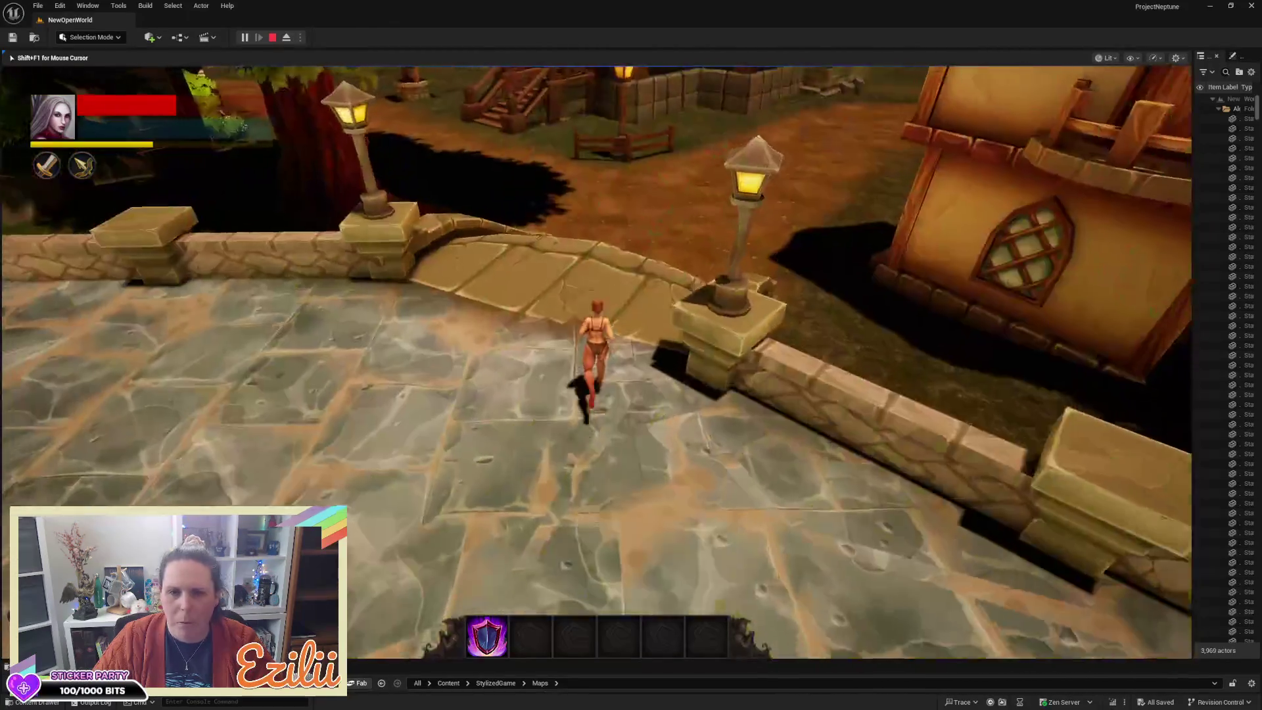
pyautogui.press('w')
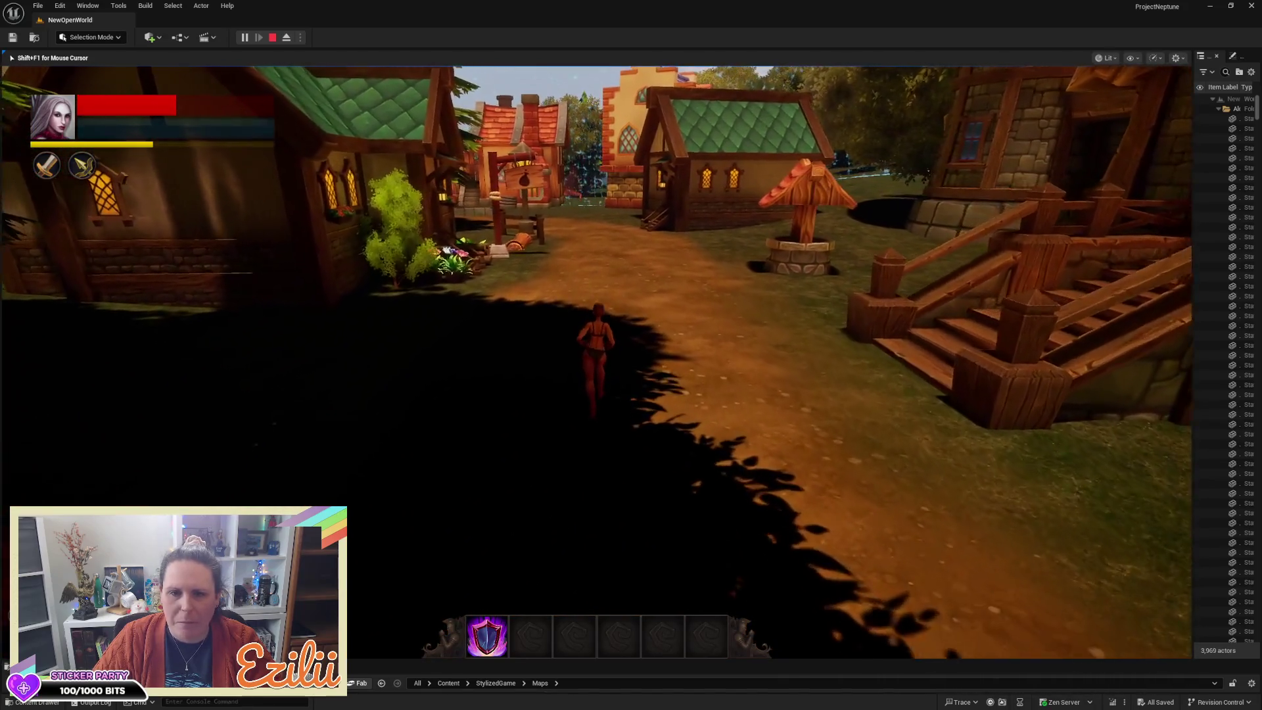
pyautogui.press('w')
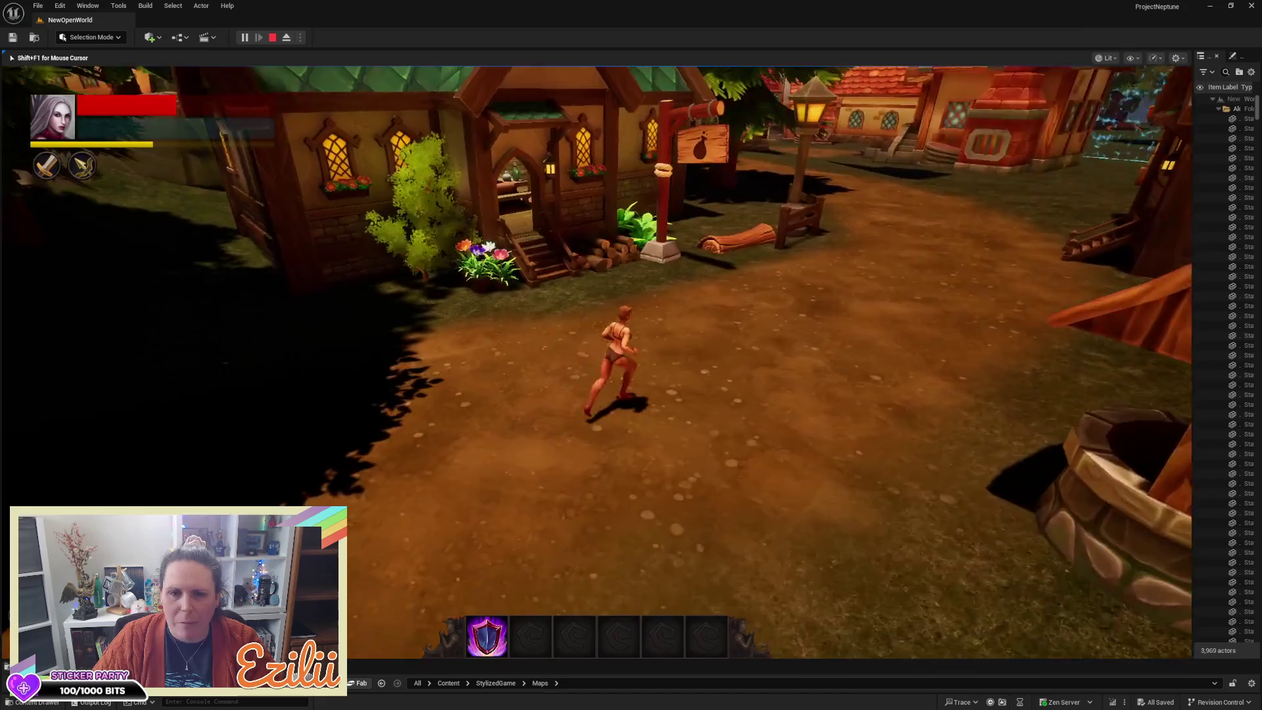
pyautogui.press('w')
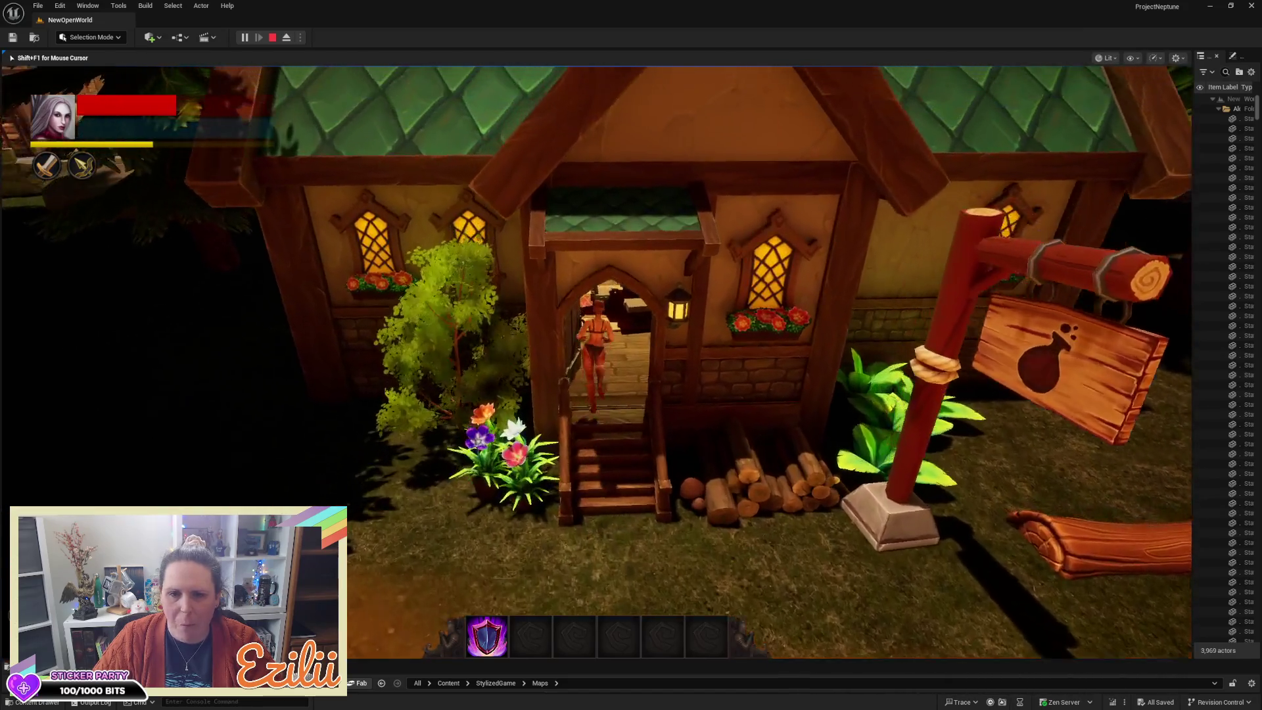
pyautogui.press('w')
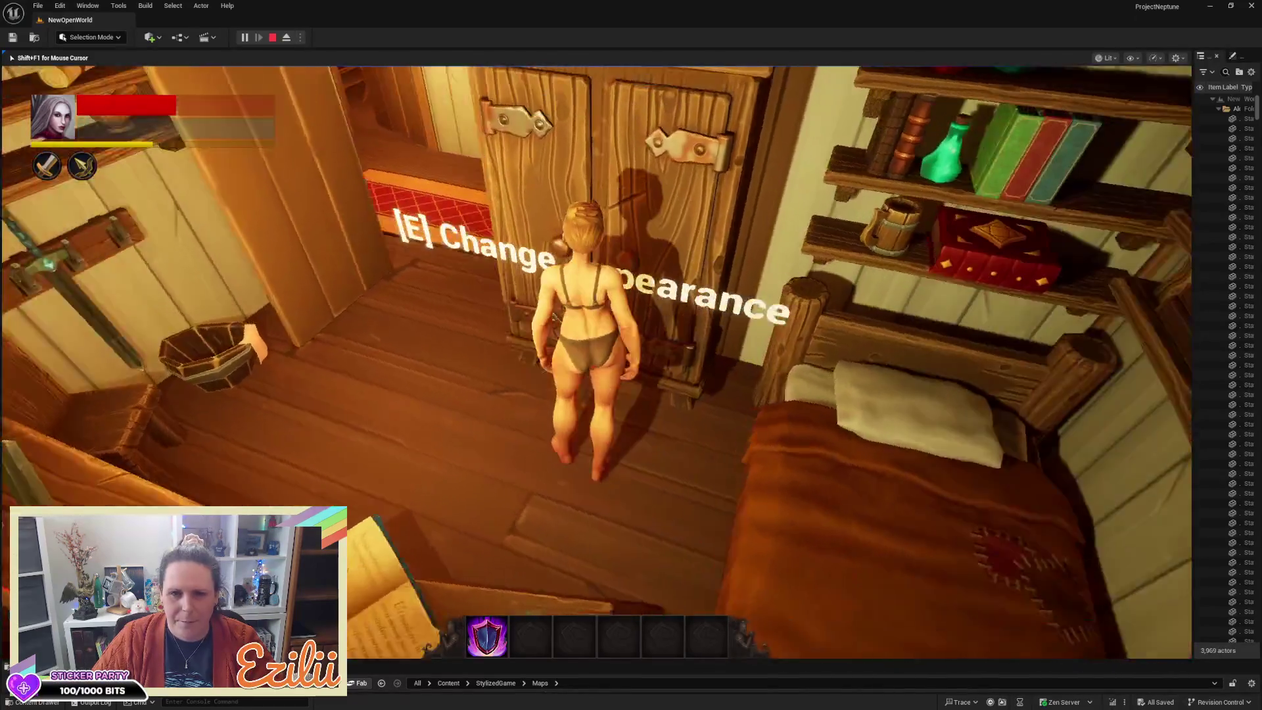
# Step: Bring up the wardrobe's Change Appearance outfit menu, then end the play session with Esc
pyautogui.press('e')
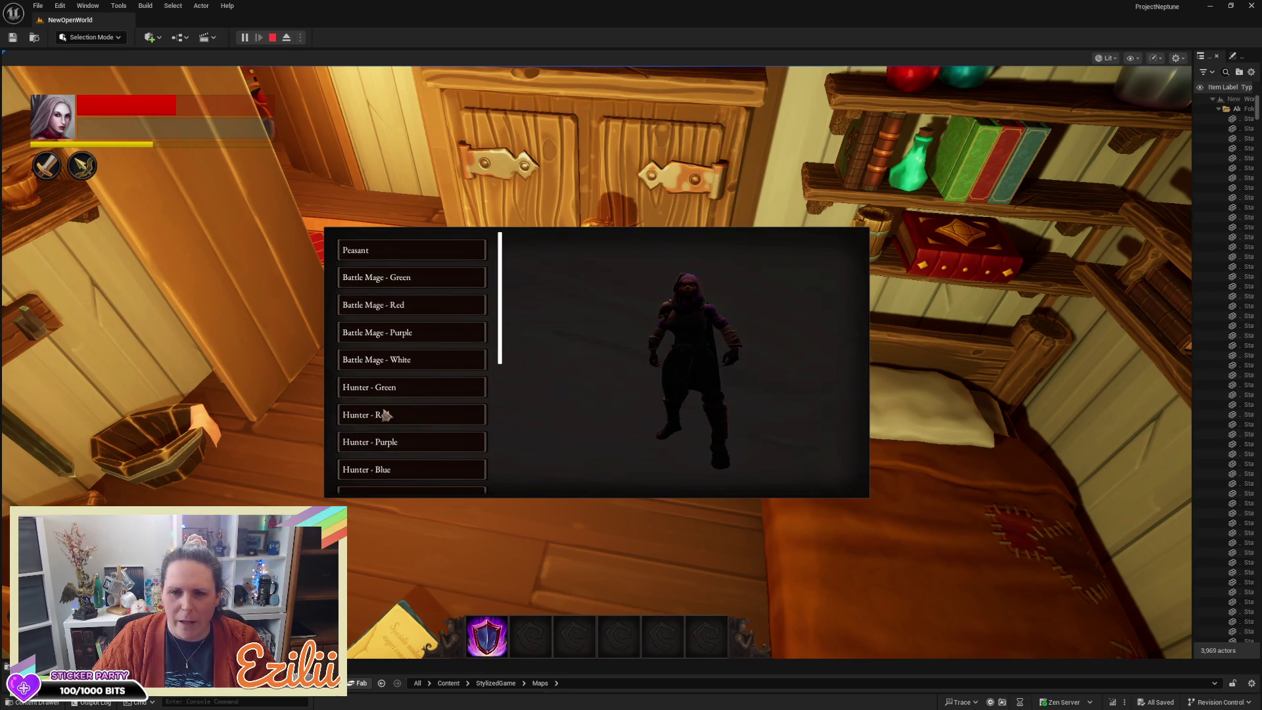
pyautogui.press('Escape')
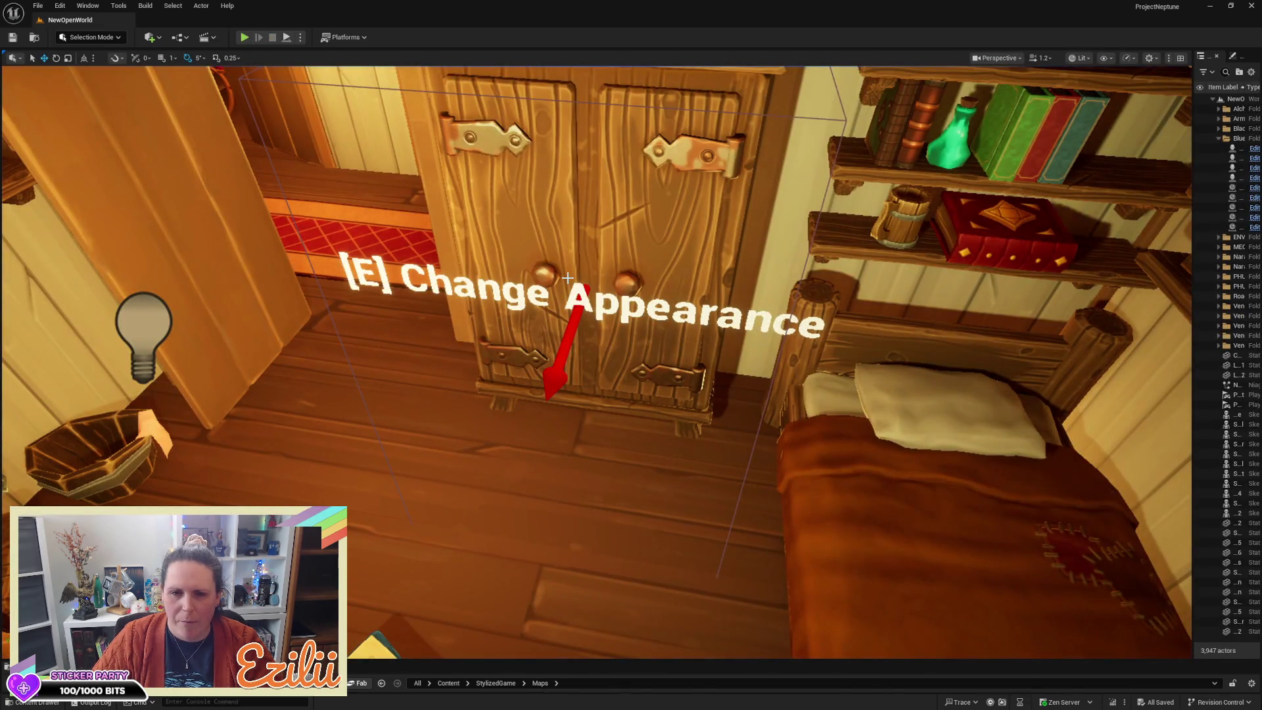
# Step: Fly the camera over the village down to ground level at the stepping-stone path and brick patches
pyautogui.scroll(-15, 701, 245)
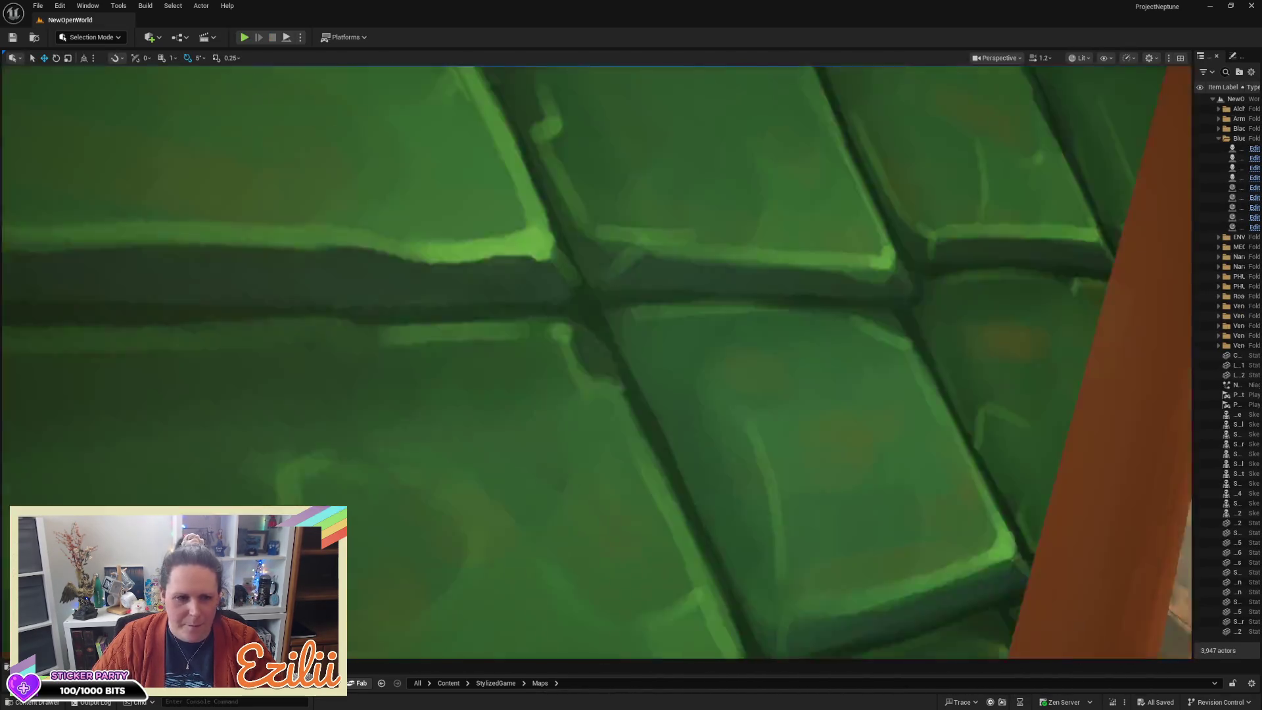
pyautogui.press('w')
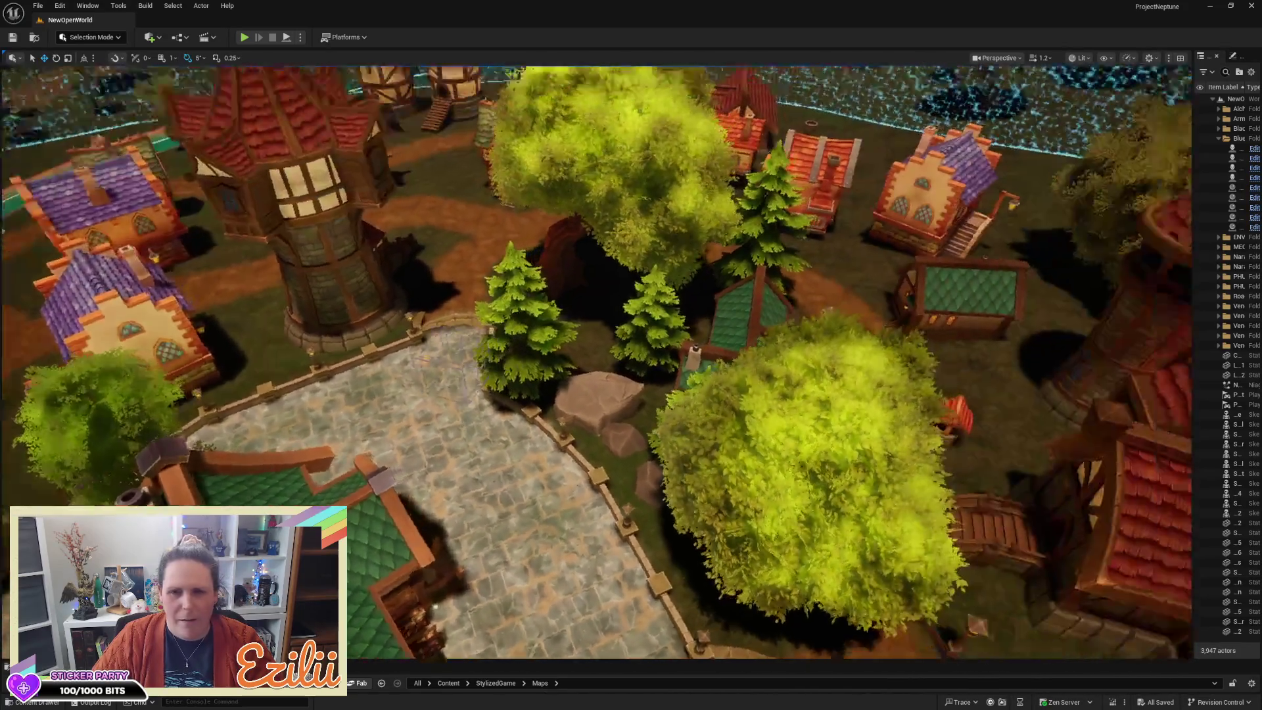
pyautogui.press('w')
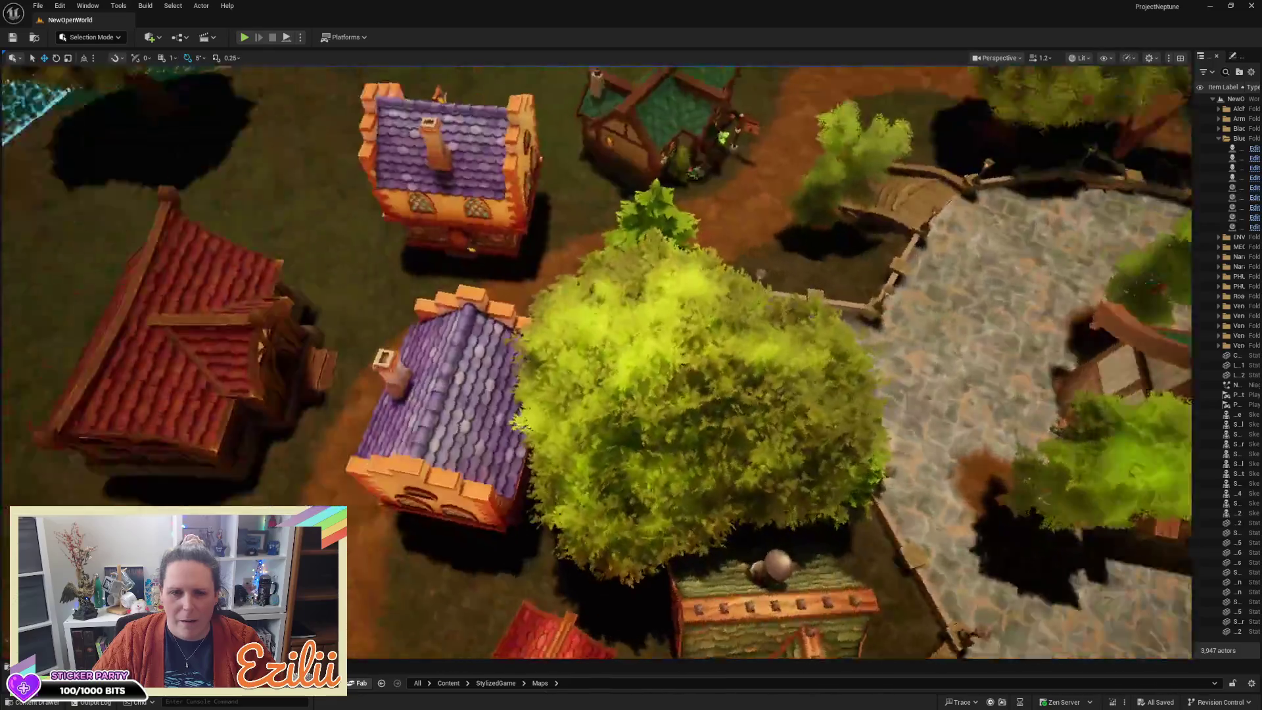
pyautogui.press('w')
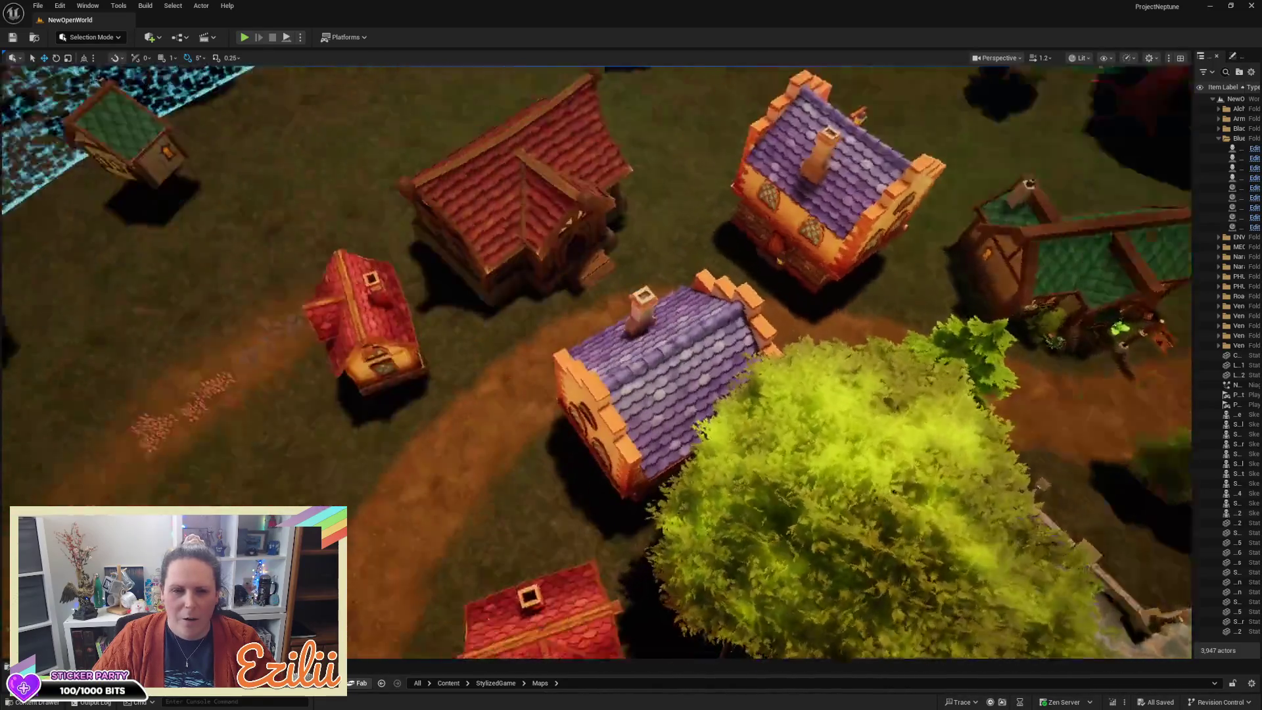
pyautogui.press('w')
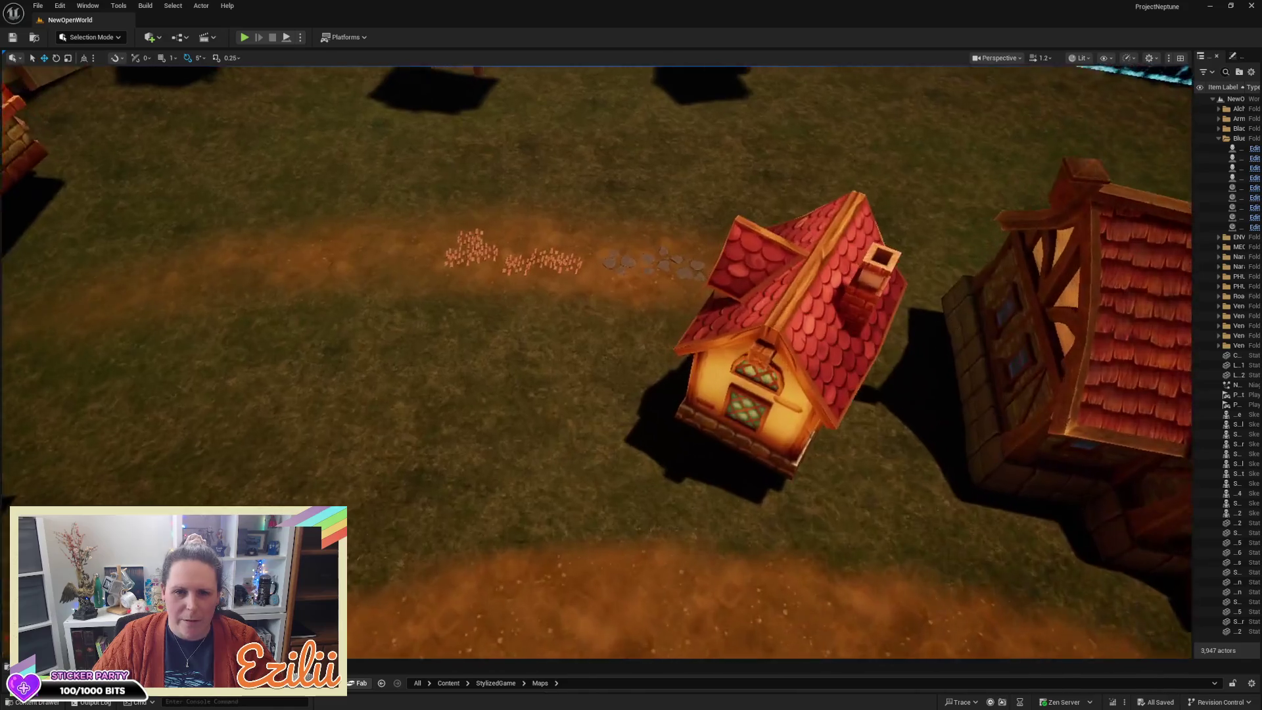
pyautogui.press('w')
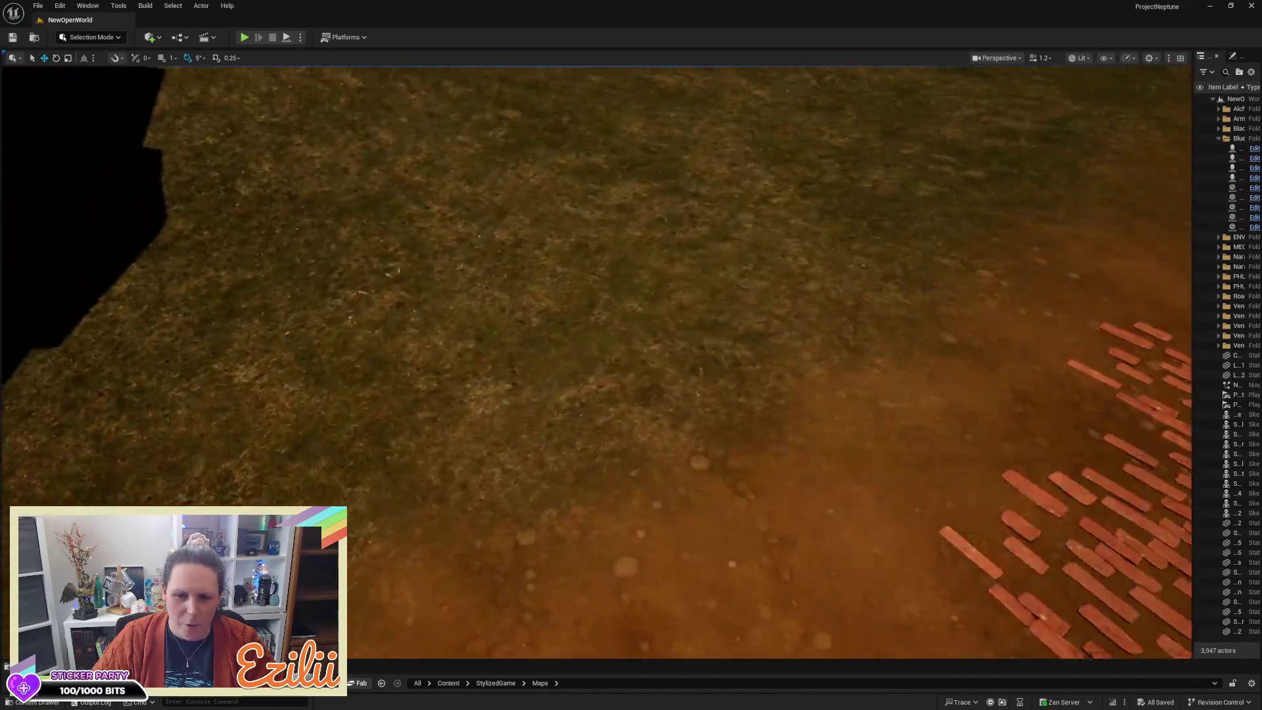
pyautogui.press('w')
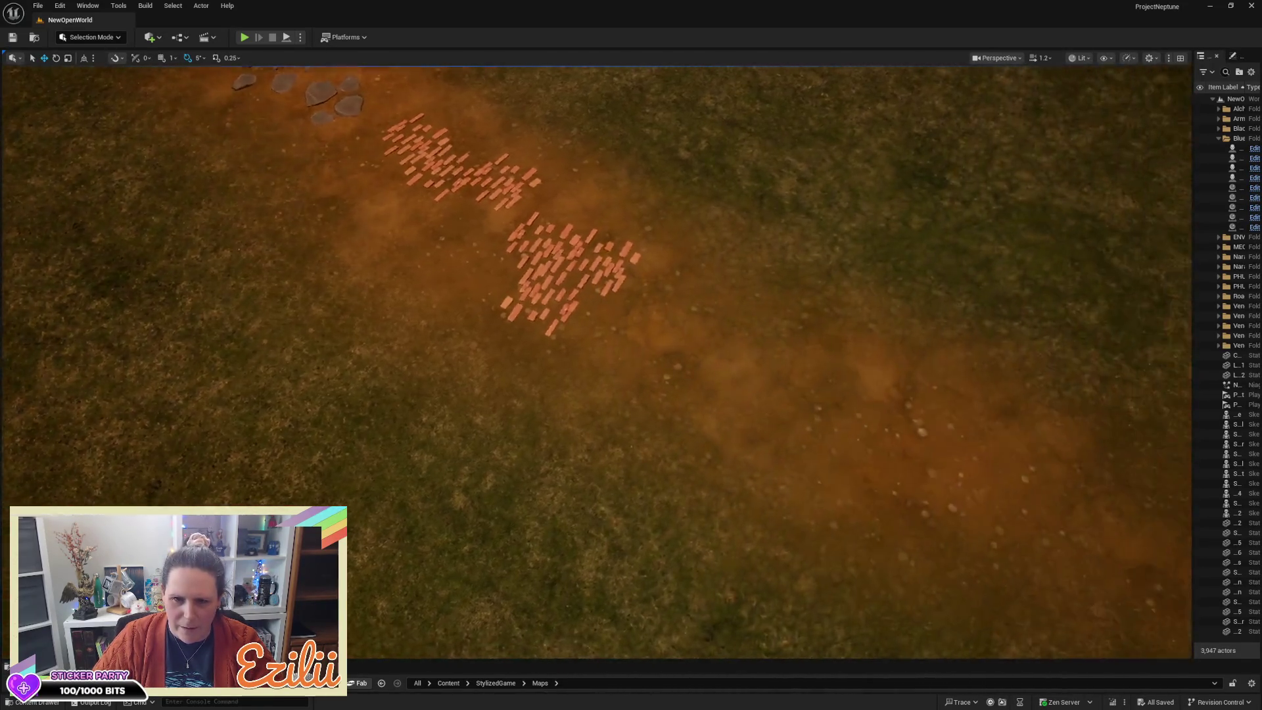
pyautogui.press('s')
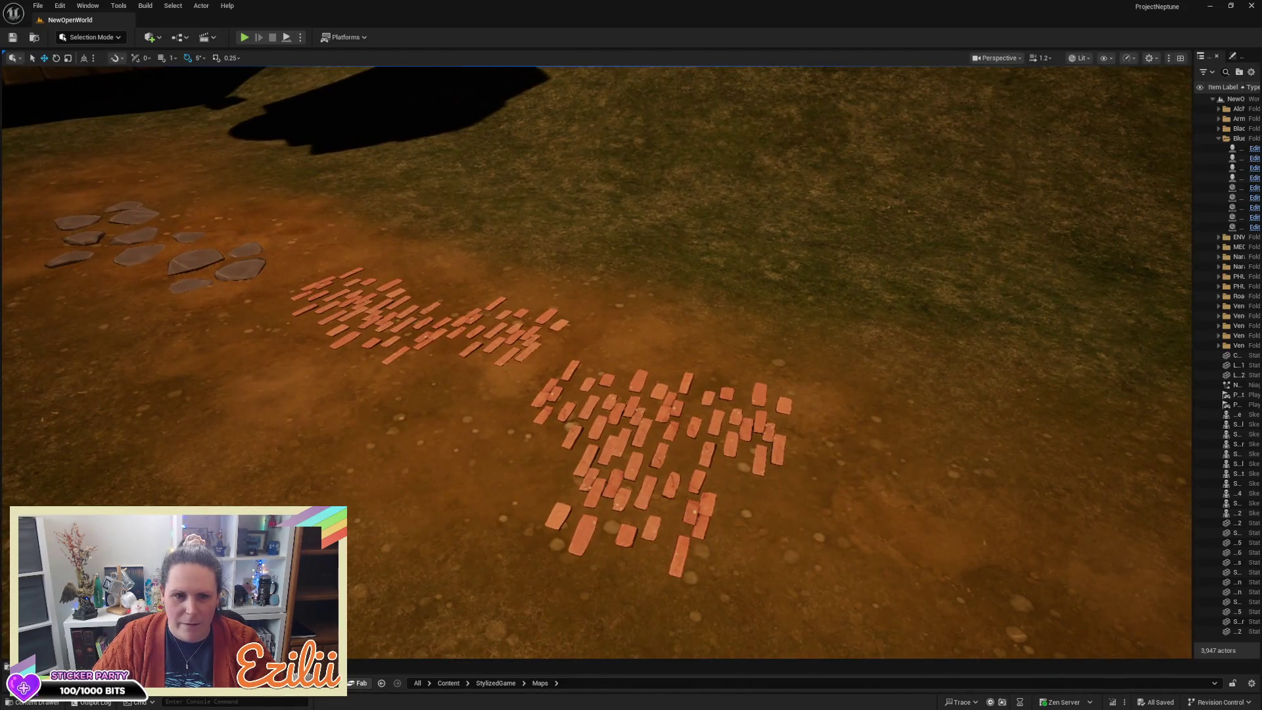
pyautogui.press('w')
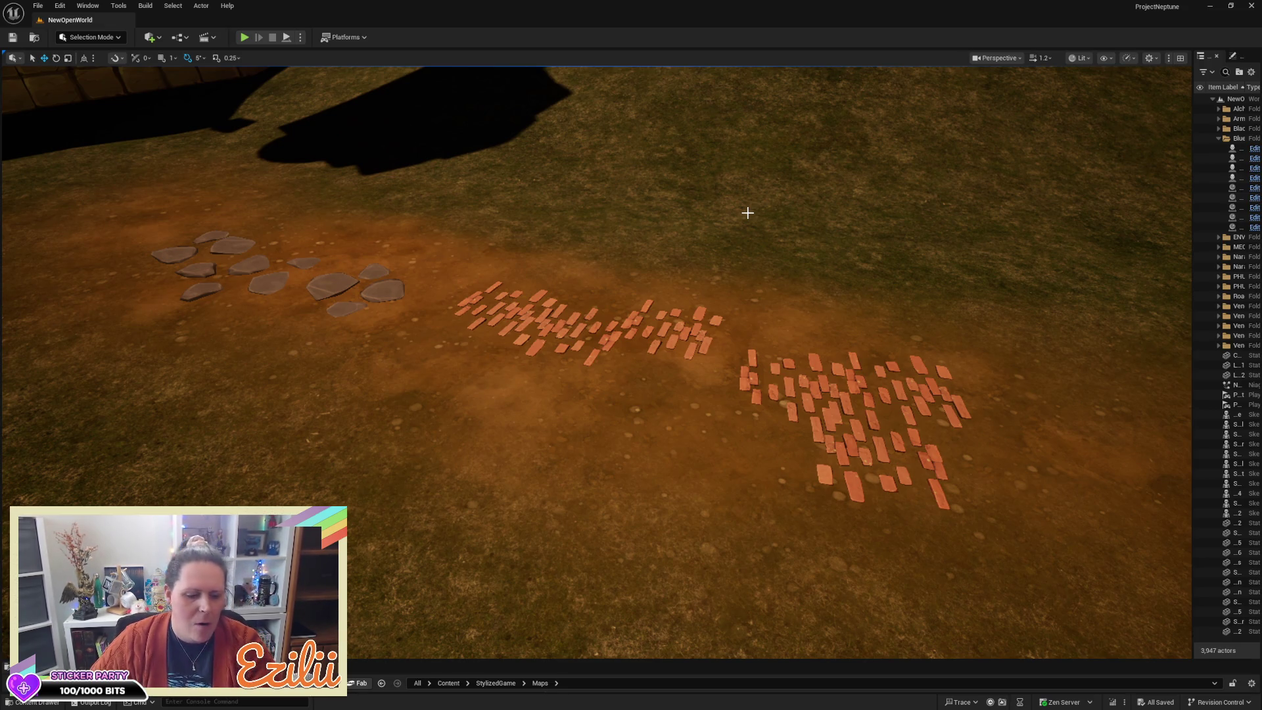
# Step: Mouse-look the camera over the stepping-stone trail, framing the bench, lantern post, tree and stairs
pyautogui.moveTo(818, 302); pyautogui.dragTo(818, 249)
pyautogui.moveTo(914, 398)
pyautogui.mouseDown()
pyautogui.moveTo(913, 368)
pyautogui.moveTo(913, 427)
pyautogui.moveTo(914, 398)
pyautogui.mouseUp()
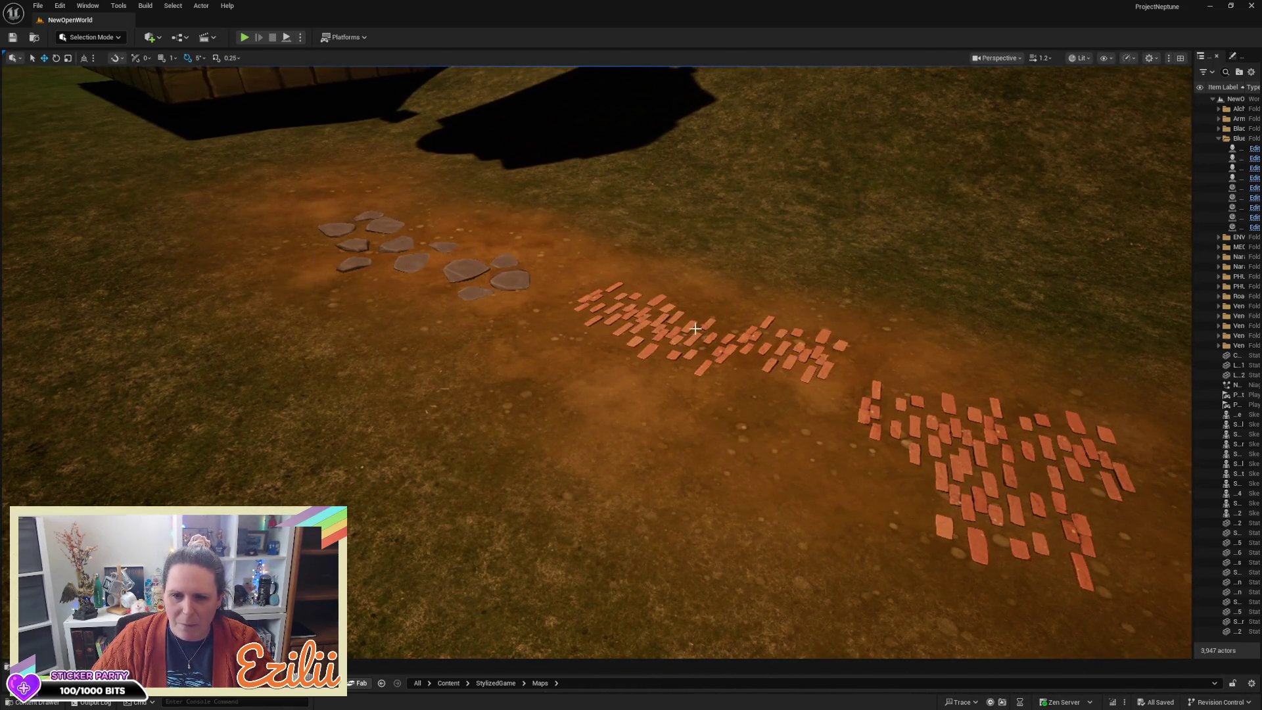
pyautogui.moveTo(830, 428)
pyautogui.mouseDown()
pyautogui.moveTo(743, 386)
pyautogui.moveTo(742, 368)
pyautogui.mouseUp()
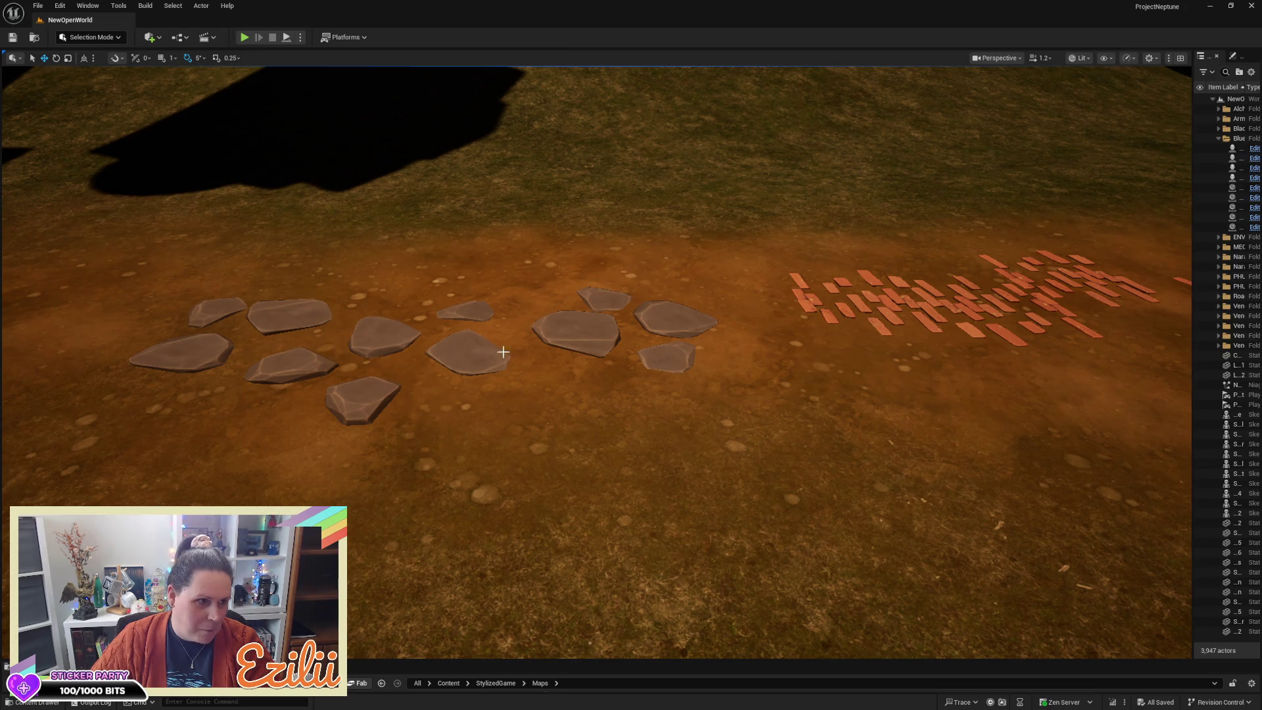
pyautogui.moveTo(653, 414)
pyautogui.mouseDown()
pyautogui.moveTo(653, 348)
pyautogui.moveTo(643, 489)
pyautogui.mouseUp()
pyautogui.moveTo(690, 403); pyautogui.dragTo(683, 410)
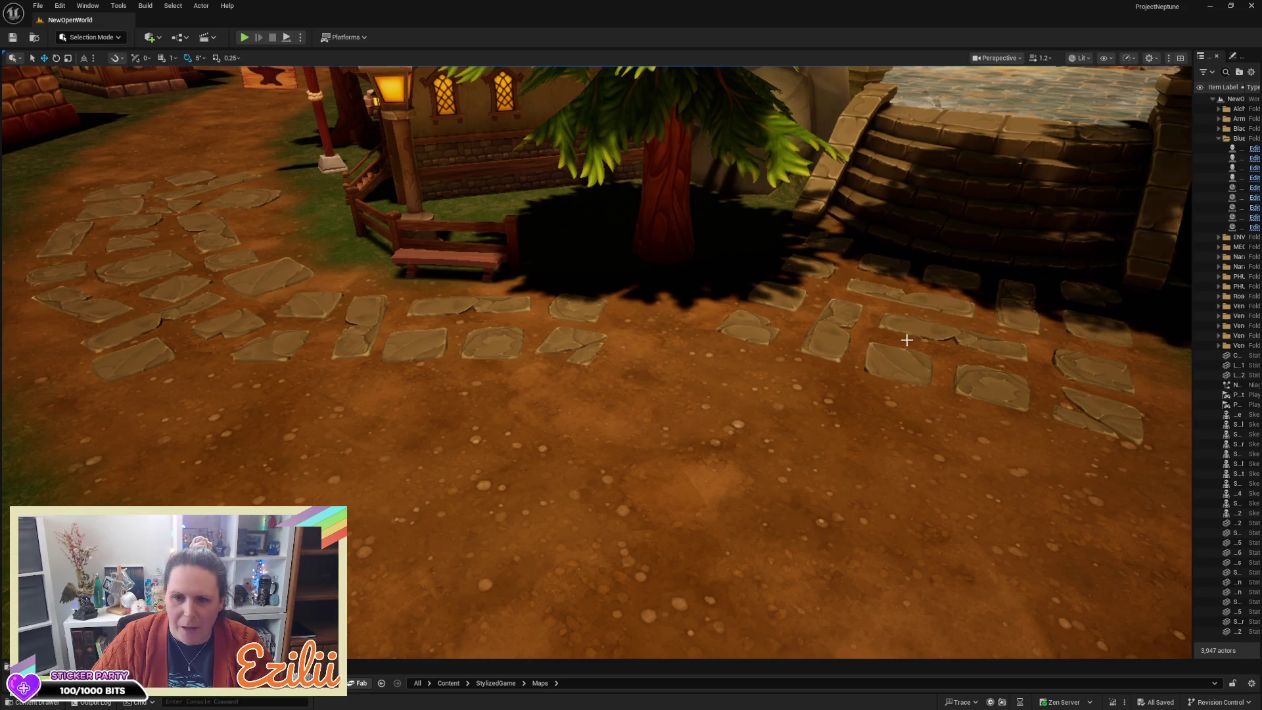
# Step: Rotate three stepping stones near the bench and stairs by -5°, 5° and -5°
pyautogui.click(814, 356)
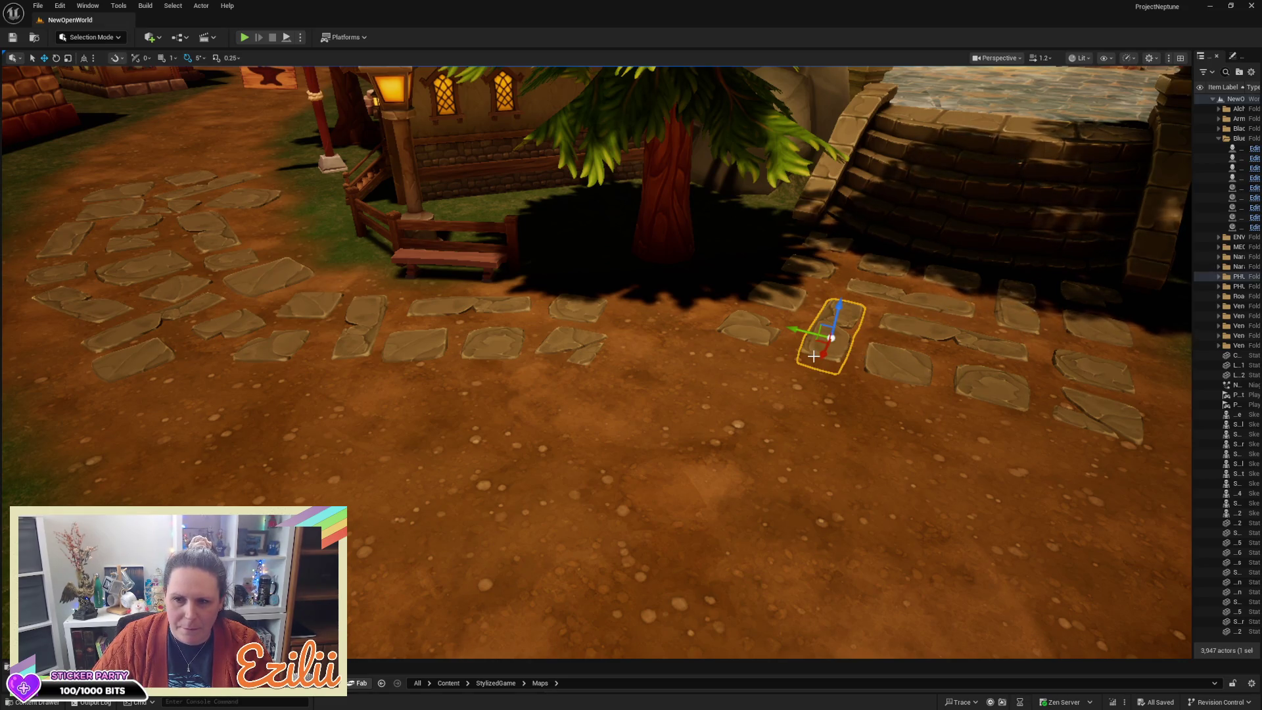
pyautogui.press('e')
pyautogui.moveTo(822, 366)
pyautogui.mouseDown()
pyautogui.moveTo(897, 347)
pyautogui.moveTo(851, 317)
pyautogui.mouseUp()
pyautogui.press('w')
pyautogui.press('Escape')
pyautogui.click(980, 405)
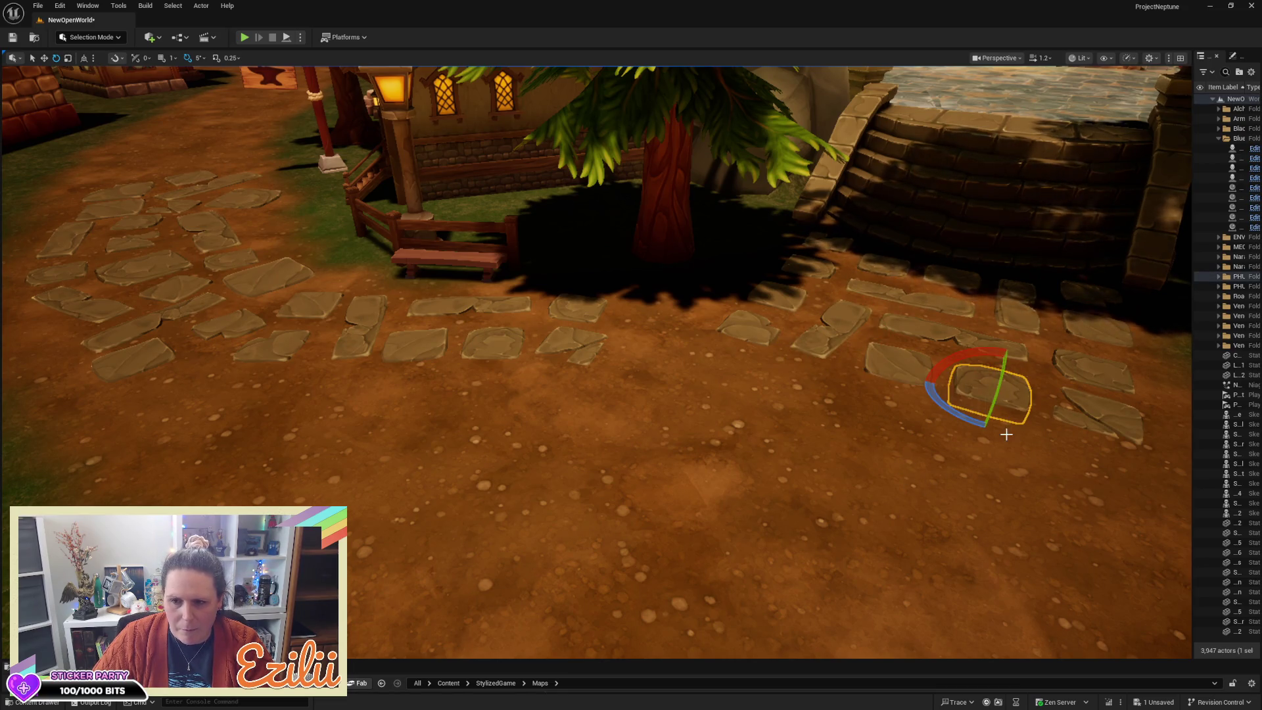
pyautogui.moveTo(967, 415)
pyautogui.mouseDown()
pyautogui.moveTo(980, 426)
pyautogui.moveTo(920, 438)
pyautogui.mouseUp()
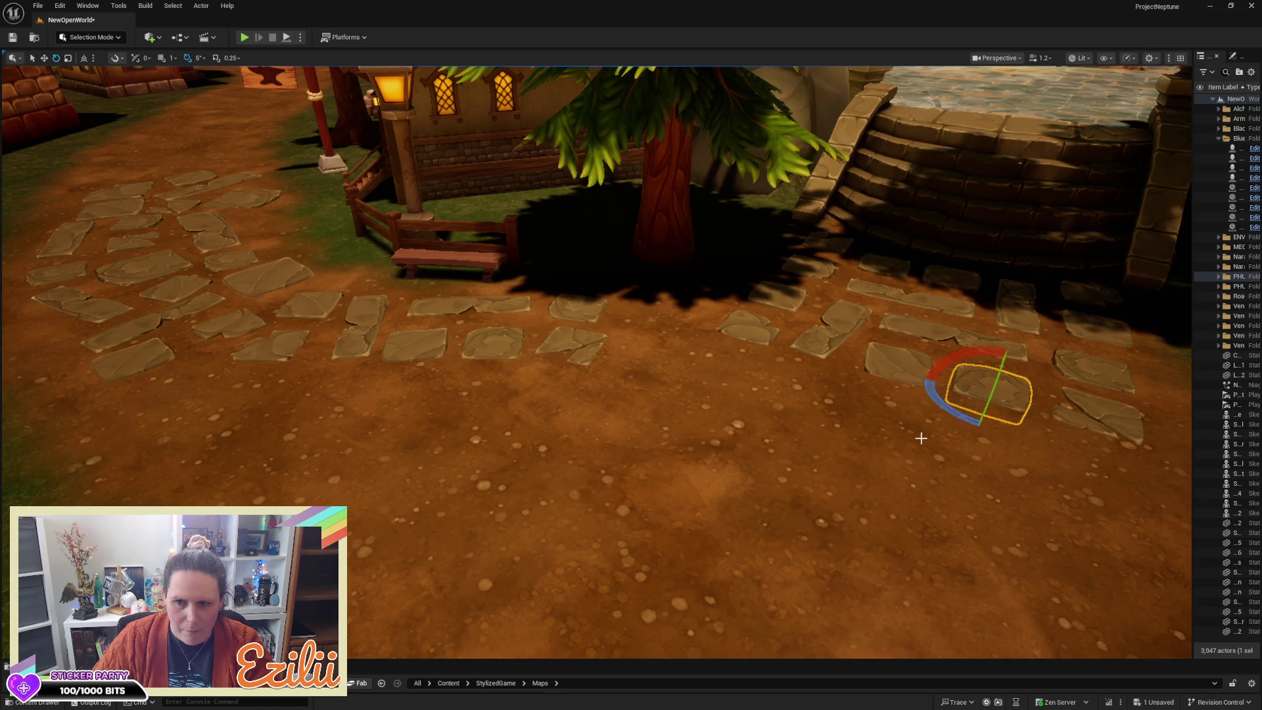
pyautogui.click(903, 293)
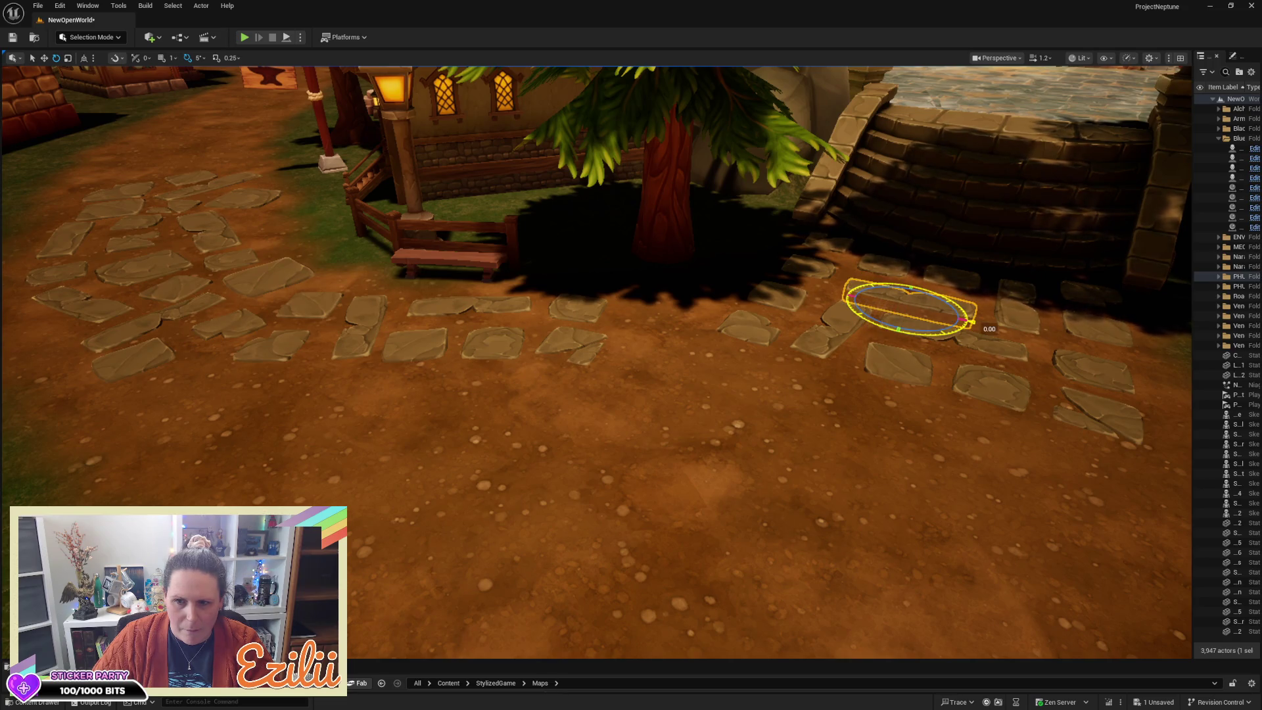
pyautogui.moveTo(970, 321); pyautogui.dragTo(874, 321)
pyautogui.press('Escape')
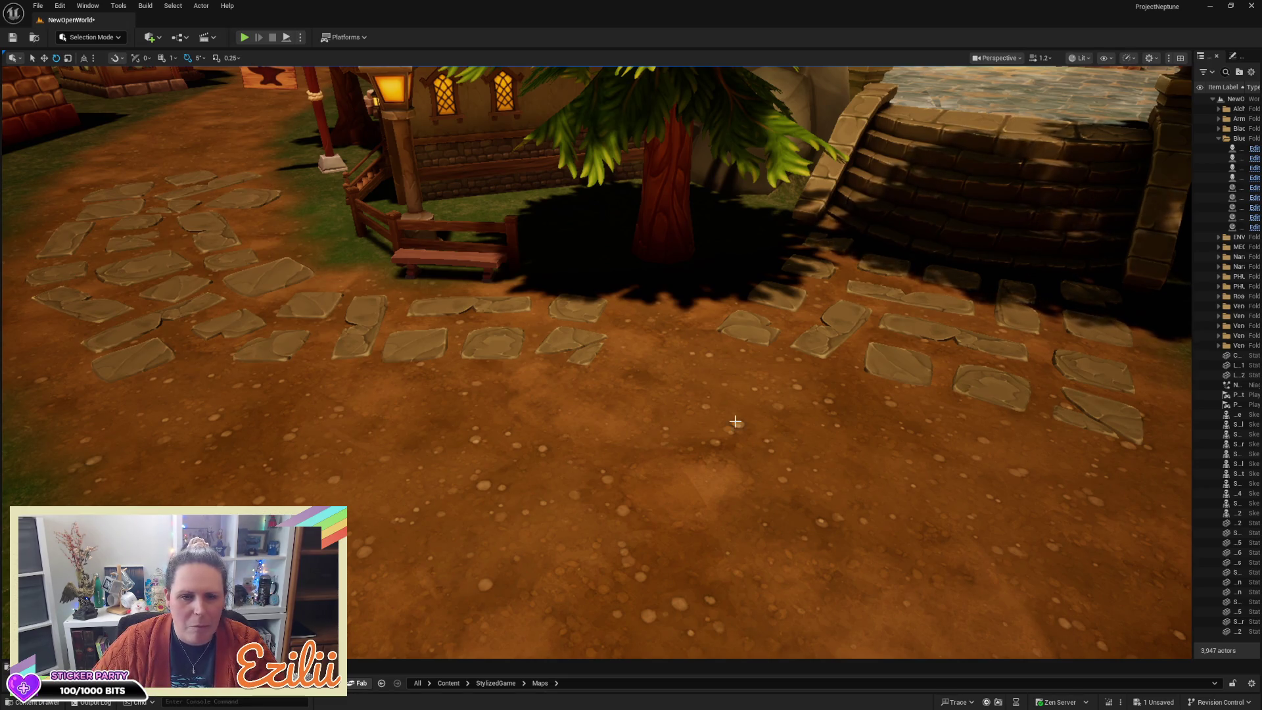
# Step: Nudge a mid-path stone slightly left and a left-side stone slightly up and right
pyautogui.click(576, 348)
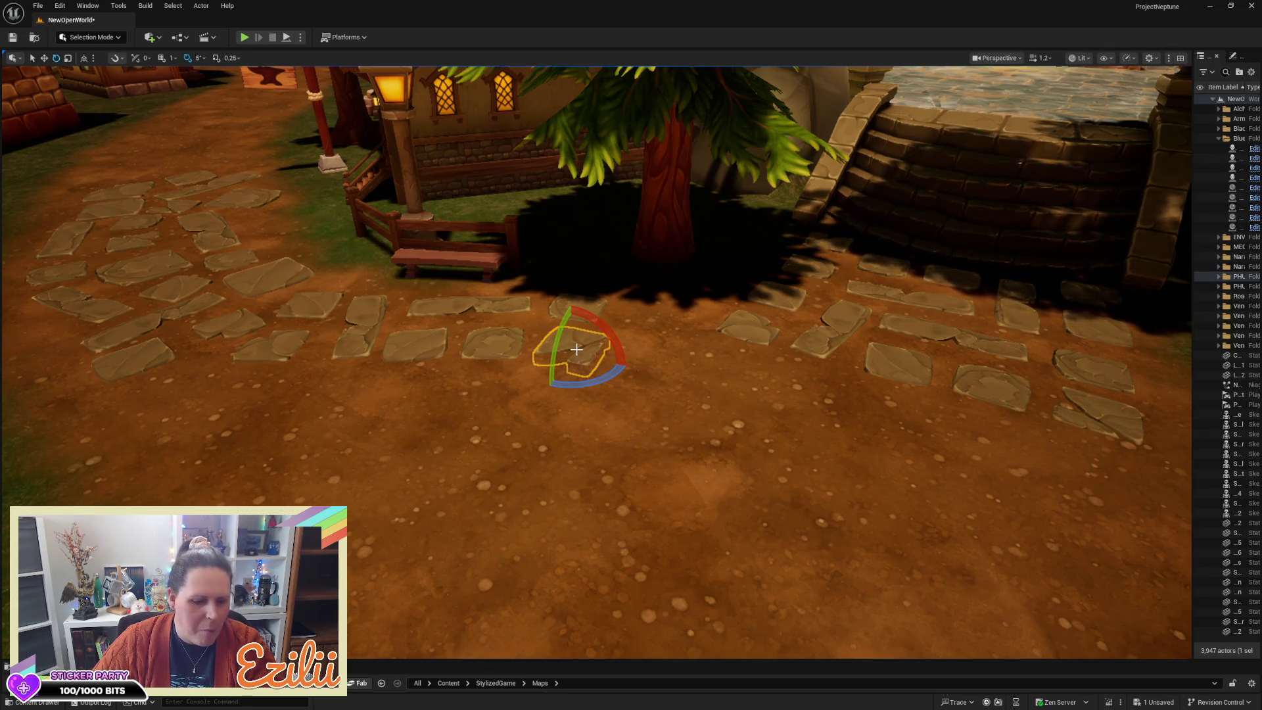
pyautogui.press('w')
pyautogui.moveTo(544, 350); pyautogui.dragTo(535, 352)
pyautogui.press('Escape')
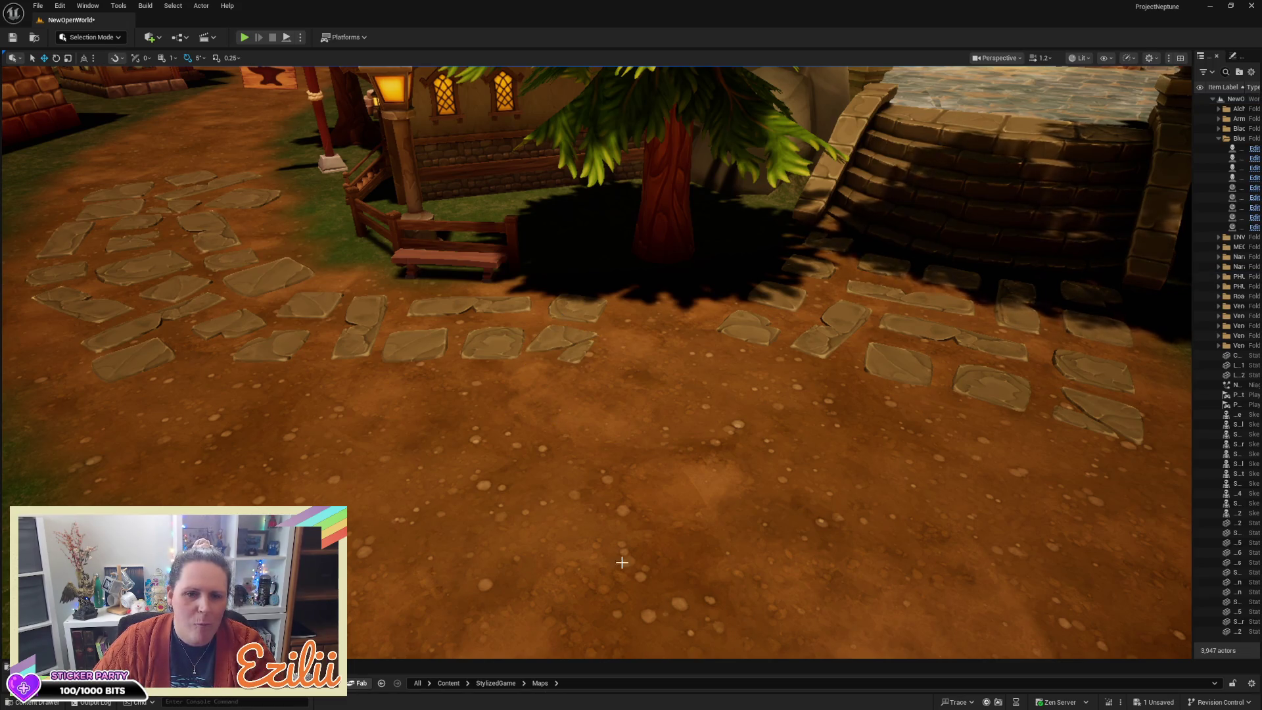
pyautogui.click(266, 357)
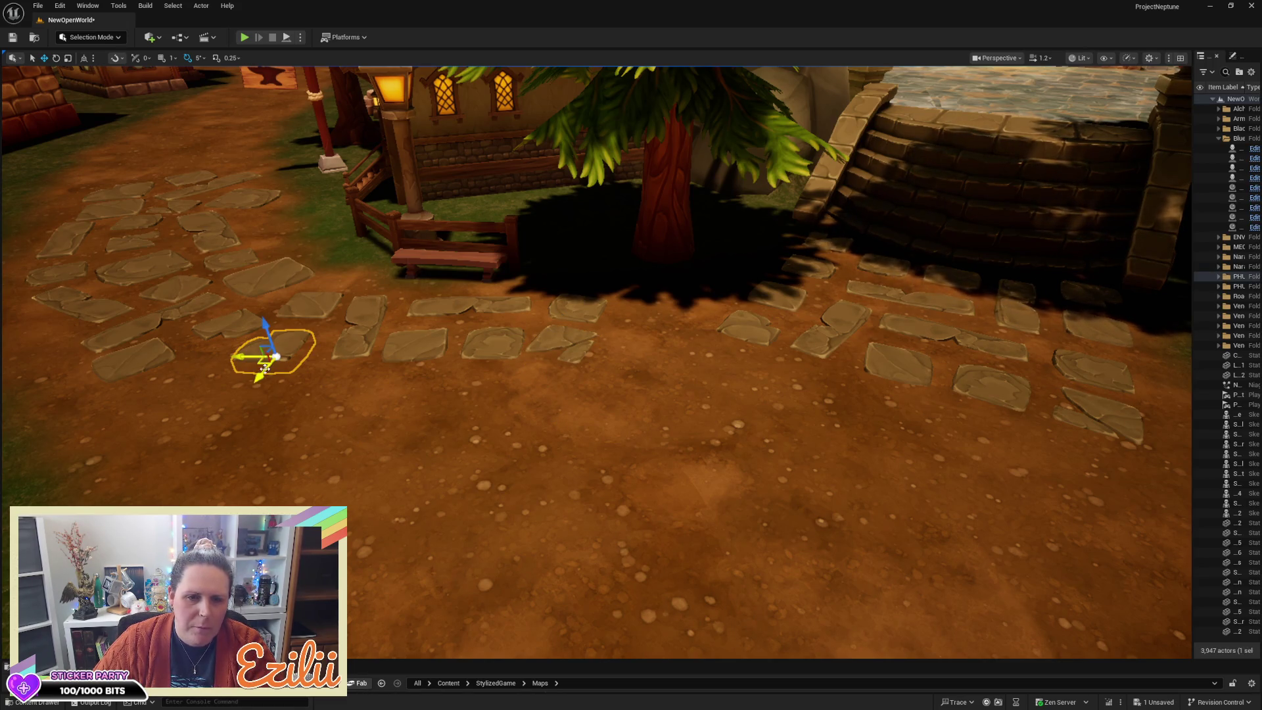
pyautogui.moveTo(265, 369); pyautogui.dragTo(278, 357)
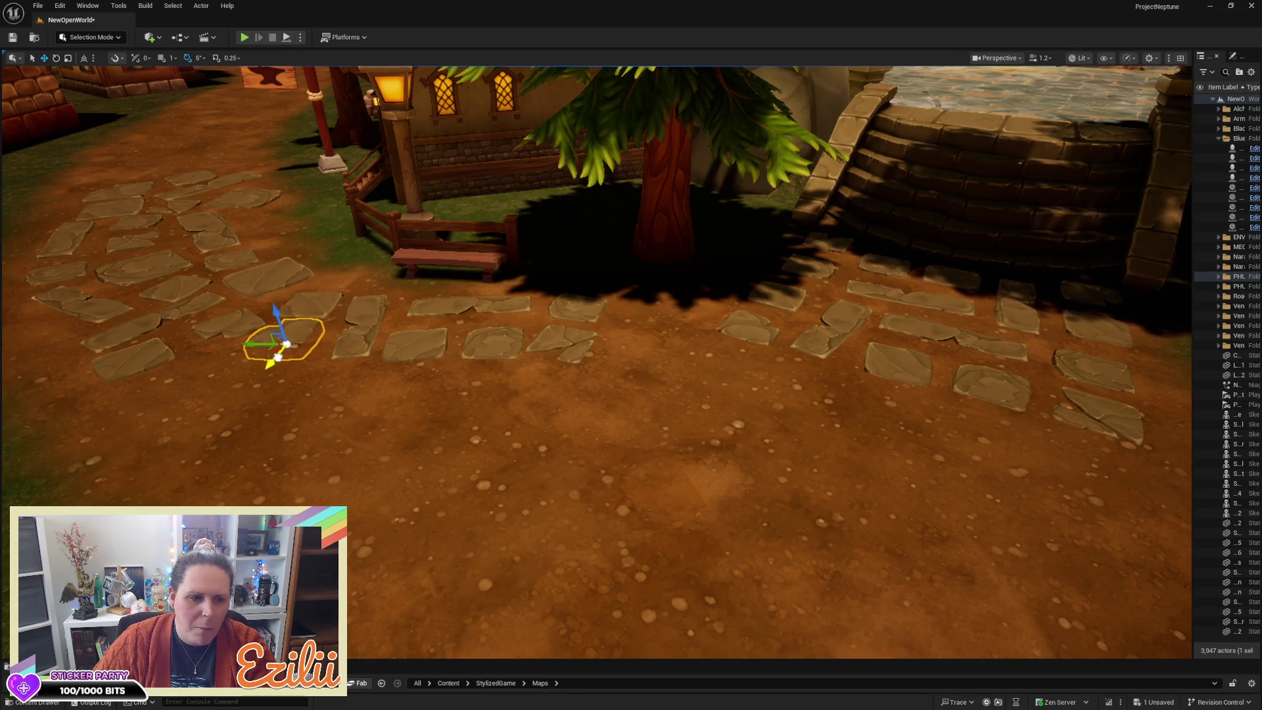
pyautogui.press('Escape')
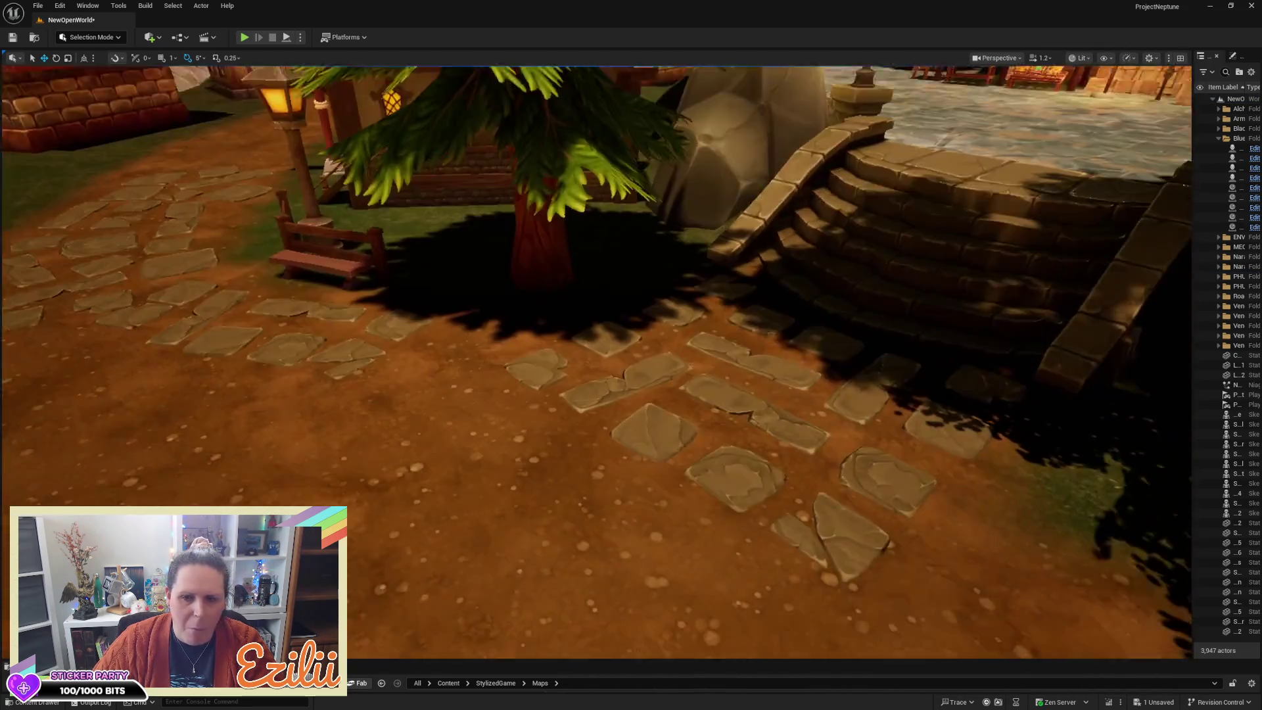
# Step: Shift two stones by the stairs up-left together, nudge one down-right, and widen the Outliner
pyautogui.moveTo(289, 499)
pyautogui.mouseDown()
pyautogui.moveTo(309, 498)
pyautogui.moveTo(289, 499)
pyautogui.mouseUp()
pyautogui.click(489, 423)
pyautogui.keyDown('ctrl'); pyautogui.click(559, 469); pyautogui.keyUp('ctrl')
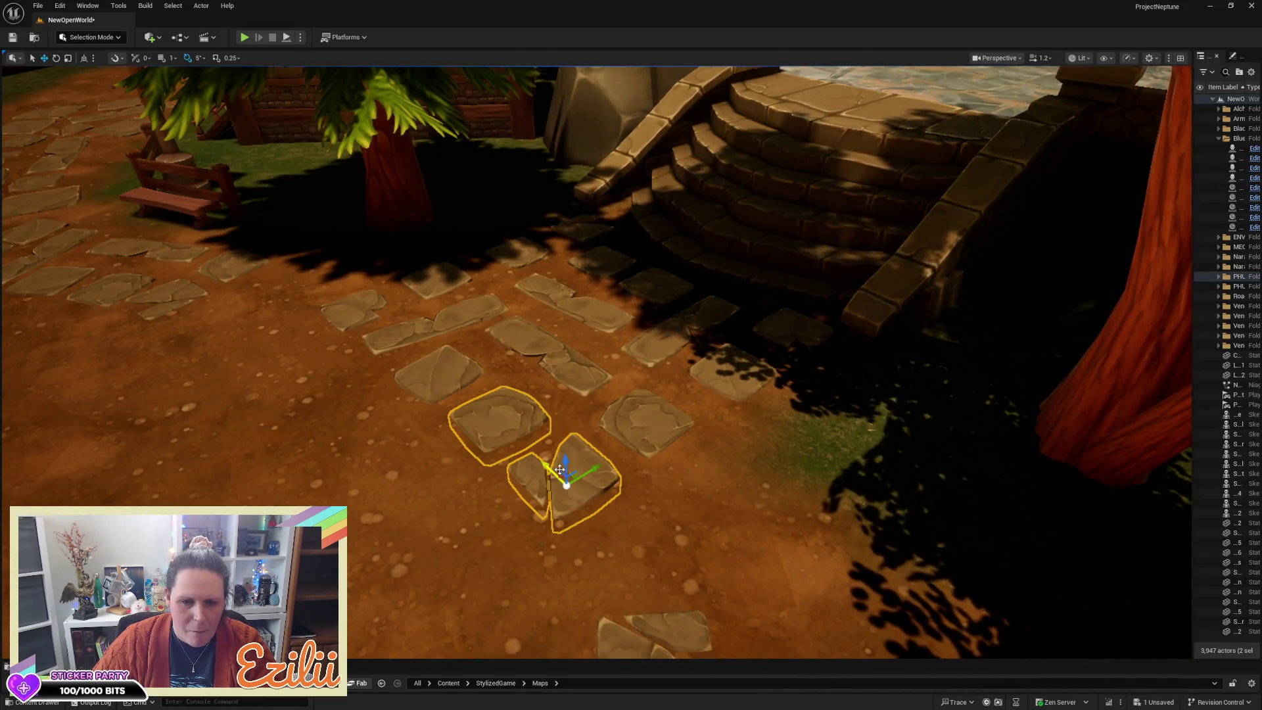
pyautogui.moveTo(560, 469); pyautogui.dragTo(536, 460)
pyautogui.click(562, 492)
pyautogui.click(507, 421)
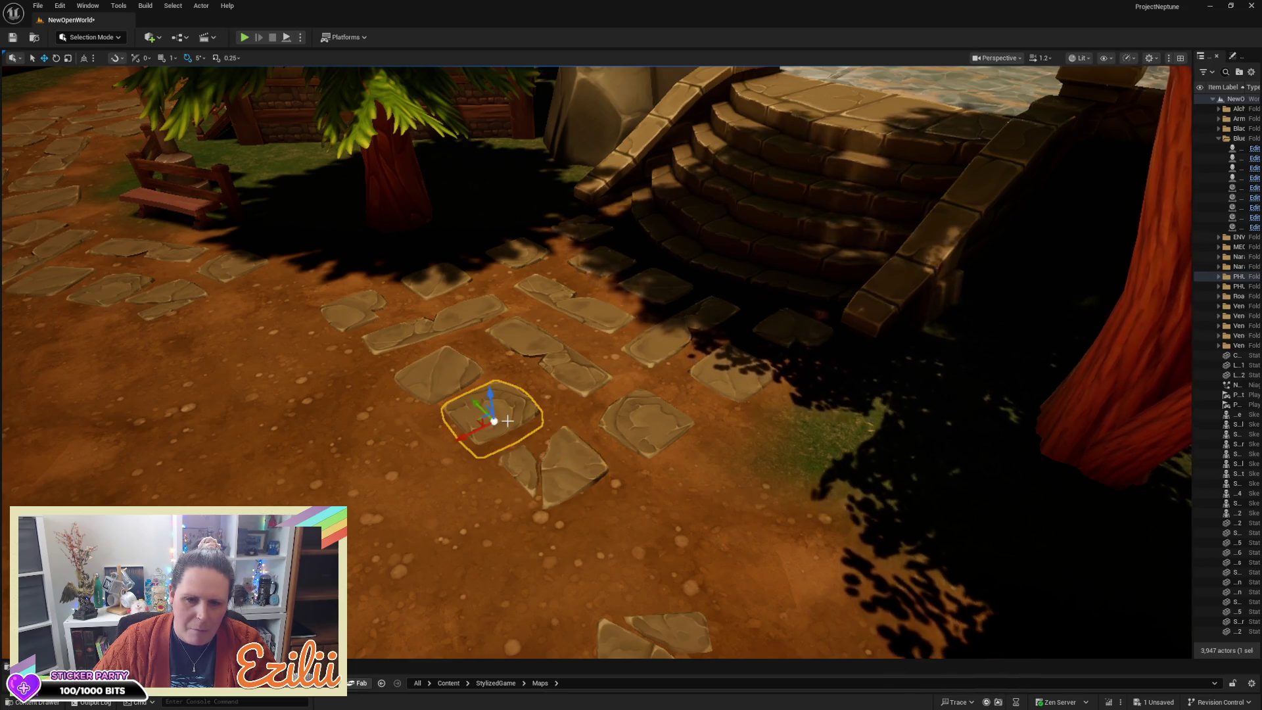
pyautogui.moveTo(467, 402); pyautogui.dragTo(474, 408)
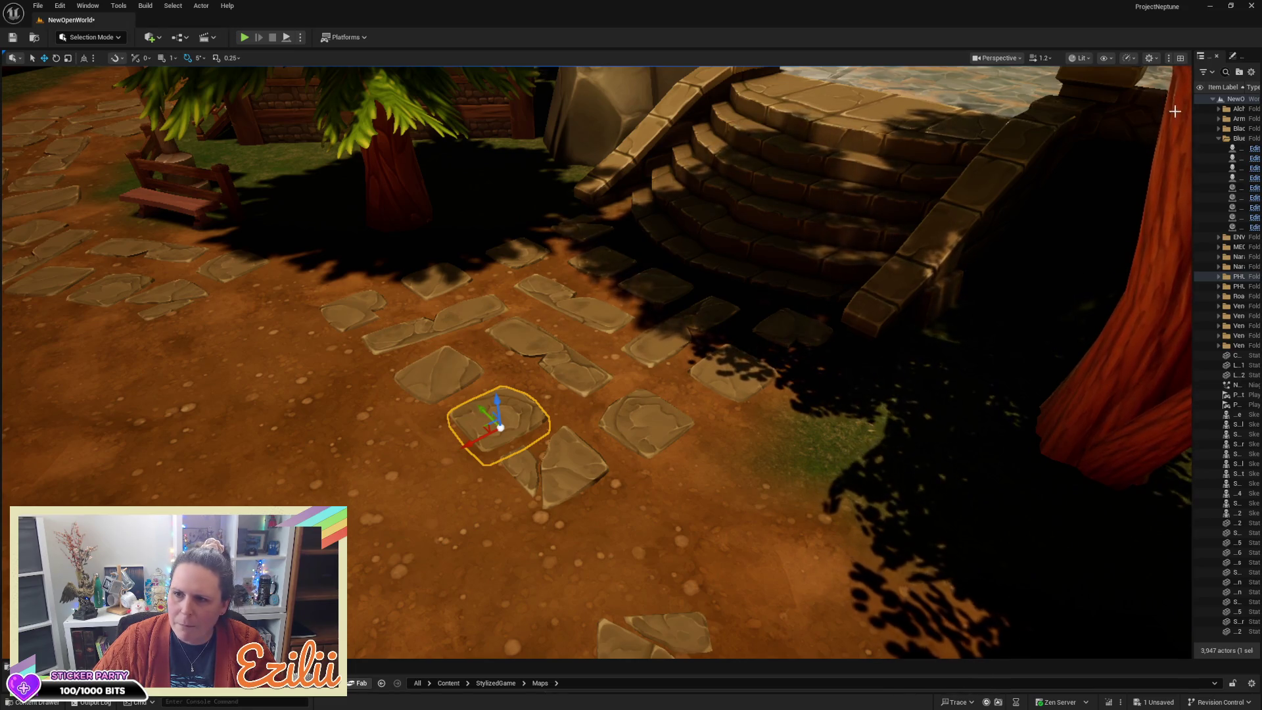
pyautogui.moveTo(1192, 116)
pyautogui.mouseDown()
pyautogui.moveTo(1008, 120)
pyautogui.moveTo(1037, 120)
pyautogui.mouseUp()
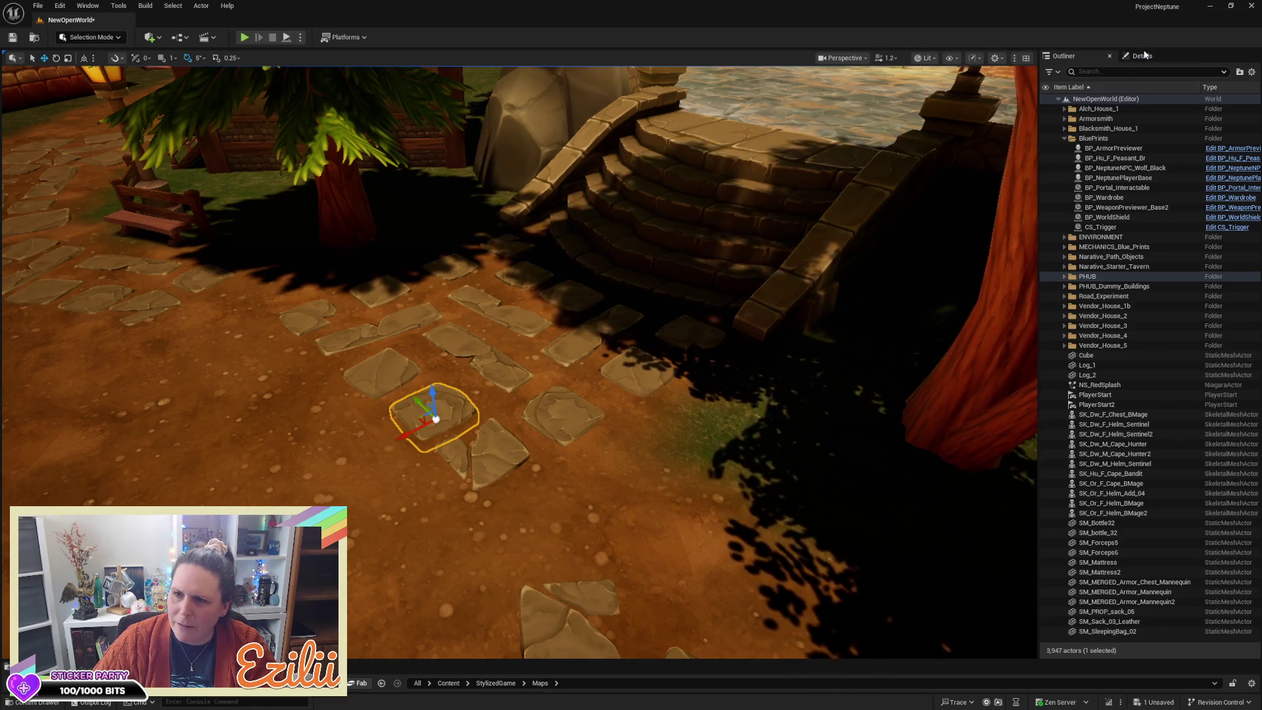
# Step: Show Tile_31's details, browse to its Tiles material, and open it in the Material Editor
pyautogui.click(1143, 55)
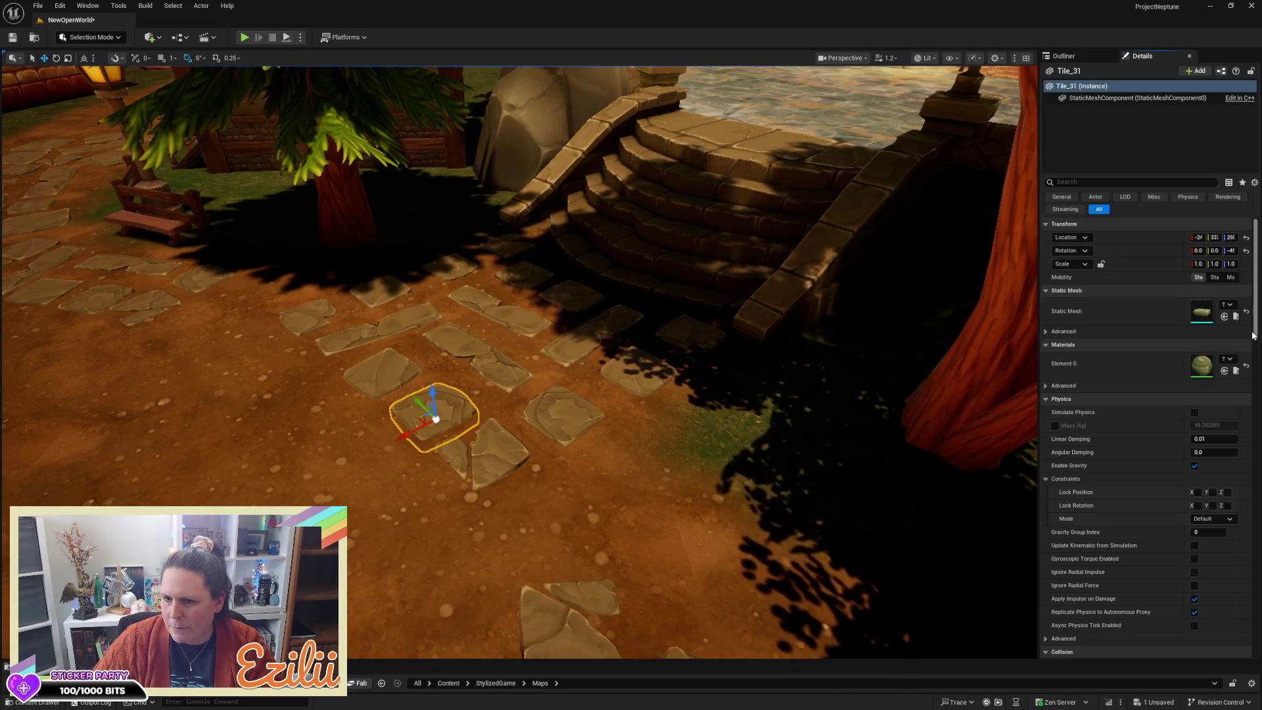
pyautogui.click(1227, 373)
pyautogui.click(1045, 386)
pyautogui.click(1045, 385)
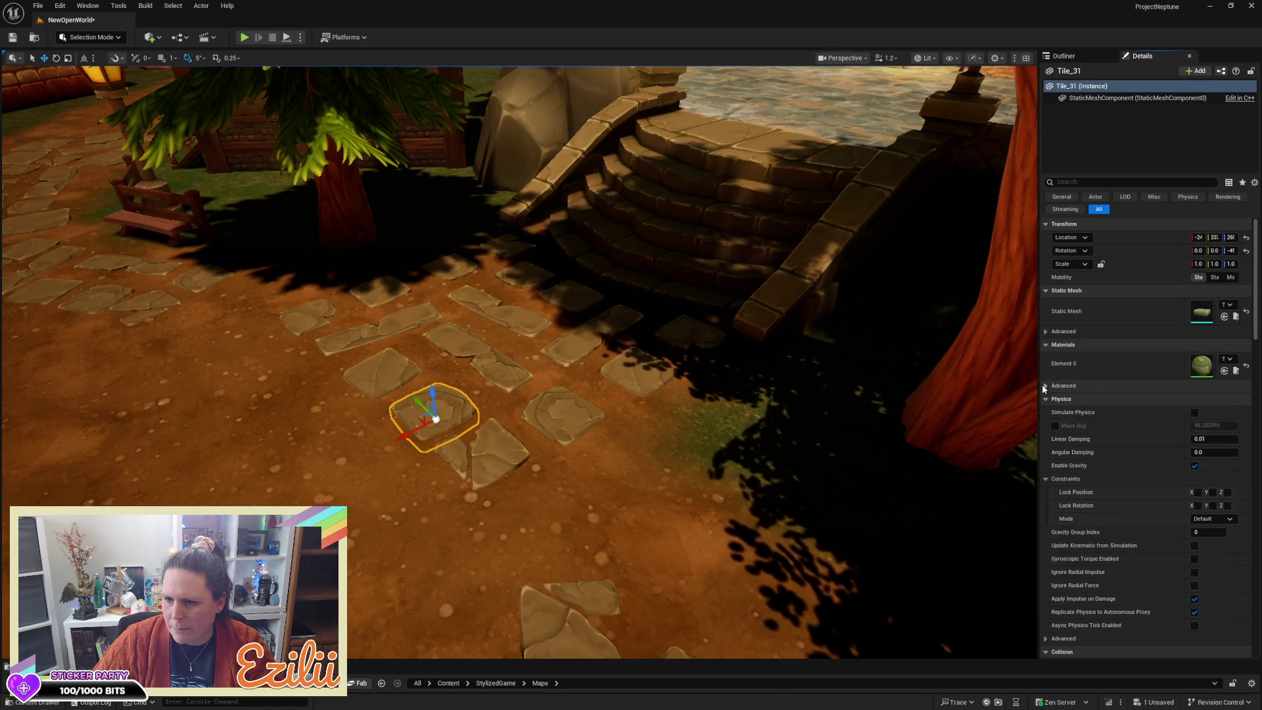
pyautogui.click(1238, 372)
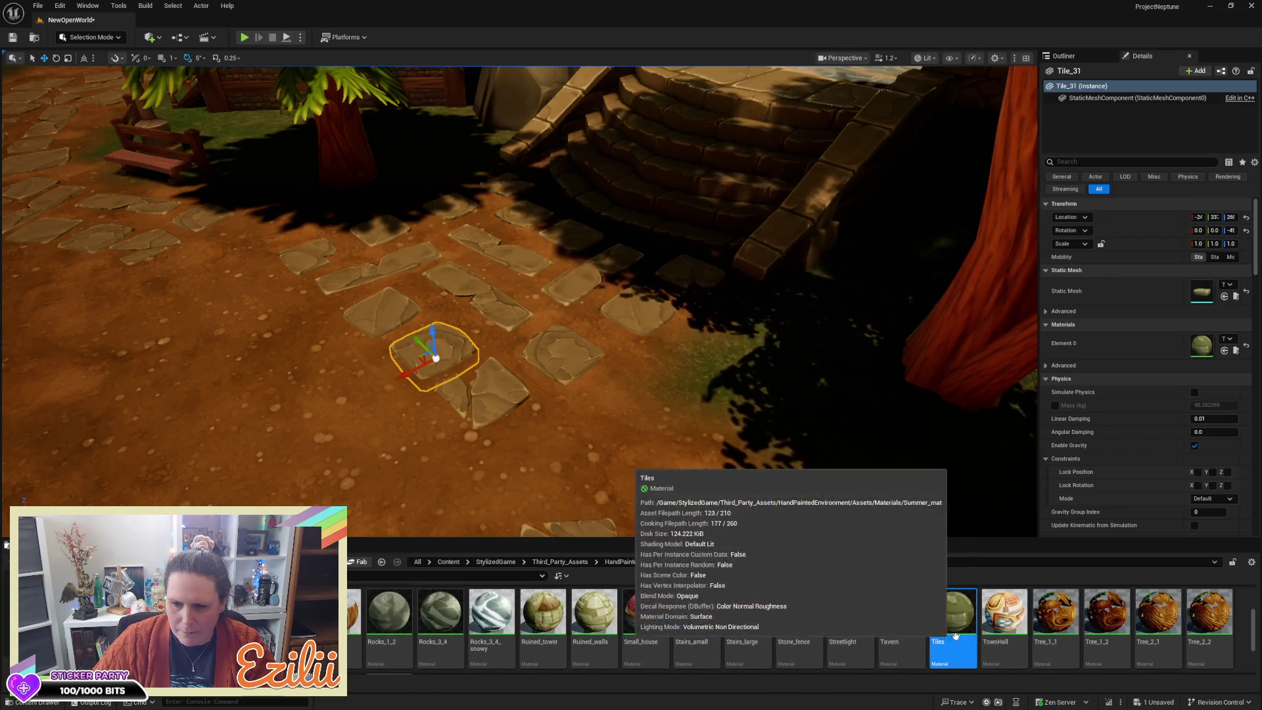
pyautogui.doubleClick(942, 623)
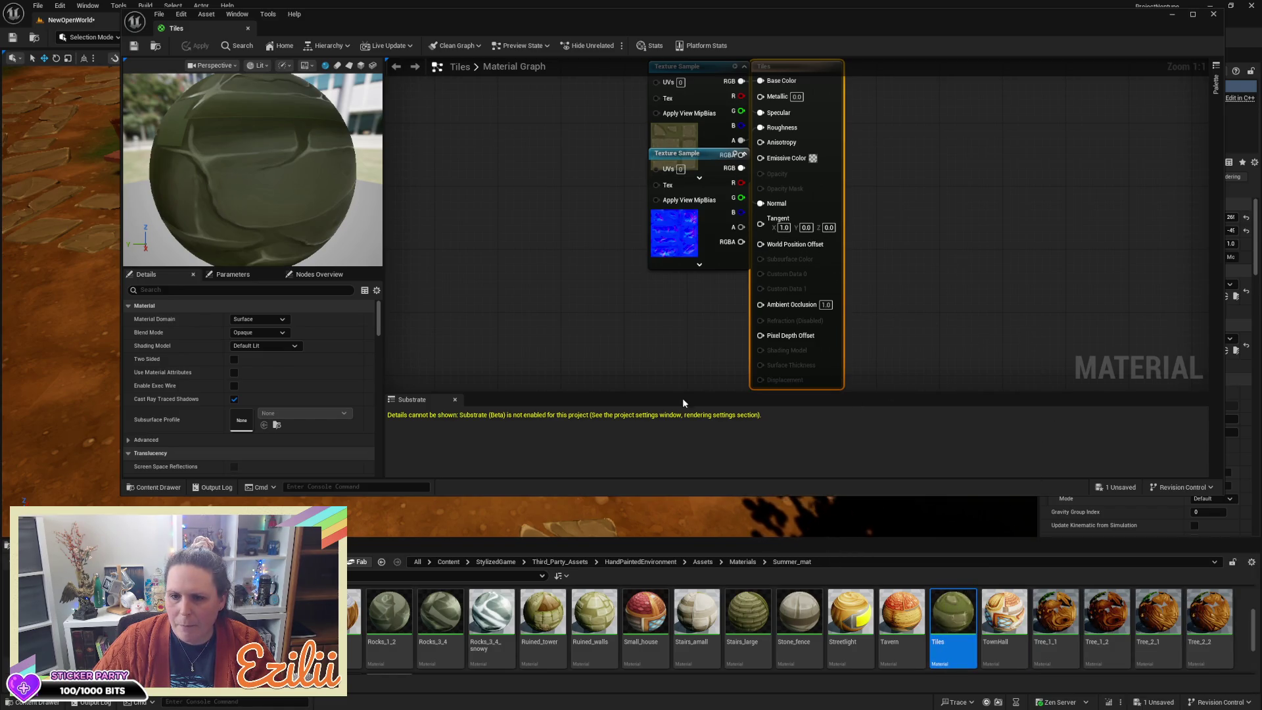
# Step: Enlarge the Material Editor and drag the colour texture node far left, uncovering the normal-map node
pyautogui.moveTo(534, 495); pyautogui.dragTo(533, 665)
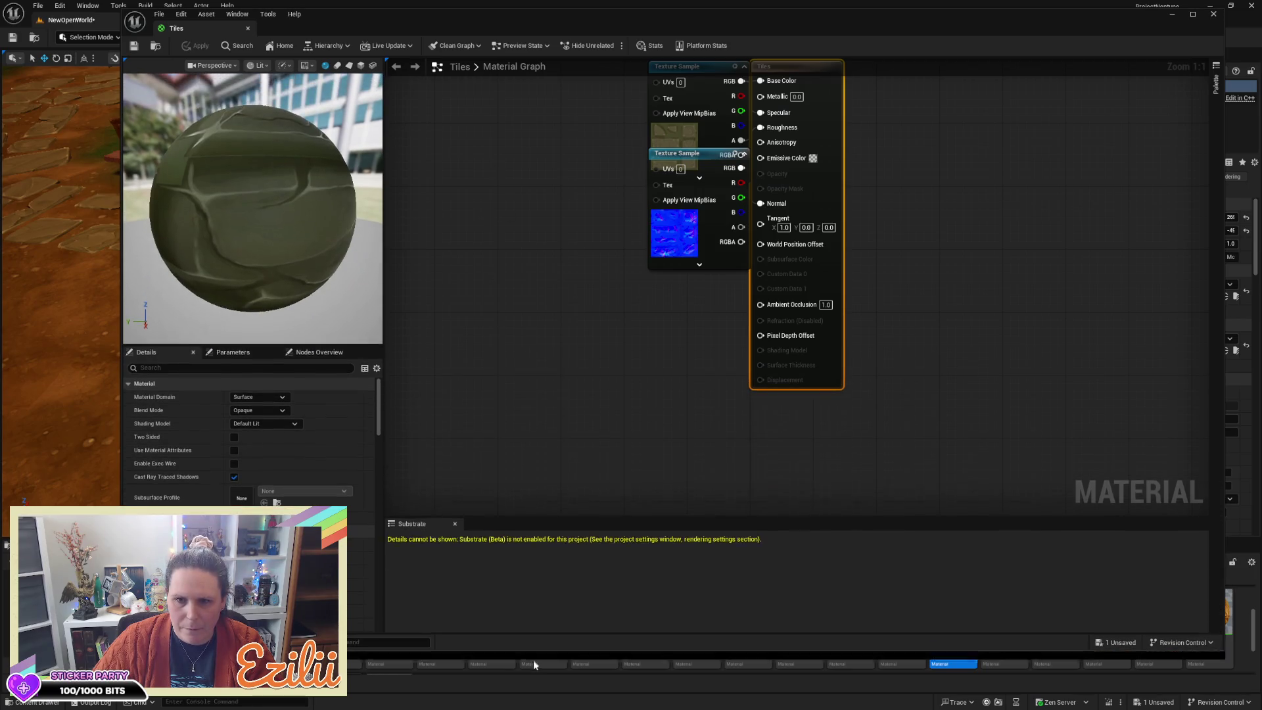
pyautogui.scroll(-2, 569, 400)
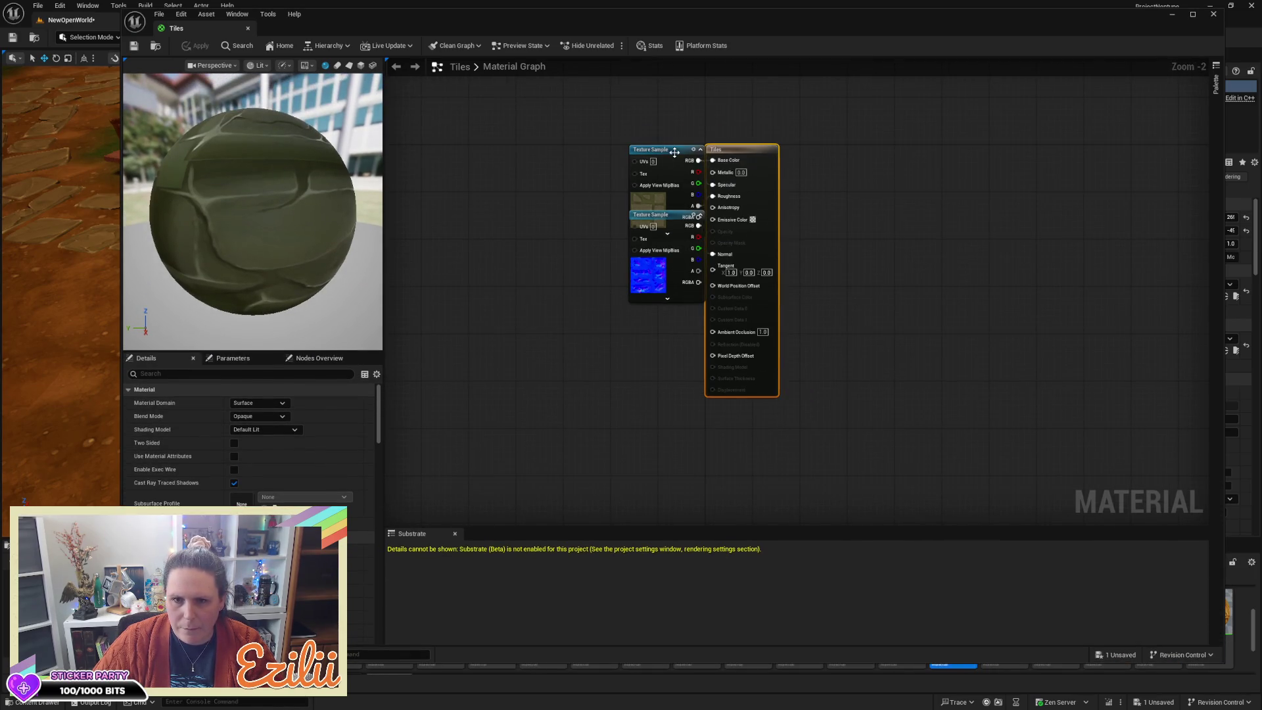
pyautogui.moveTo(674, 152); pyautogui.dragTo(632, 158)
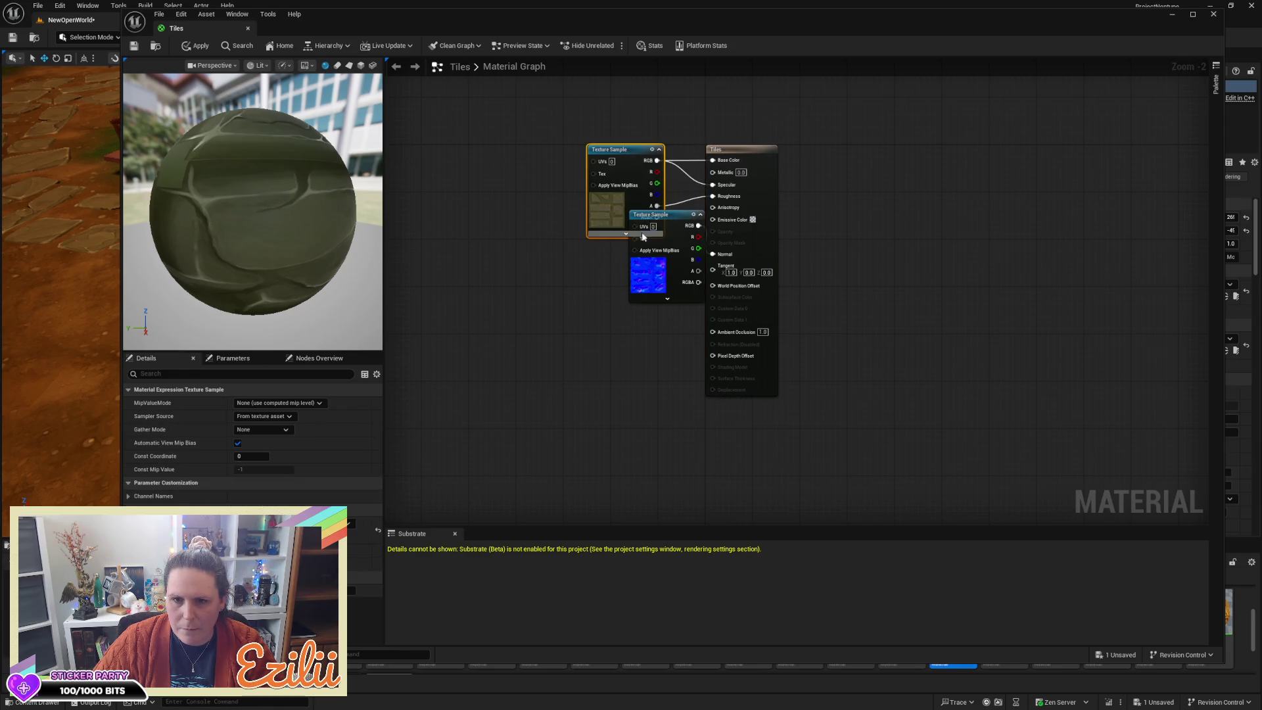
pyautogui.moveTo(665, 219)
pyautogui.mouseDown()
pyautogui.moveTo(612, 284)
pyautogui.moveTo(605, 259)
pyautogui.mouseUp()
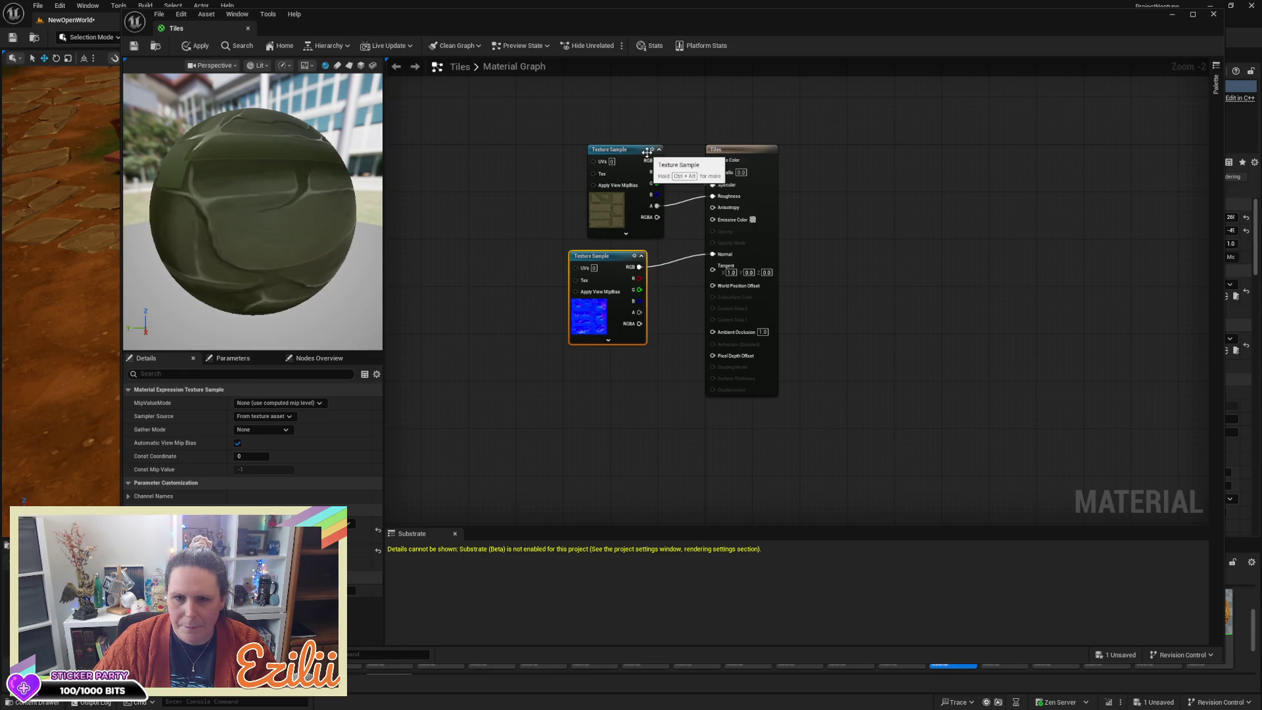
pyautogui.scroll(2, 692, 184)
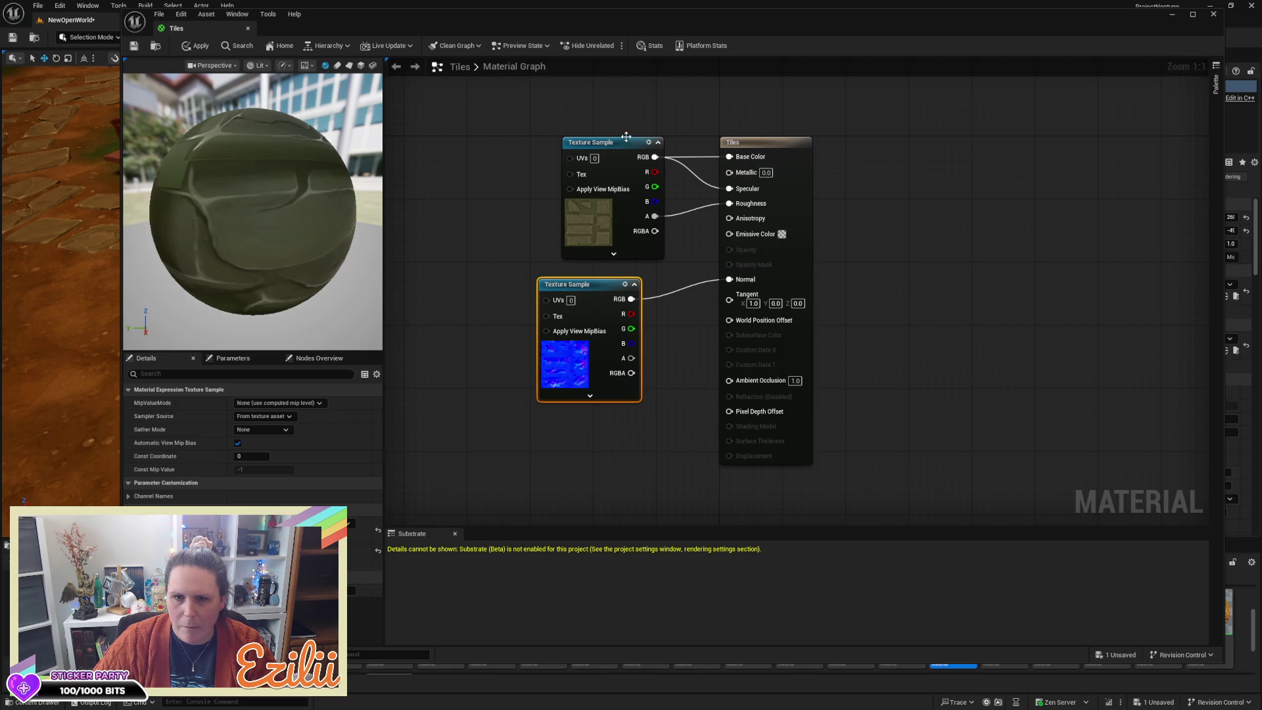
pyautogui.moveTo(626, 136); pyautogui.dragTo(525, 134)
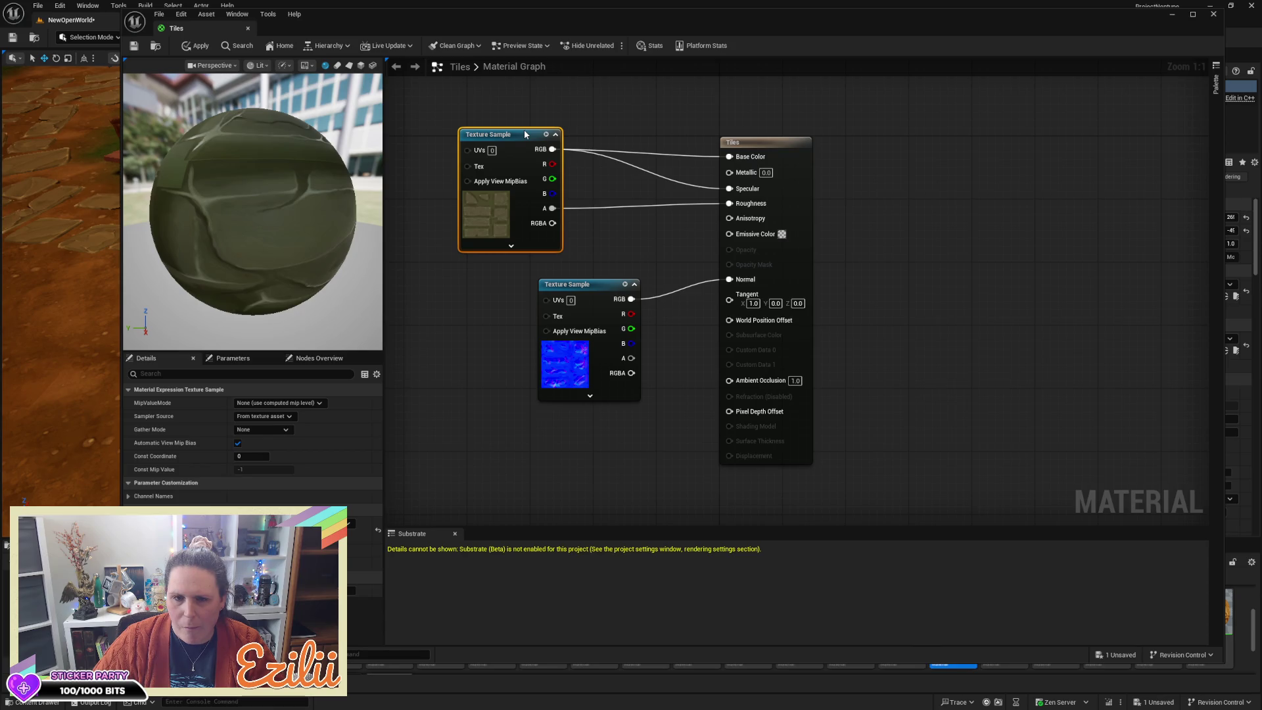
pyautogui.moveTo(522, 136); pyautogui.dragTo(452, 145)
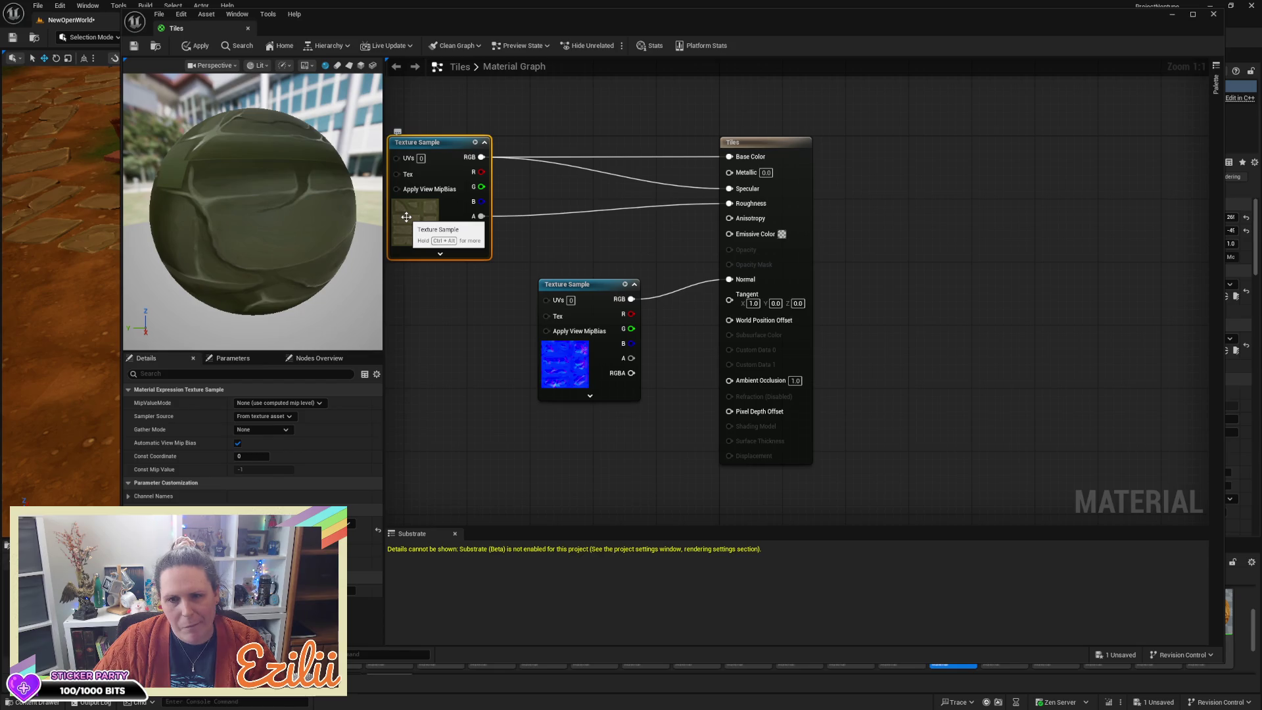
pyautogui.rightClick(545, 127)
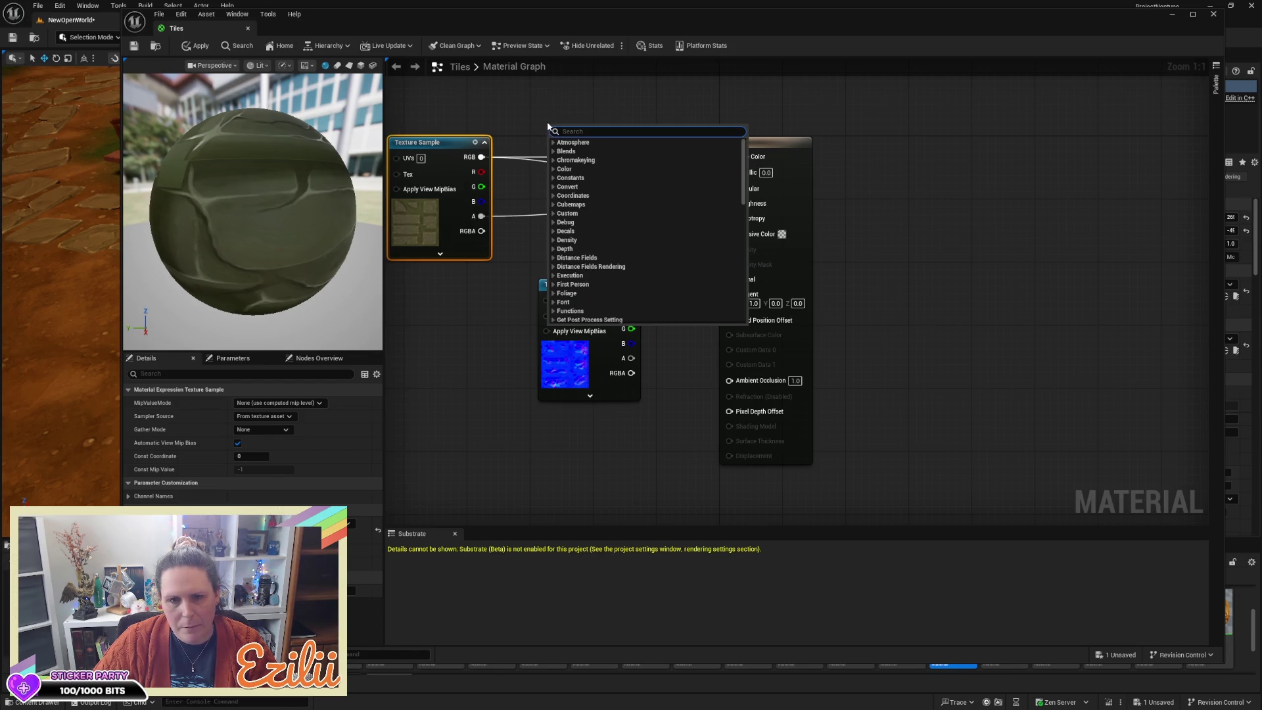
pyautogui.write('color')
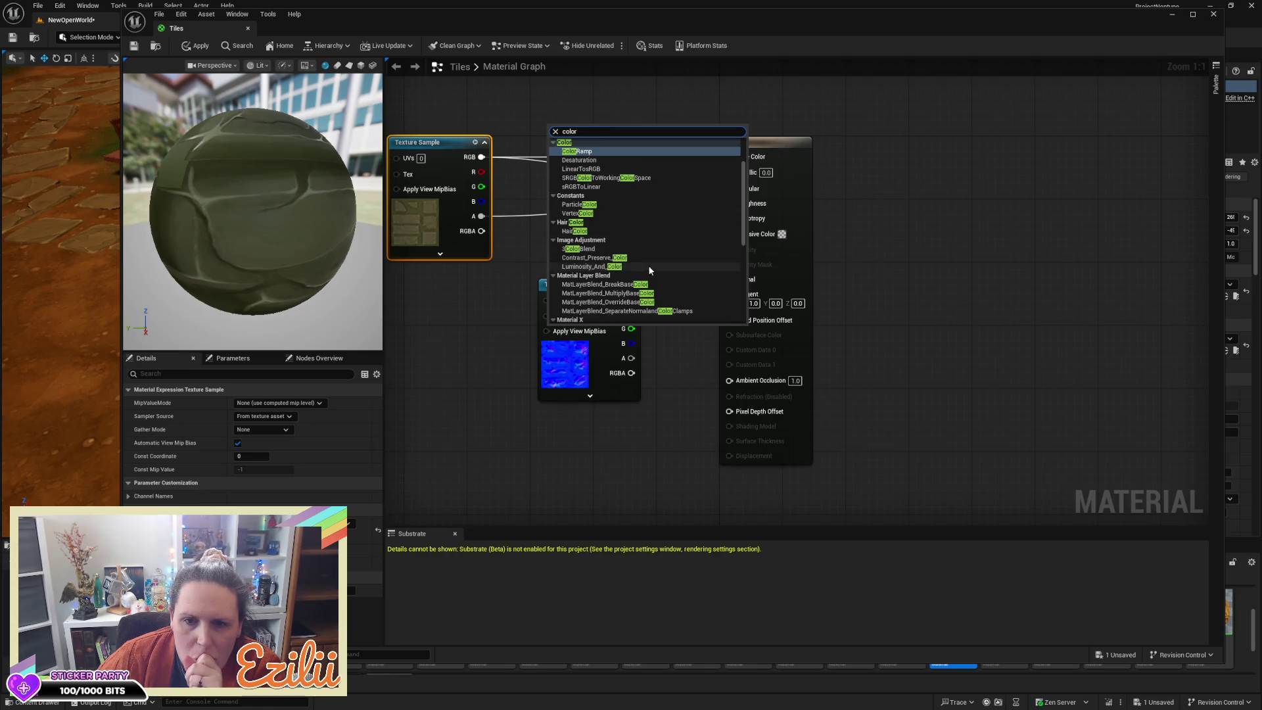
pyautogui.scroll(-3, 668, 256)
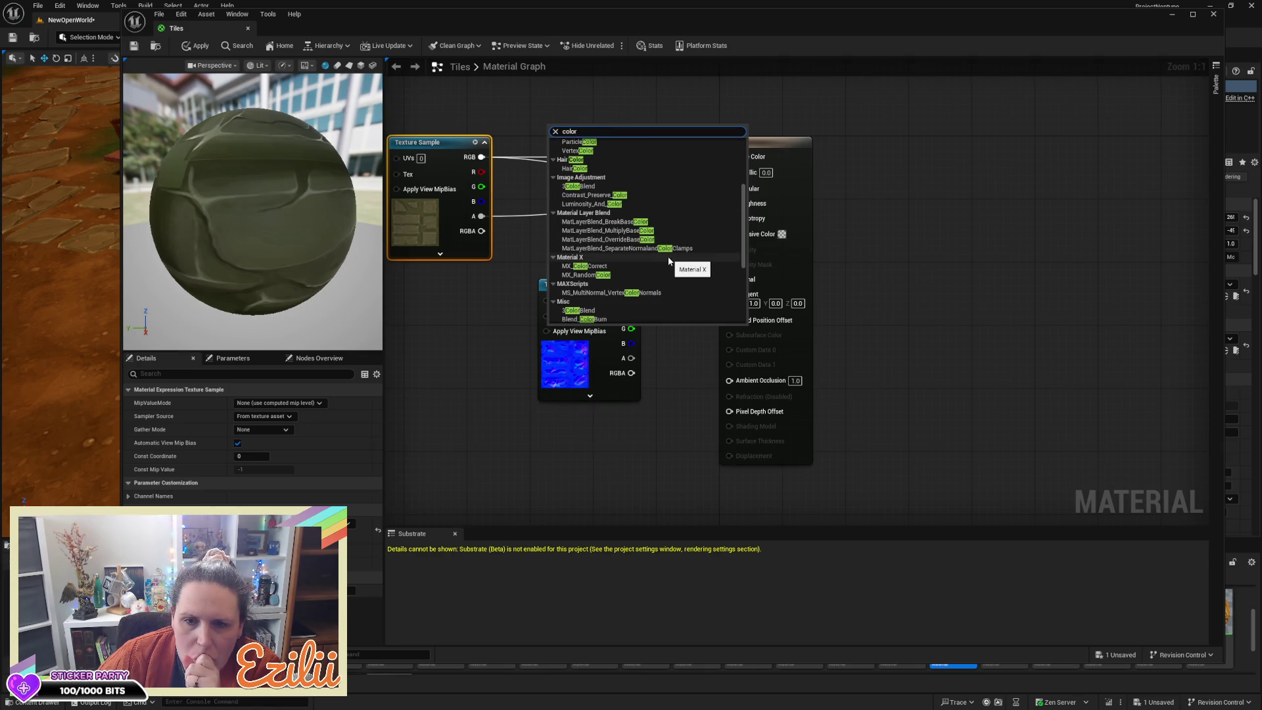
pyautogui.scroll(-5, 669, 261)
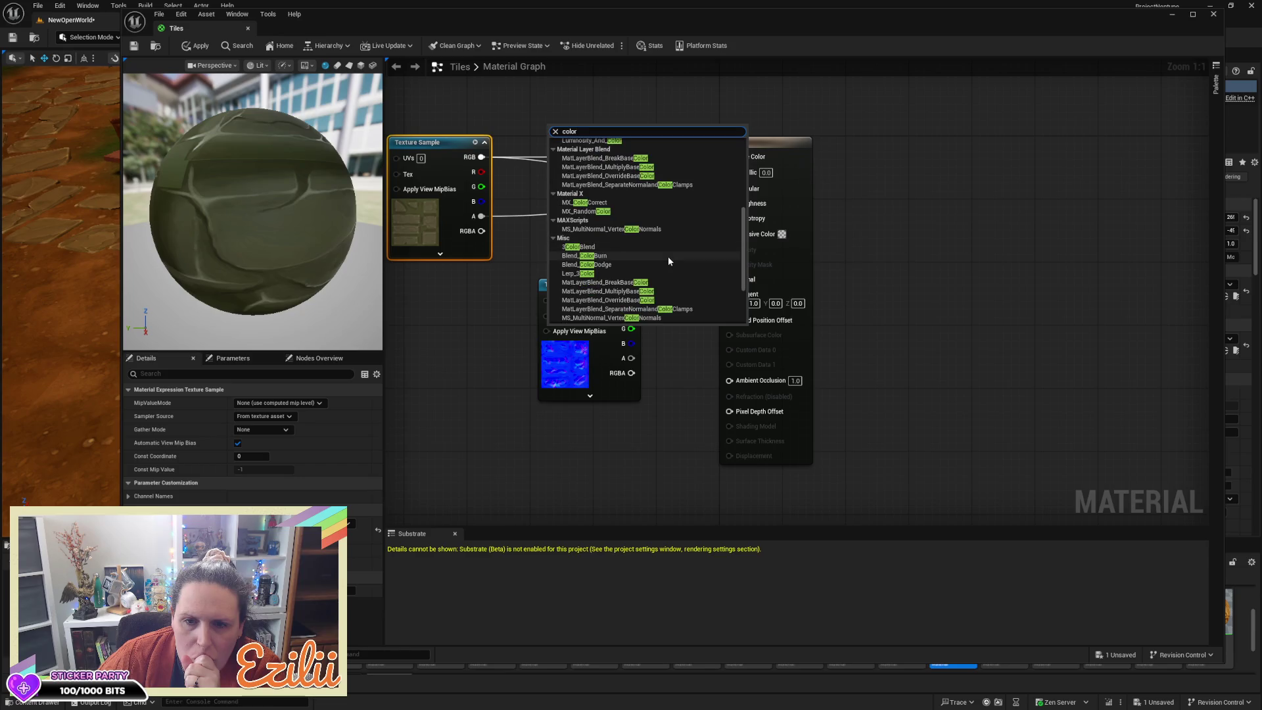
pyautogui.scroll(-2, 669, 261)
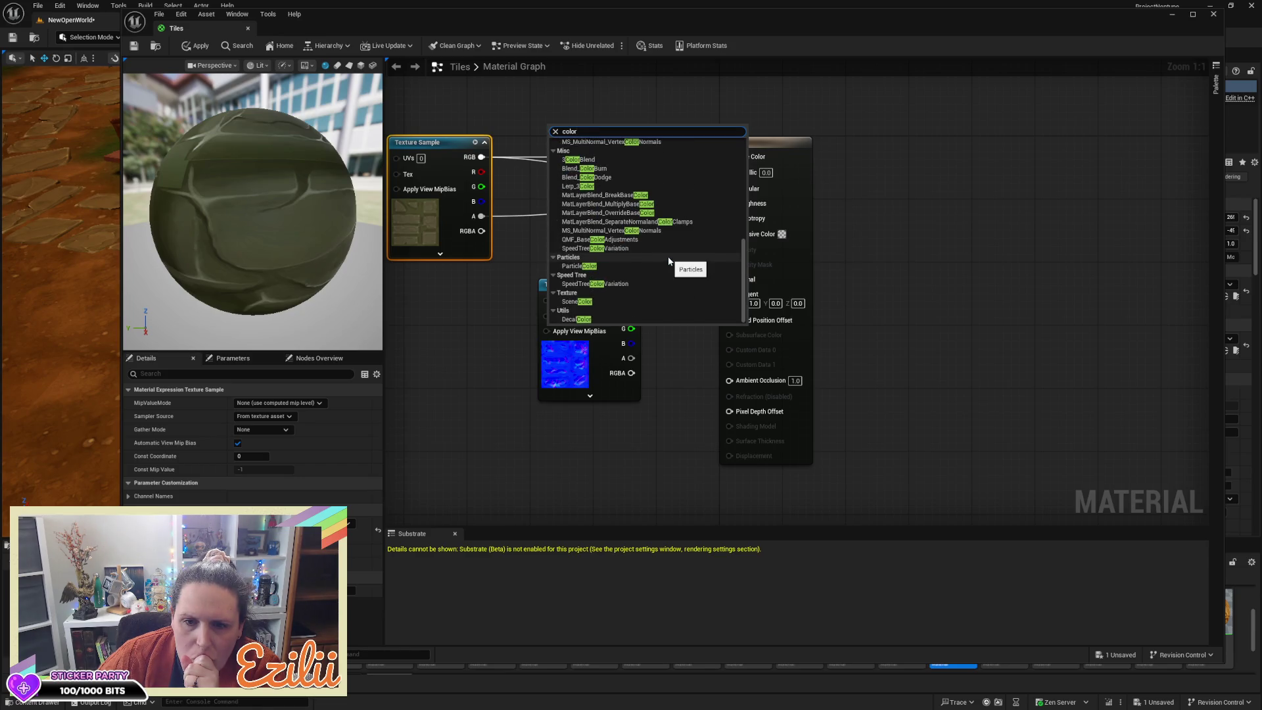
pyautogui.scroll(10, 669, 261)
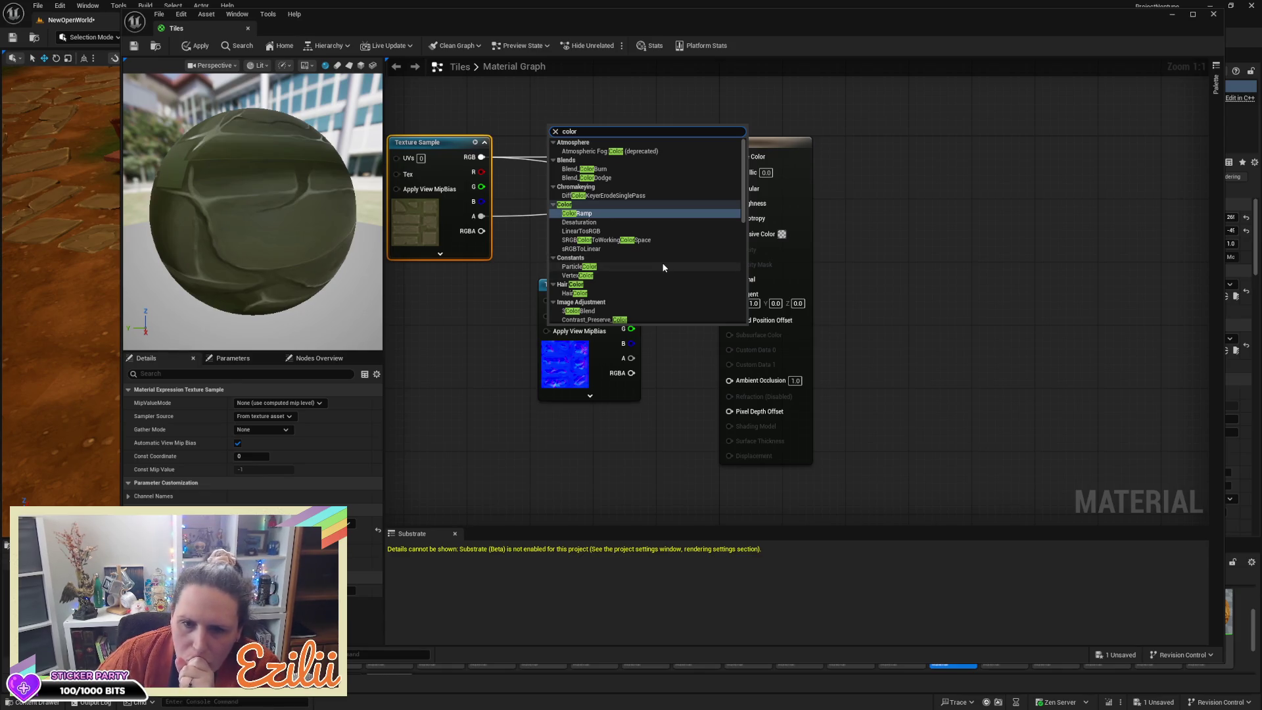
pyautogui.scroll(-1, 658, 269)
pyautogui.scroll(-1, 658, 269)
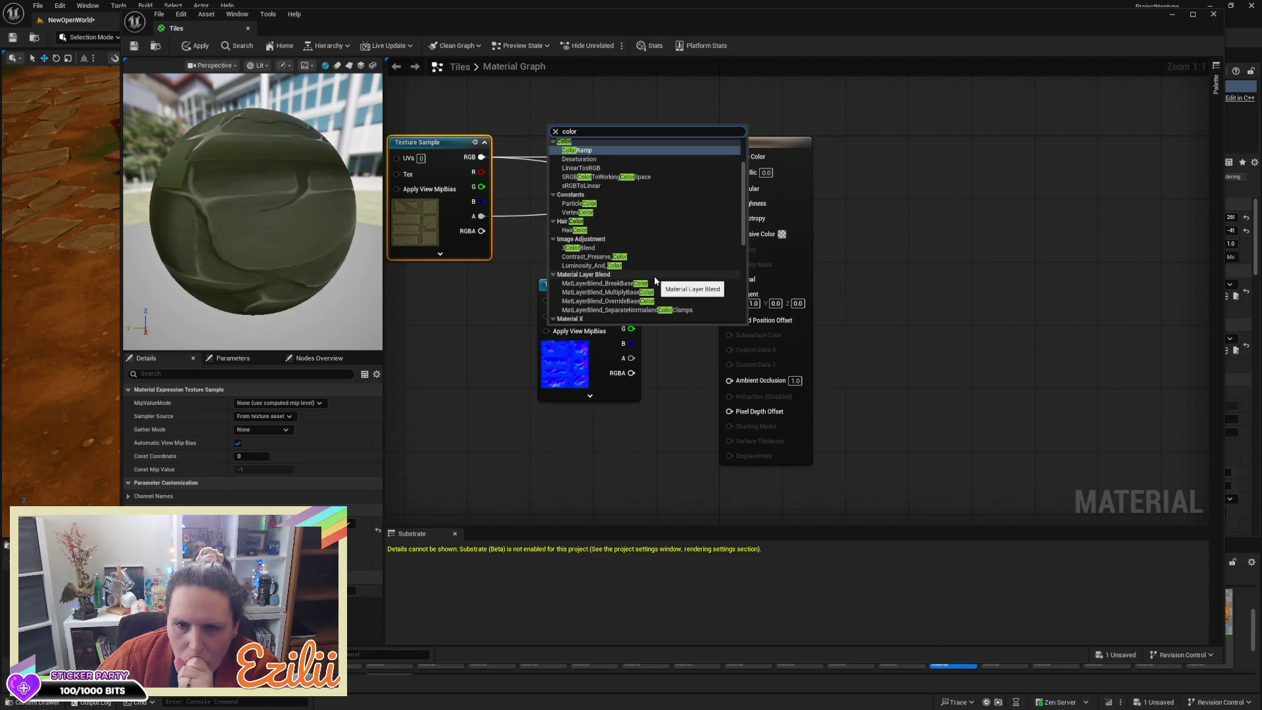
pyautogui.click(589, 250)
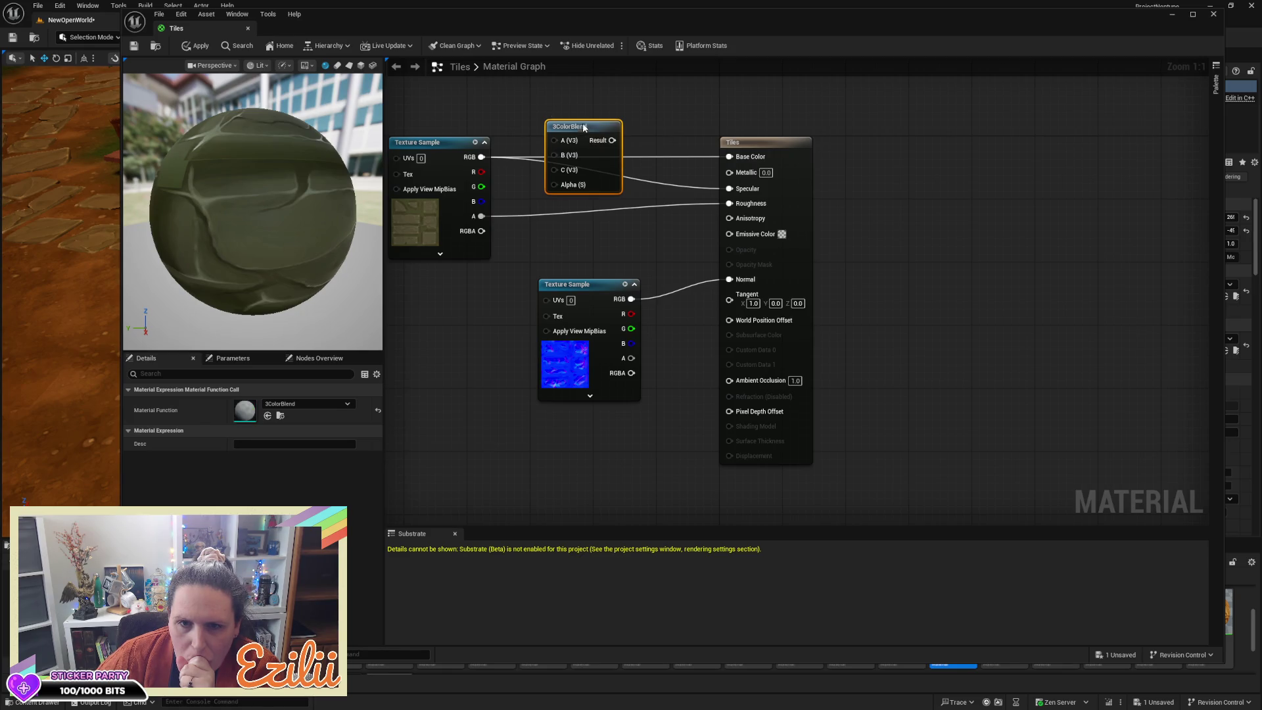
pyautogui.moveTo(583, 124); pyautogui.dragTo(598, 86)
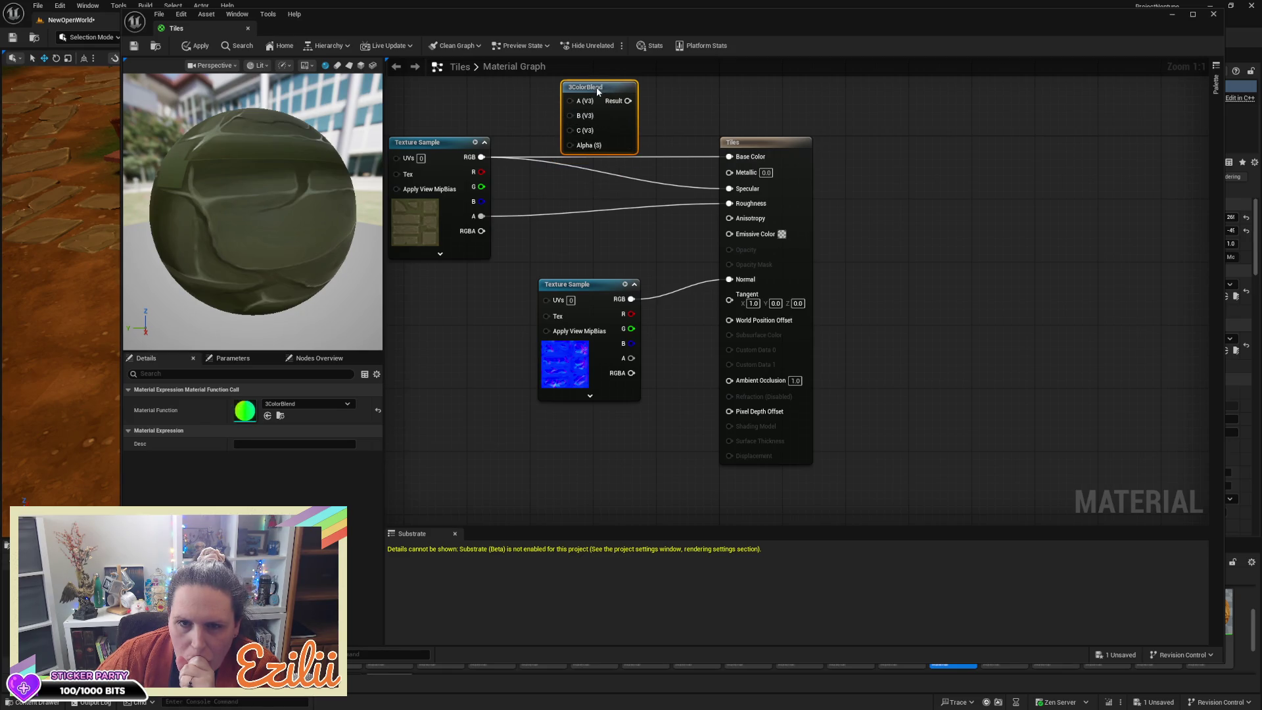
pyautogui.press('Delete')
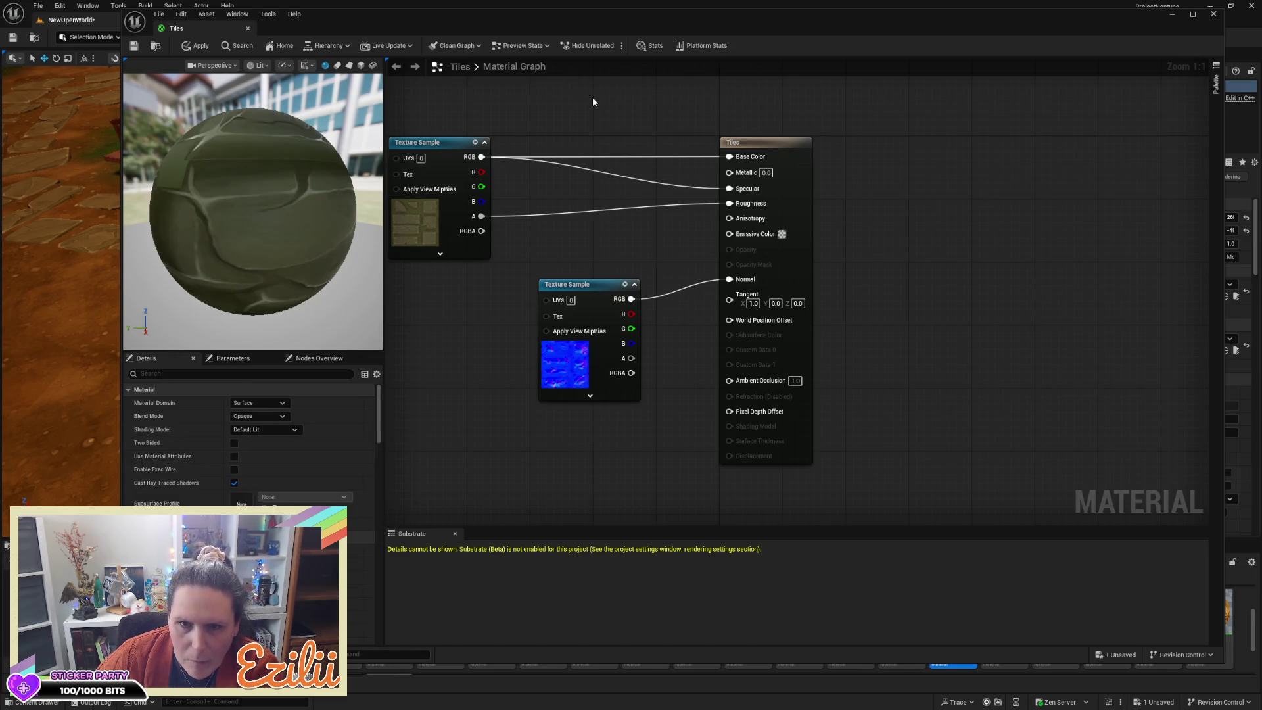
# Step: Browse the Color category of the node palette, then dismiss it without adding a node
pyautogui.rightClick(595, 98)
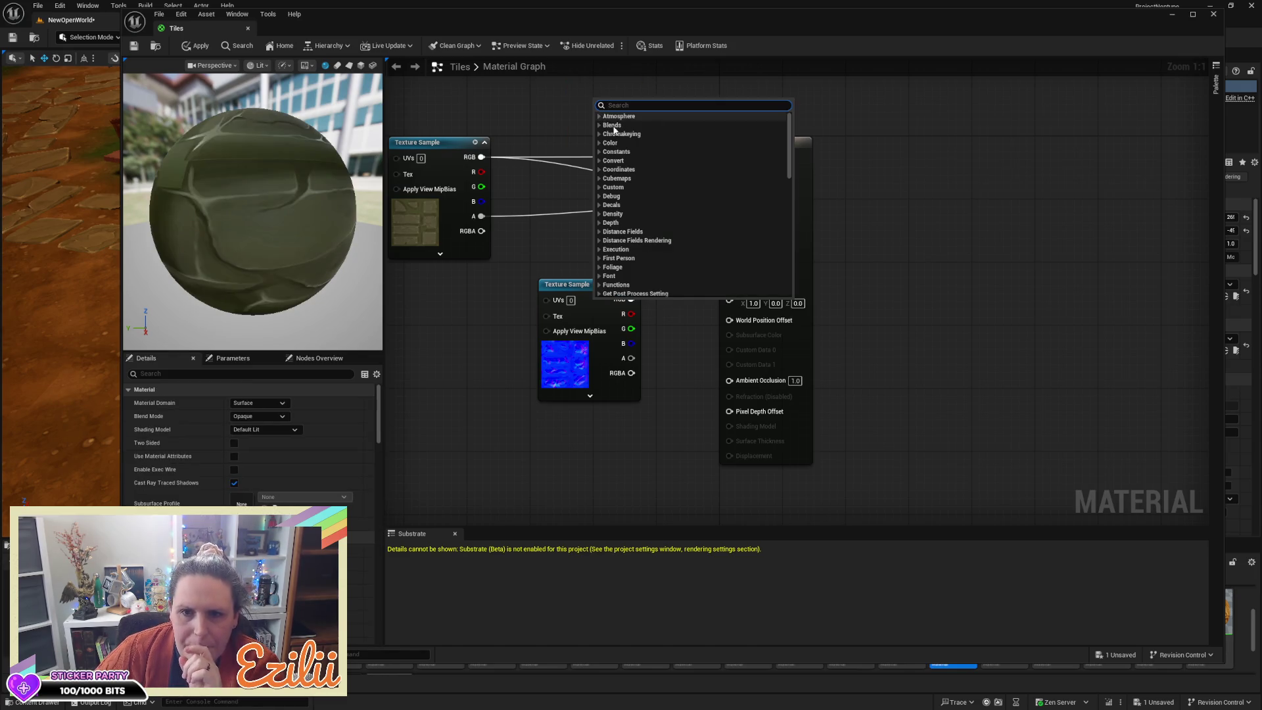
pyautogui.click(610, 142)
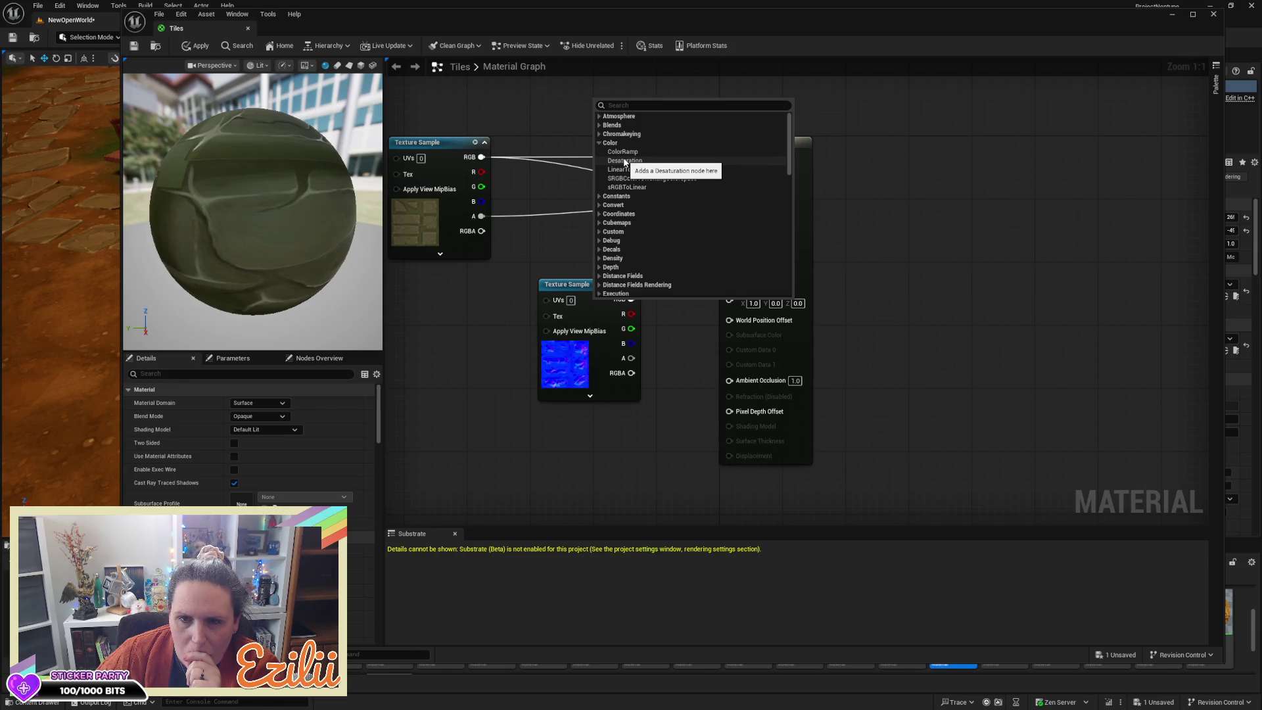
pyautogui.scroll(-5, 625, 162)
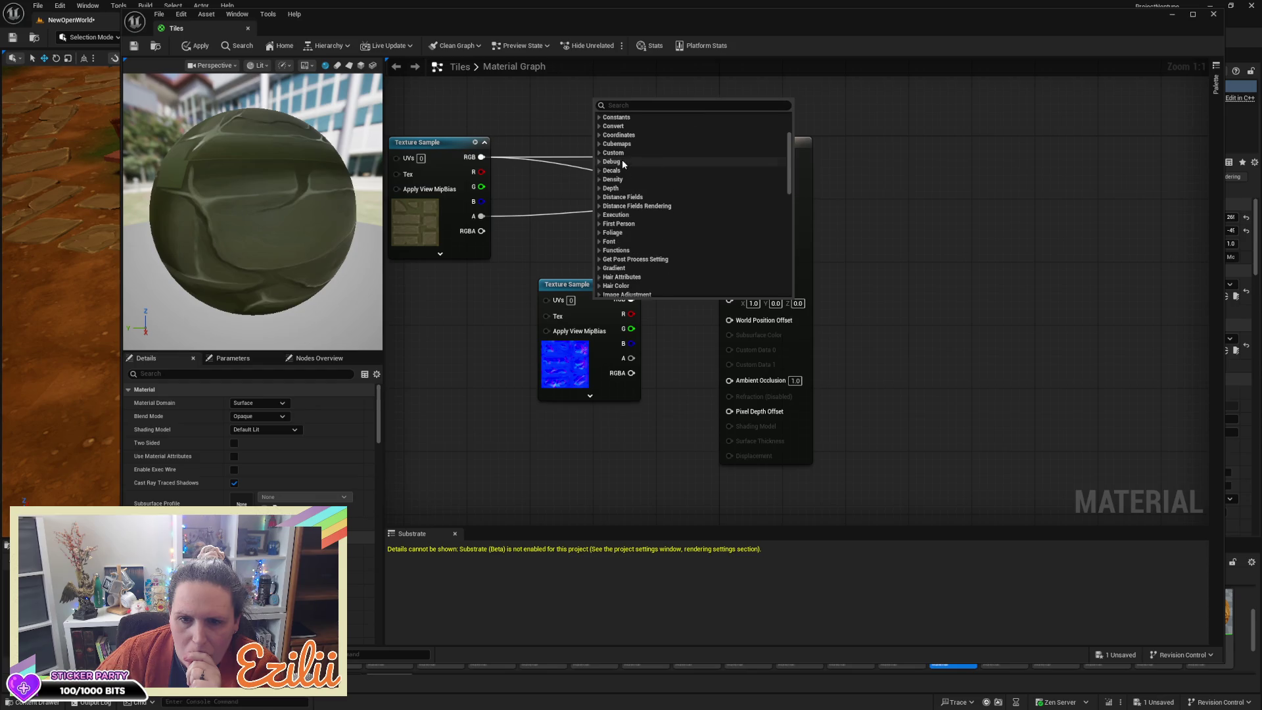
pyautogui.scroll(-2, 623, 162)
pyautogui.scroll(-7, 622, 163)
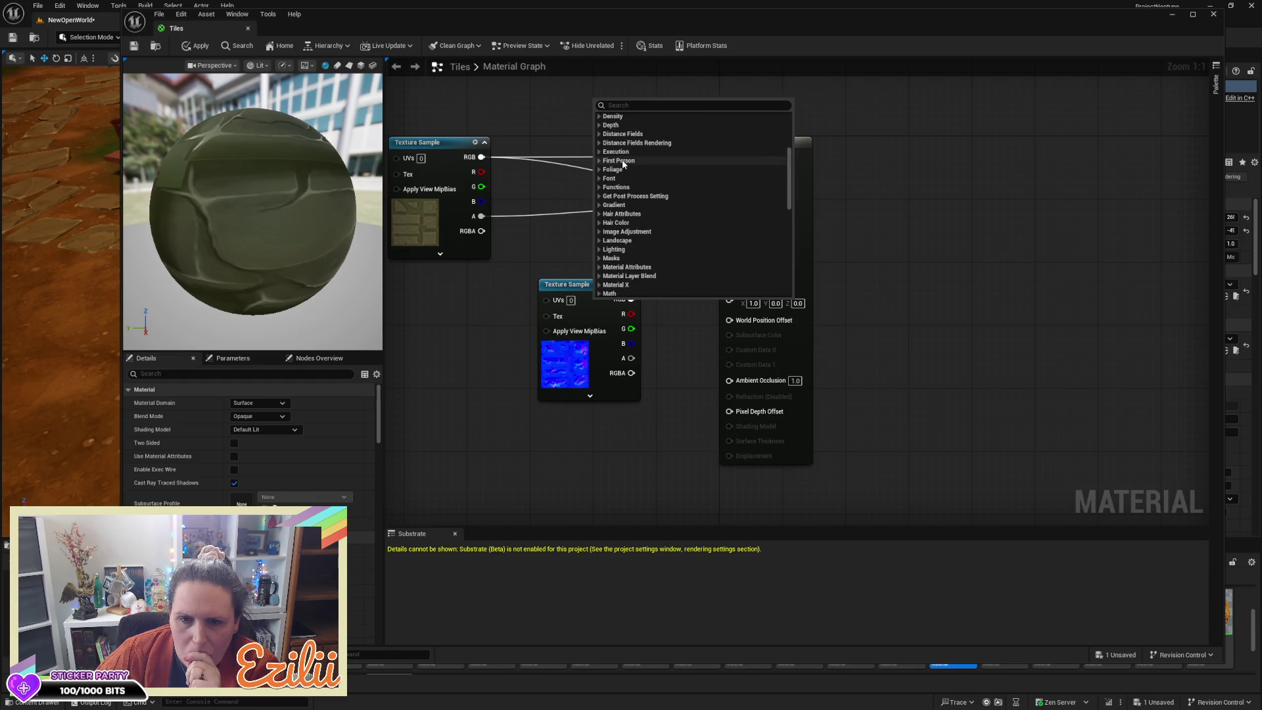
pyautogui.scroll(-2, 623, 165)
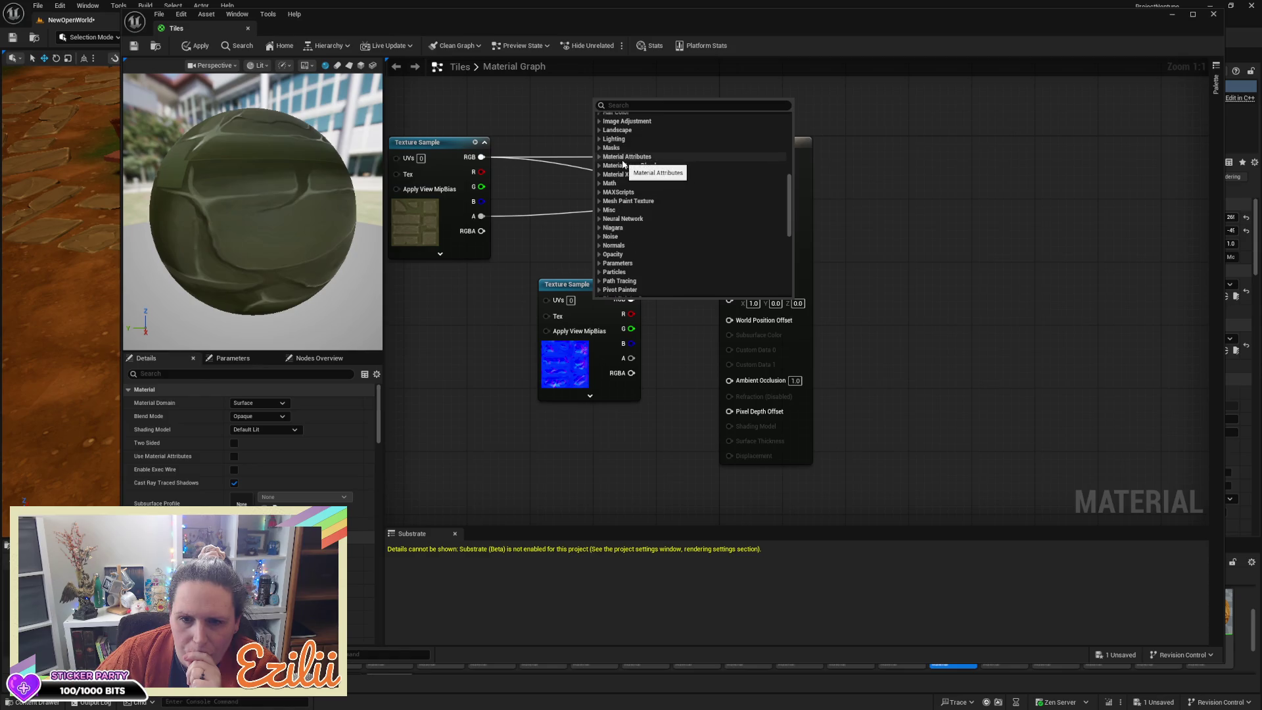
pyautogui.scroll(-7, 604, 255)
pyautogui.scroll(-8, 702, 283)
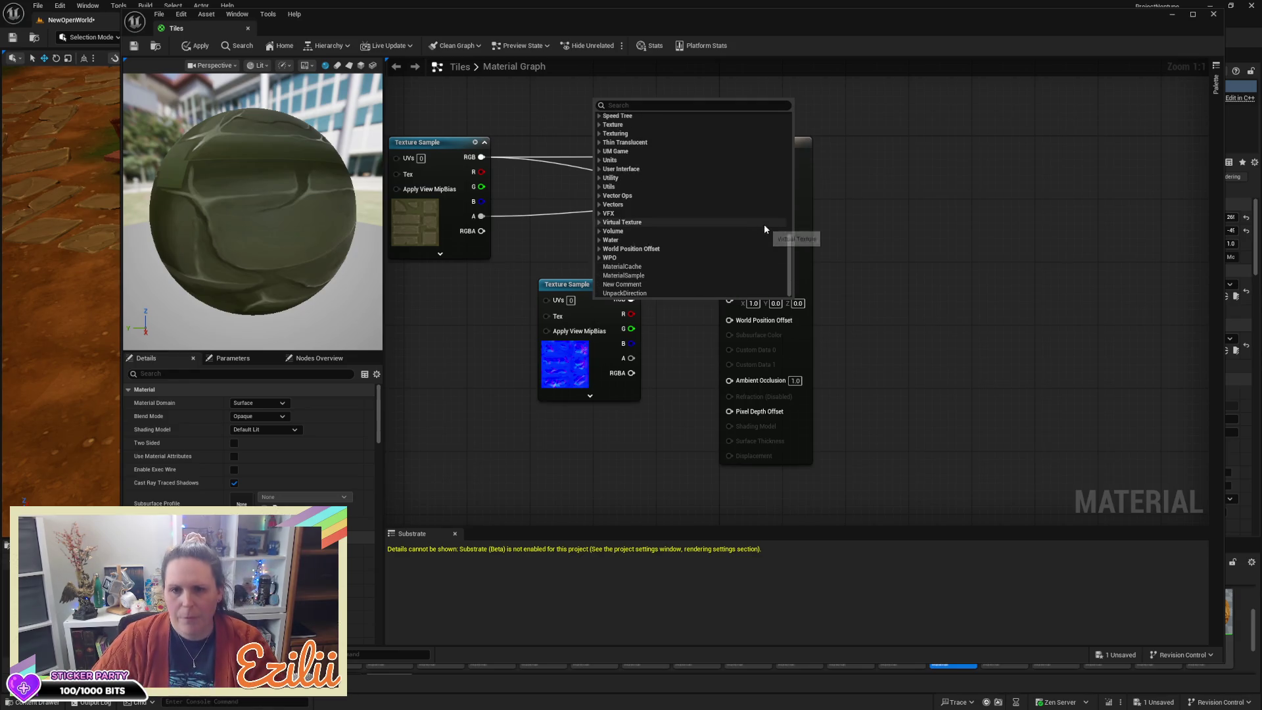
pyautogui.press('Escape')
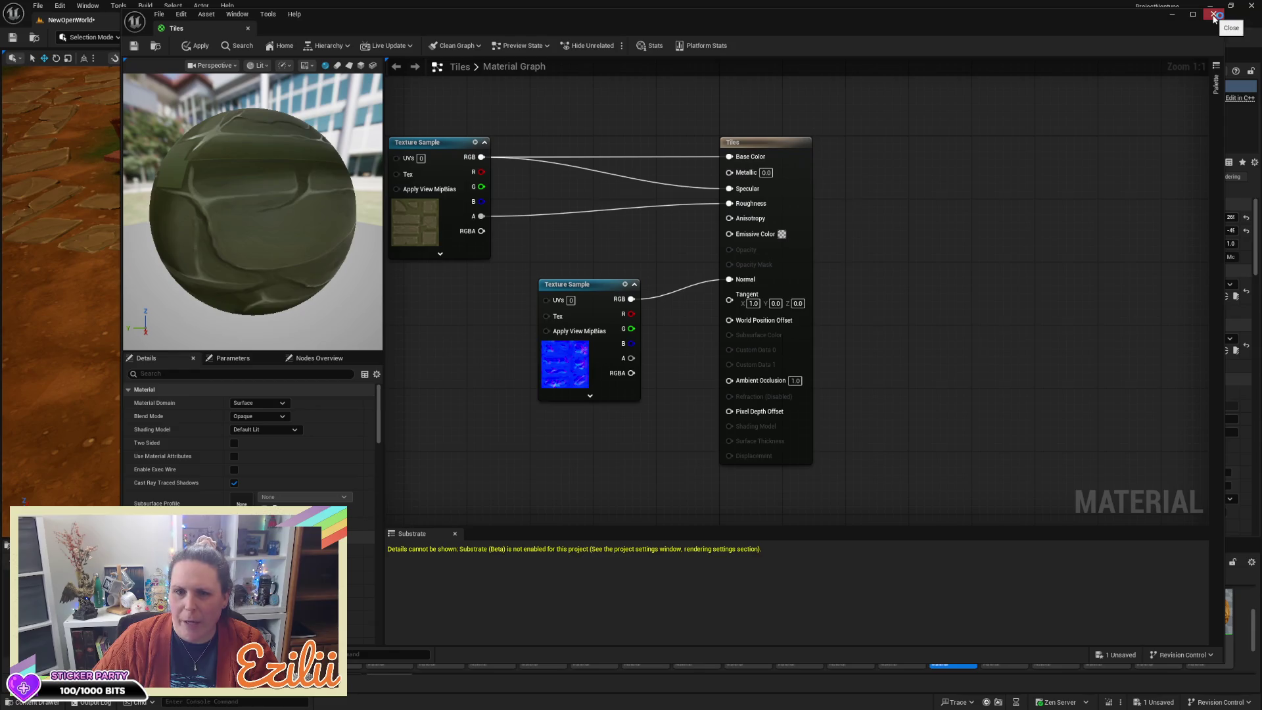
# Step: Close the Tiles material editor without applying changes, then deselect the tile in the level
pyautogui.click(1214, 16)
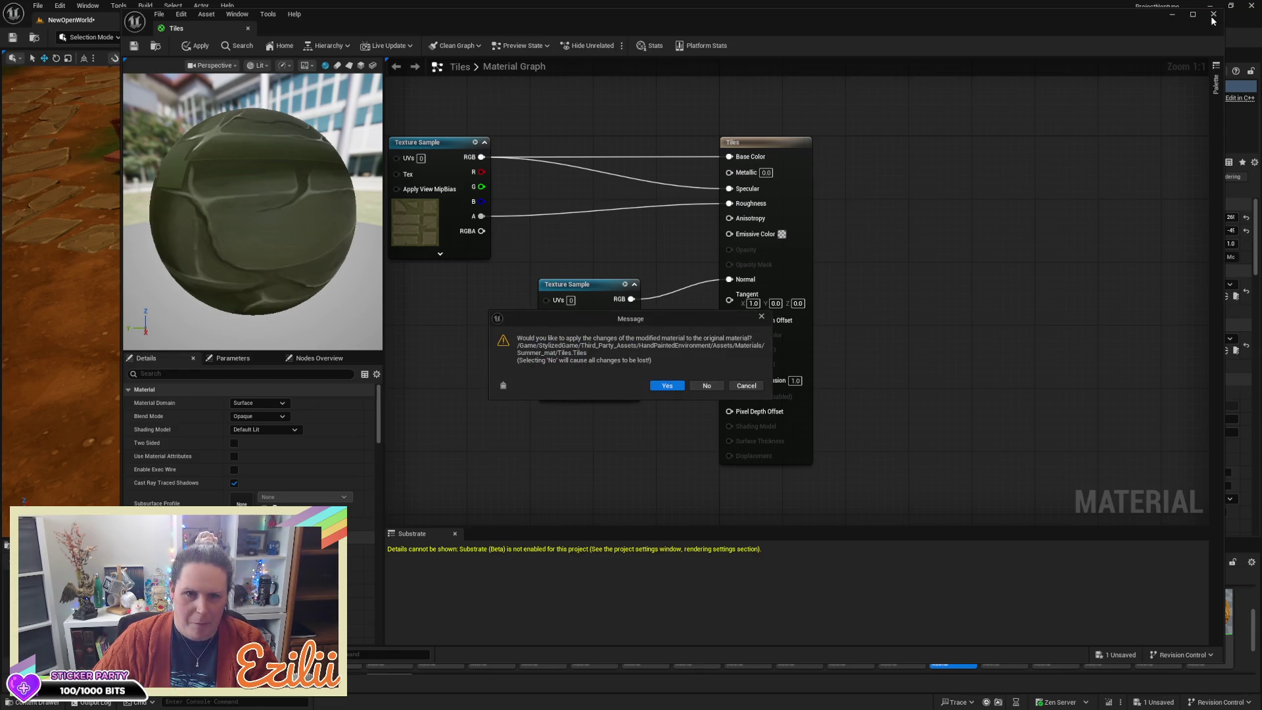
pyautogui.click(712, 385)
pyautogui.moveTo(738, 379)
pyautogui.mouseDown()
pyautogui.moveTo(726, 391)
pyautogui.moveTo(724, 358)
pyautogui.moveTo(720, 401)
pyautogui.moveTo(671, 396)
pyautogui.mouseUp()
pyautogui.press('Escape')
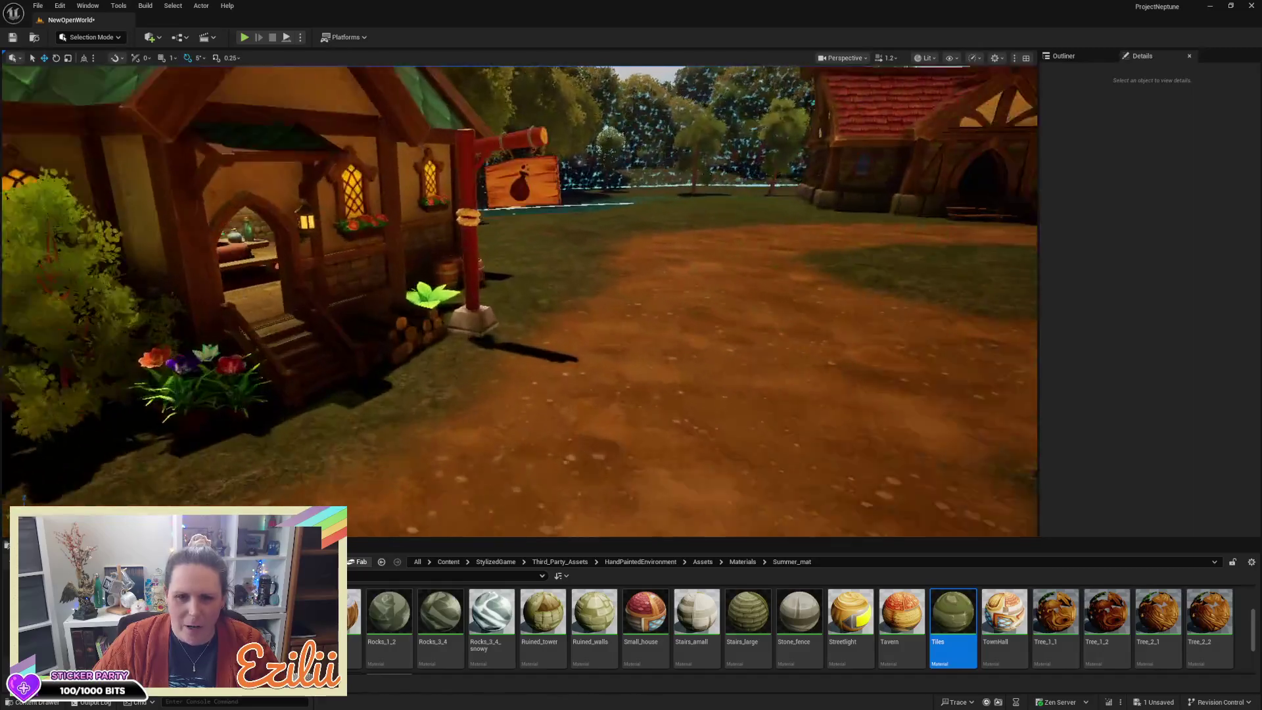
# Step: Fly the camera over to the house and select the SM_PROP_sign_3 sign post
pyautogui.moveTo(640, 487); pyautogui.dragTo(640, 487)
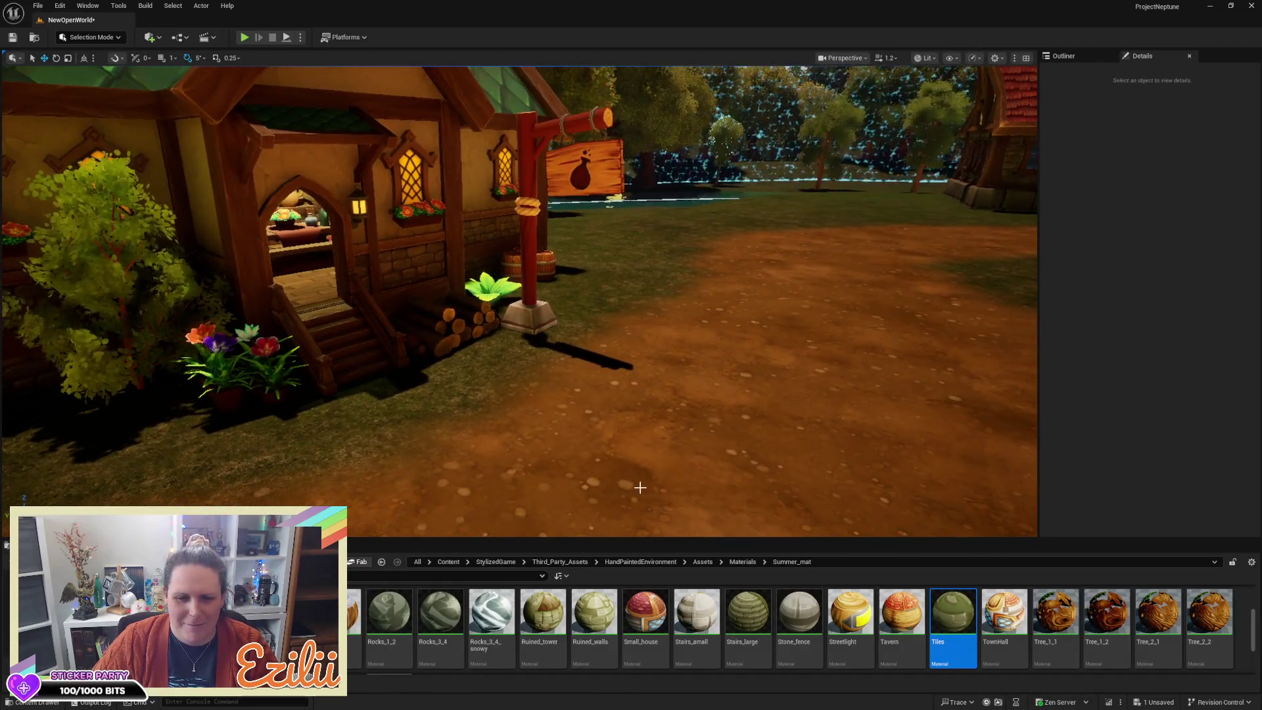
pyautogui.click(541, 324)
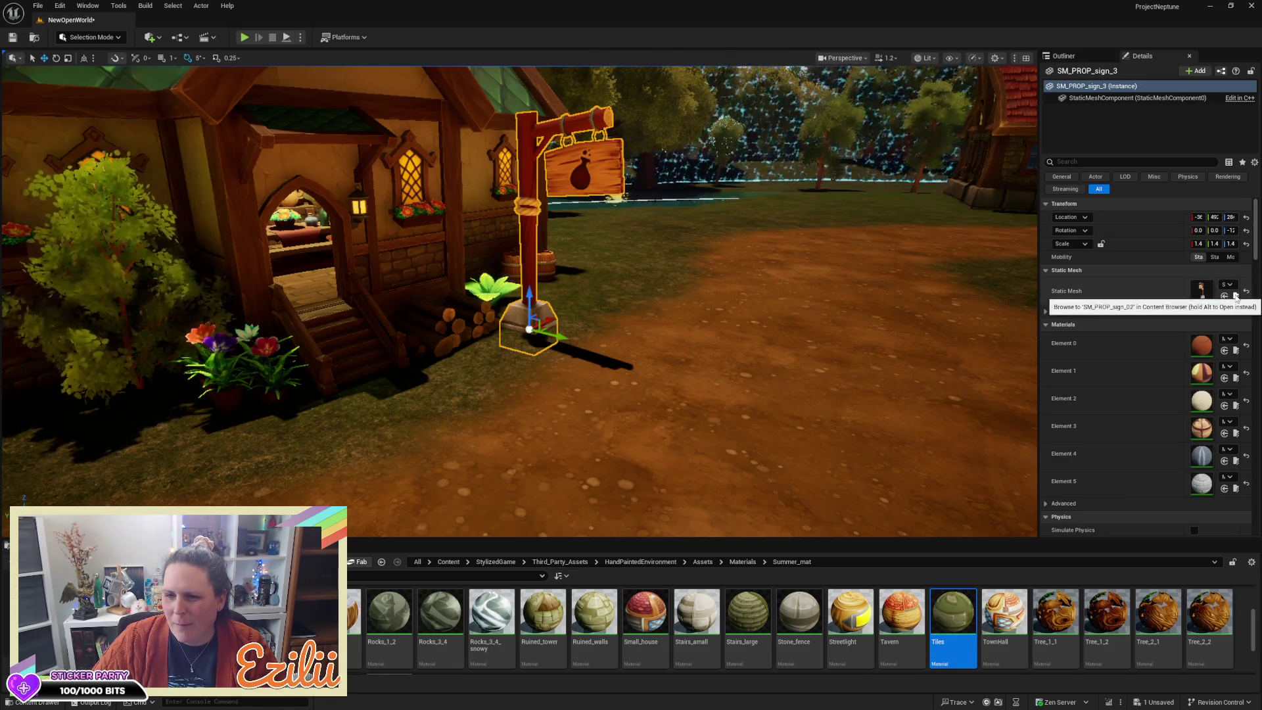
# Step: Place SM_PROP_sign_01 (tools) and SM_PROP_sign_05 (scissors) right of the bag sign, deleting extra signs
pyautogui.click(1235, 296)
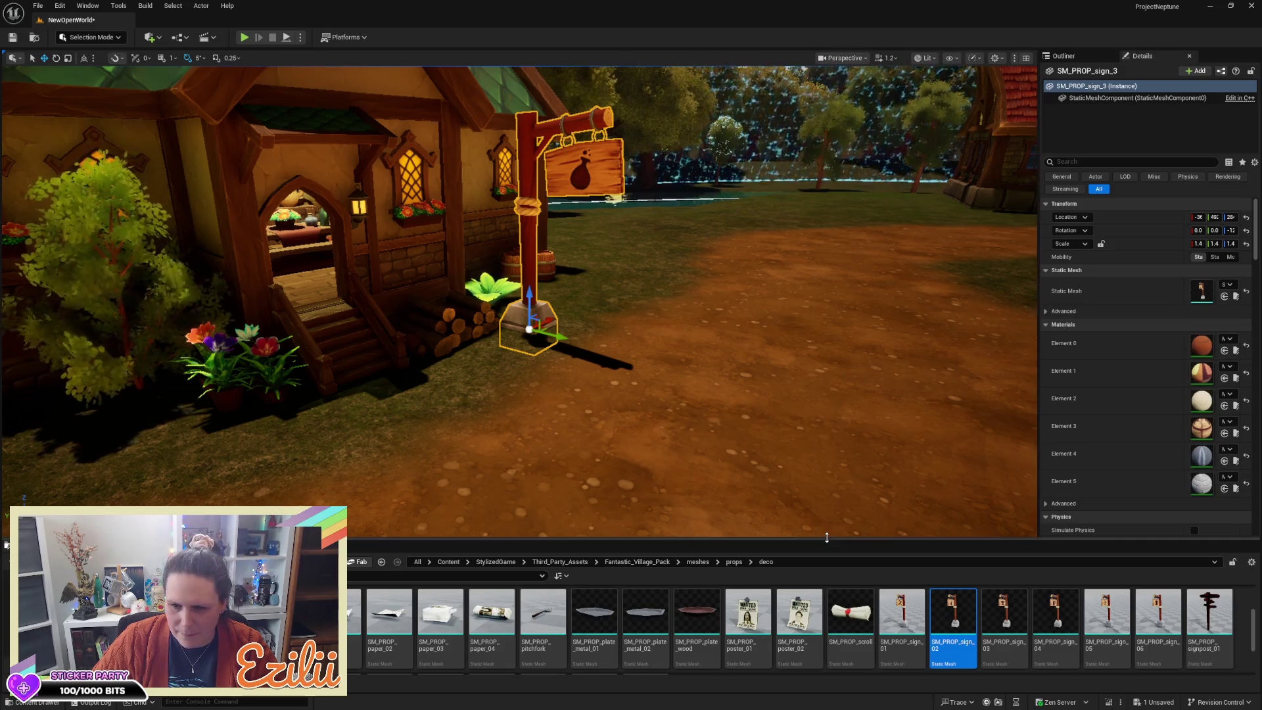
pyautogui.moveTo(902, 611)
pyautogui.mouseDown()
pyautogui.moveTo(782, 358)
pyautogui.moveTo(731, 337)
pyautogui.mouseUp()
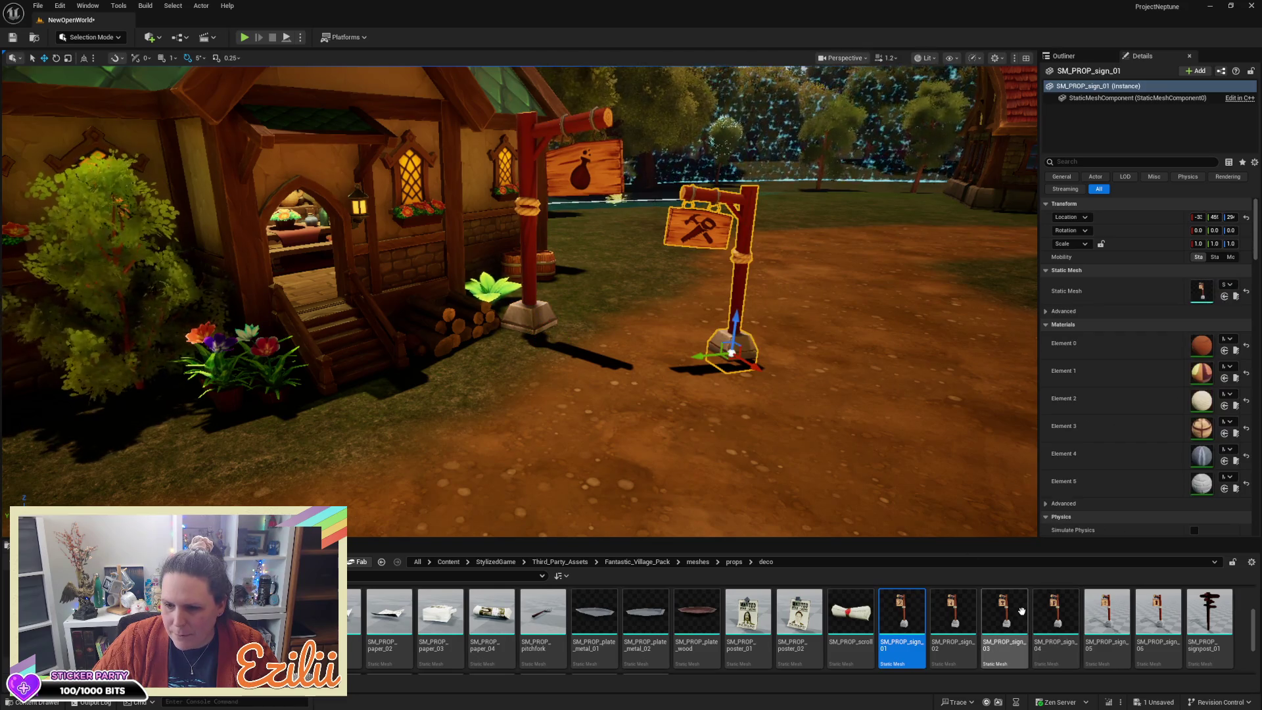
pyautogui.moveTo(1106, 611)
pyautogui.mouseDown()
pyautogui.moveTo(860, 410)
pyautogui.moveTo(836, 341)
pyautogui.mouseUp()
pyautogui.moveTo(1157, 611)
pyautogui.mouseDown()
pyautogui.moveTo(1050, 529)
pyautogui.moveTo(956, 371)
pyautogui.mouseUp()
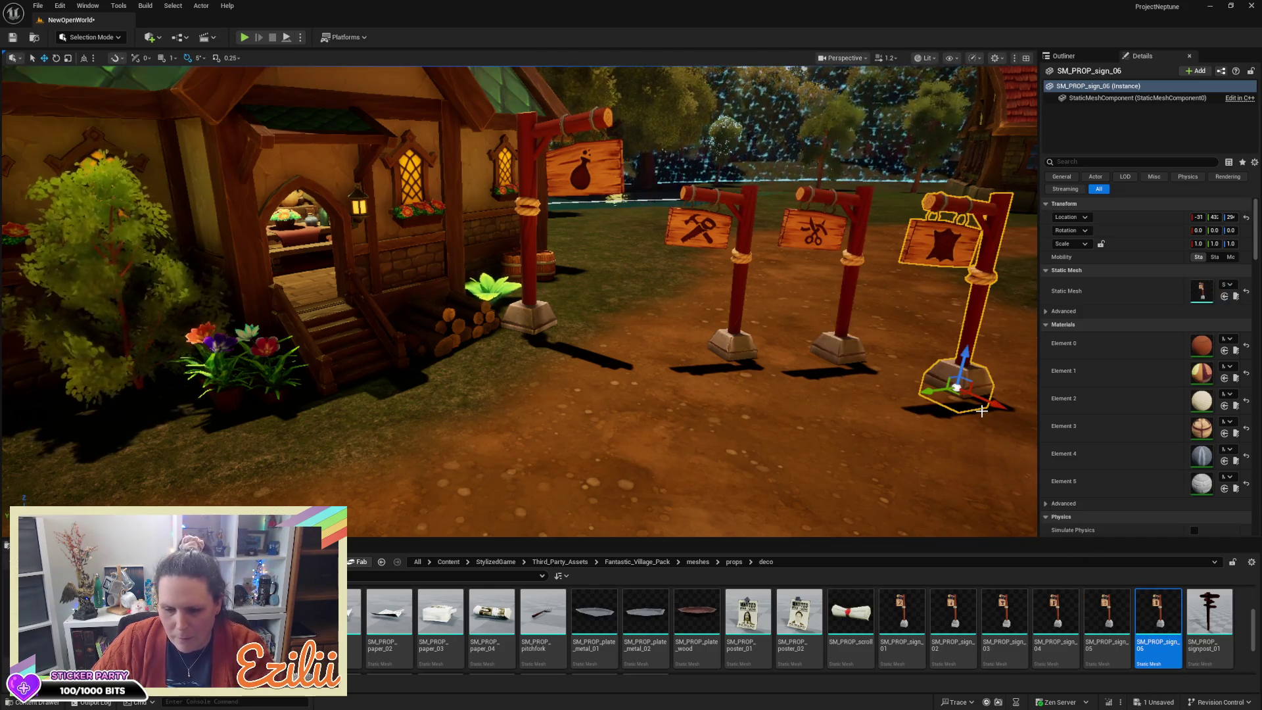
pyautogui.press('Delete')
pyautogui.moveTo(953, 614)
pyautogui.mouseDown()
pyautogui.moveTo(940, 433)
pyautogui.moveTo(936, 447)
pyautogui.mouseUp()
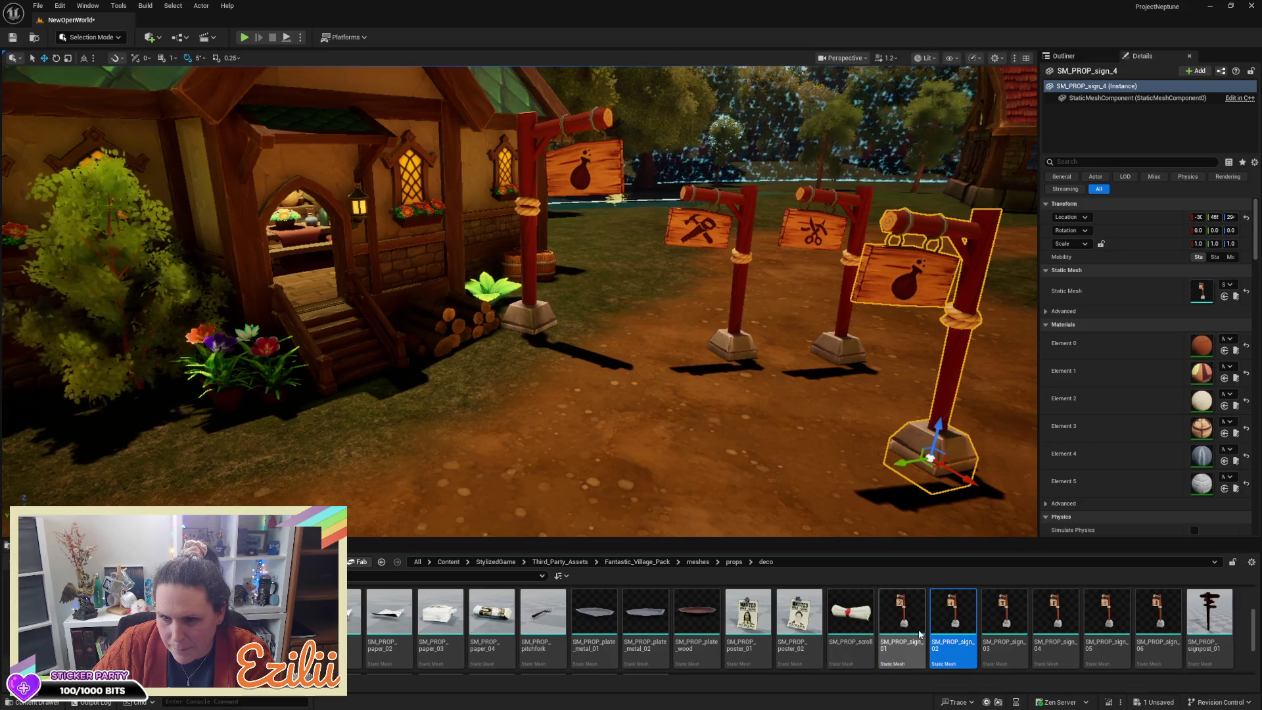
pyautogui.press('Delete')
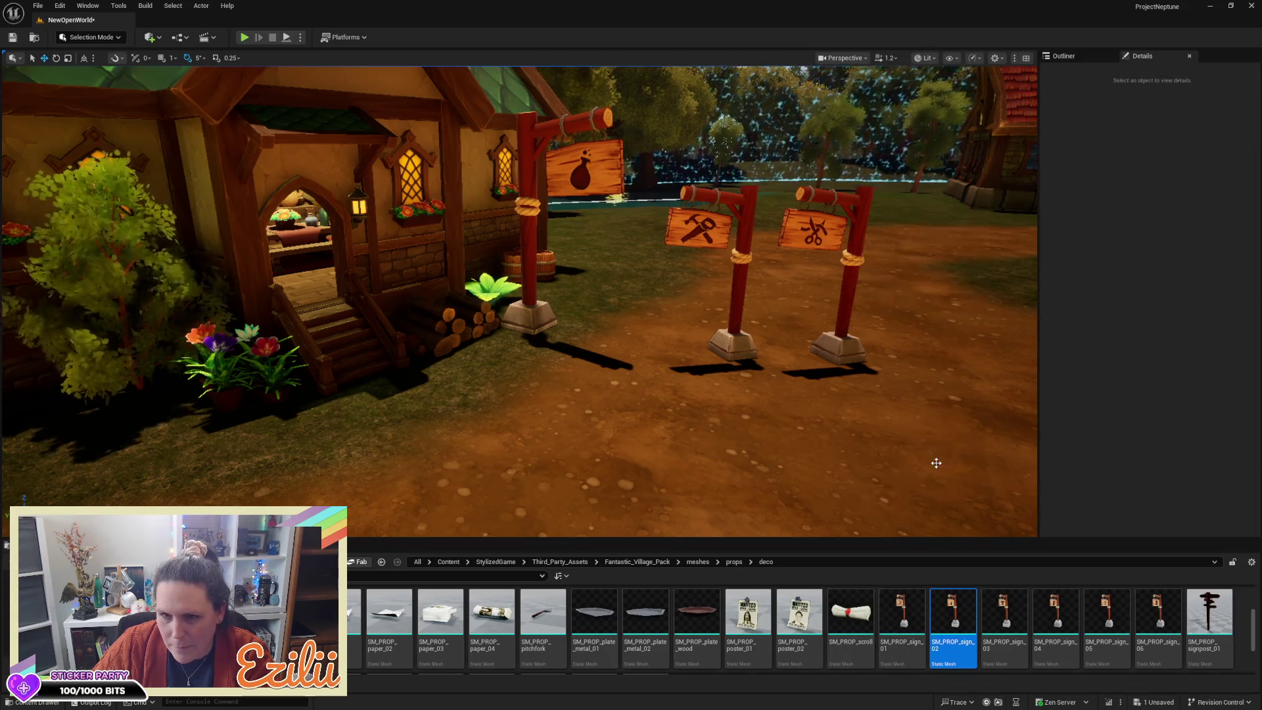
# Step: Delete the hammer-and-tools signpost, leaving the scissors sign beside the bag-sign post
pyautogui.moveTo(863, 328)
pyautogui.mouseDown()
pyautogui.moveTo(863, 368)
pyautogui.moveTo(920, 391)
pyautogui.moveTo(808, 376)
pyautogui.mouseUp()
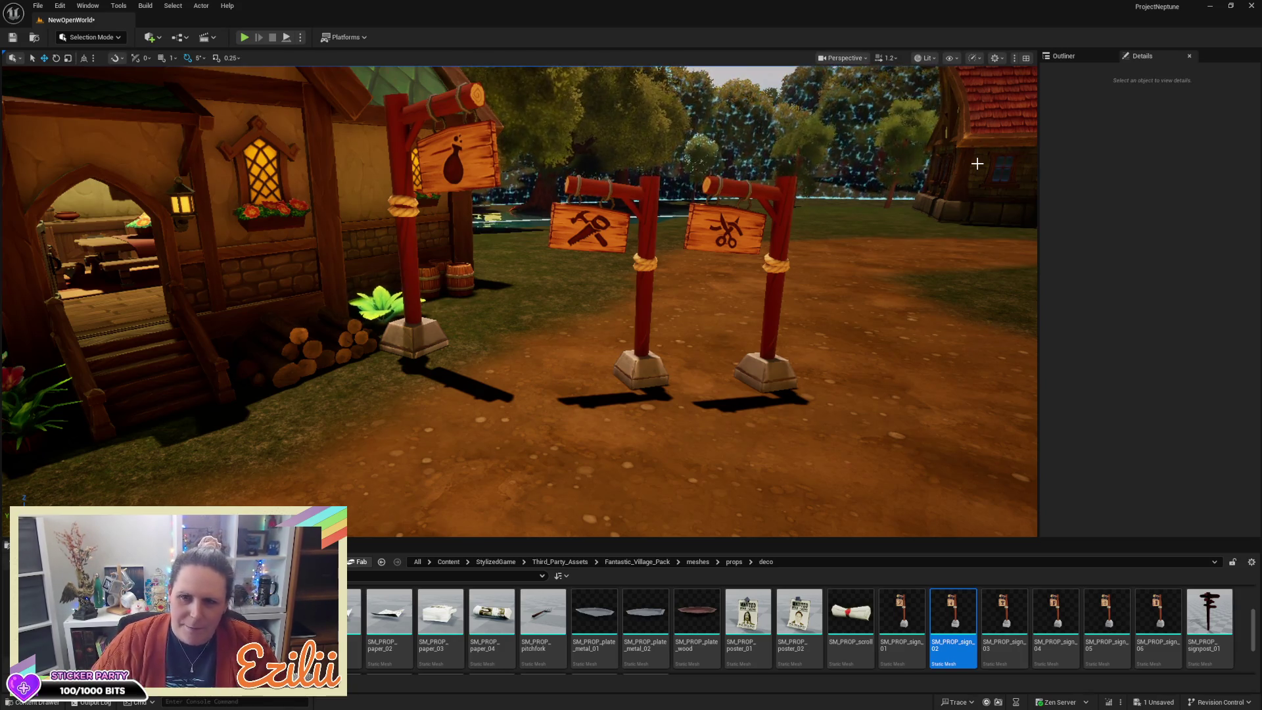
pyautogui.moveTo(651, 280)
pyautogui.mouseDown()
pyautogui.moveTo(646, 342)
pyautogui.moveTo(578, 283)
pyautogui.moveTo(682, 354)
pyautogui.mouseUp()
pyautogui.scroll(3, 682, 354)
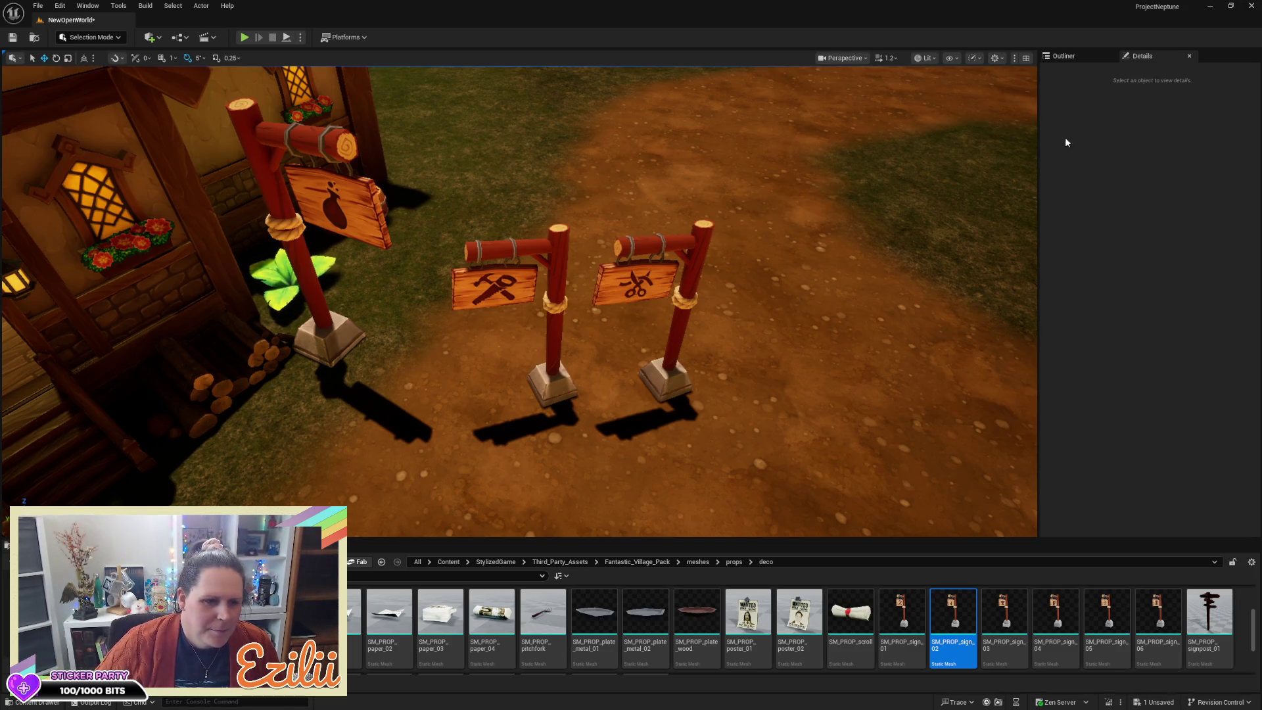
pyautogui.moveTo(667, 333)
pyautogui.mouseDown()
pyautogui.moveTo(579, 332)
pyautogui.moveTo(552, 358)
pyautogui.moveTo(559, 322)
pyautogui.moveTo(556, 358)
pyautogui.mouseUp()
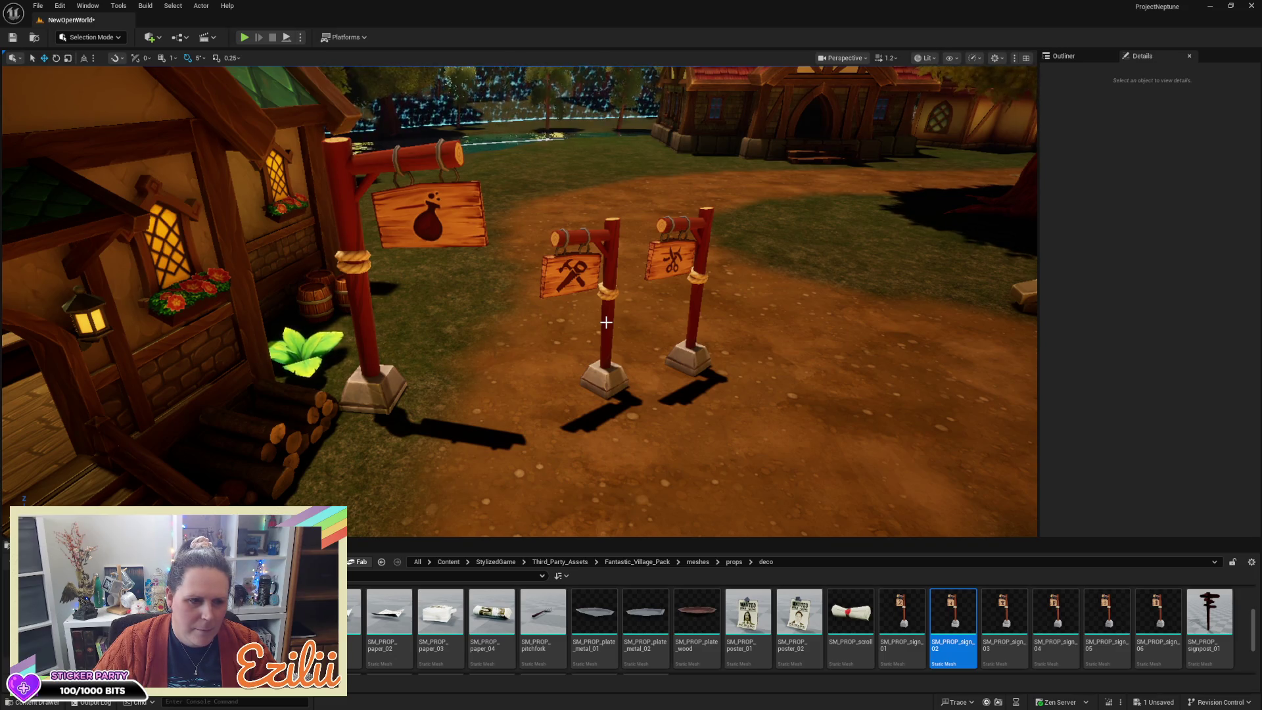
pyautogui.scroll(-5, 519, 303)
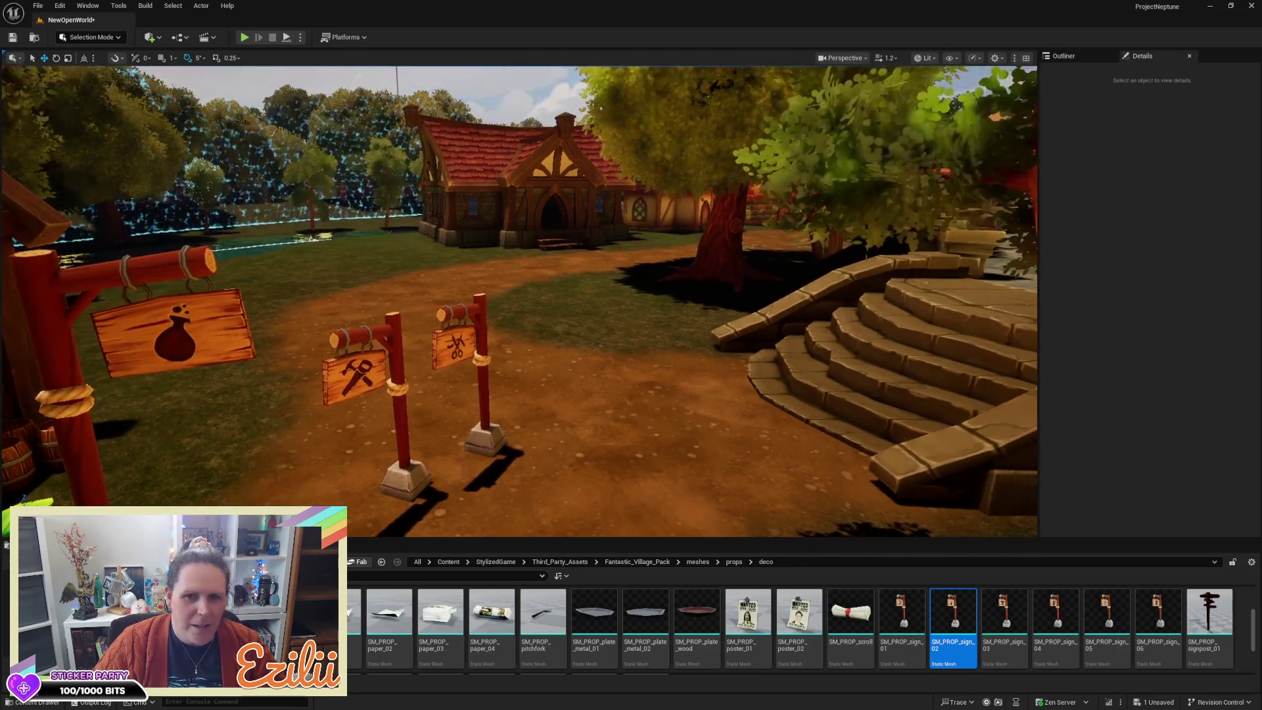
pyautogui.scroll(5, 519, 302)
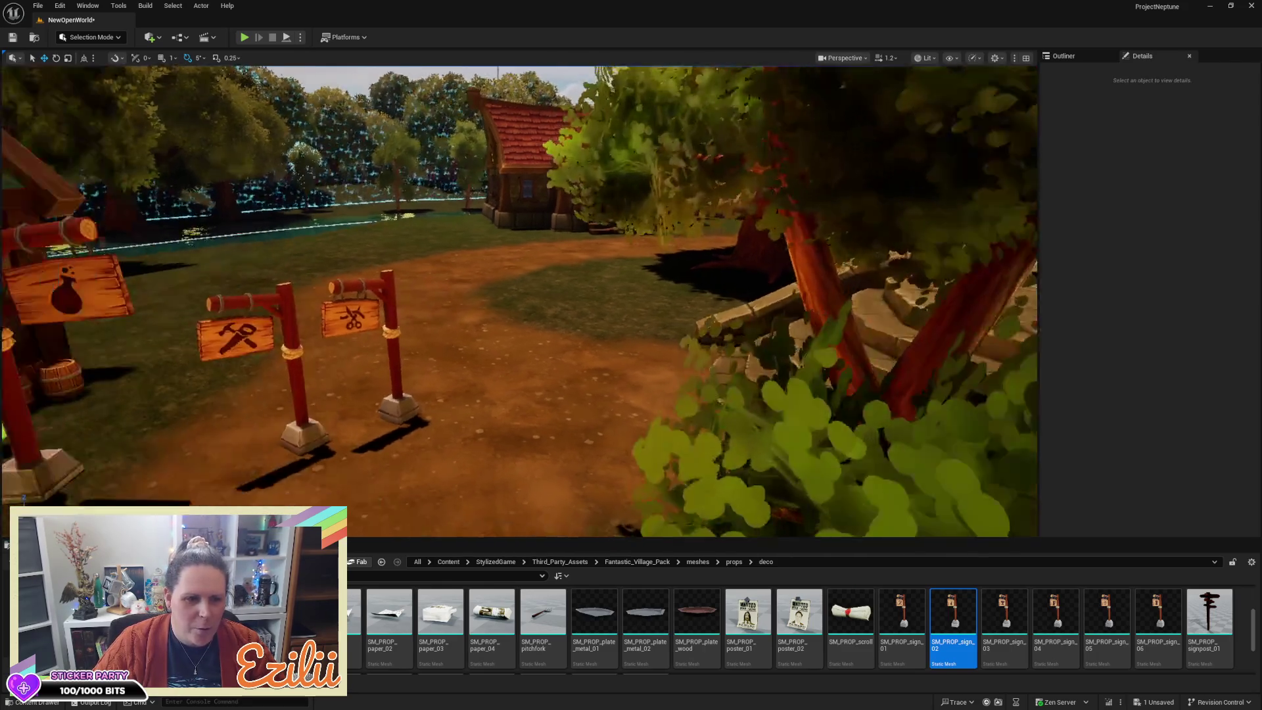
pyautogui.scroll(-5, 519, 302)
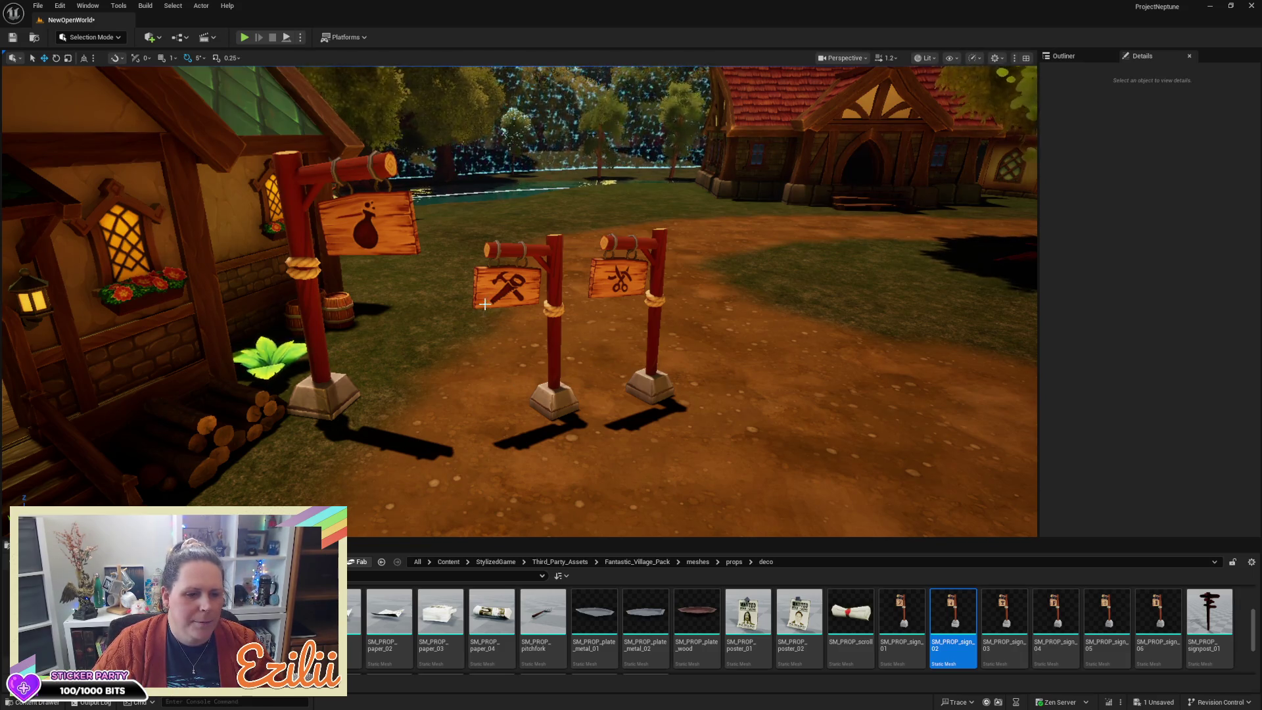
pyautogui.click(487, 283)
pyautogui.press('Delete')
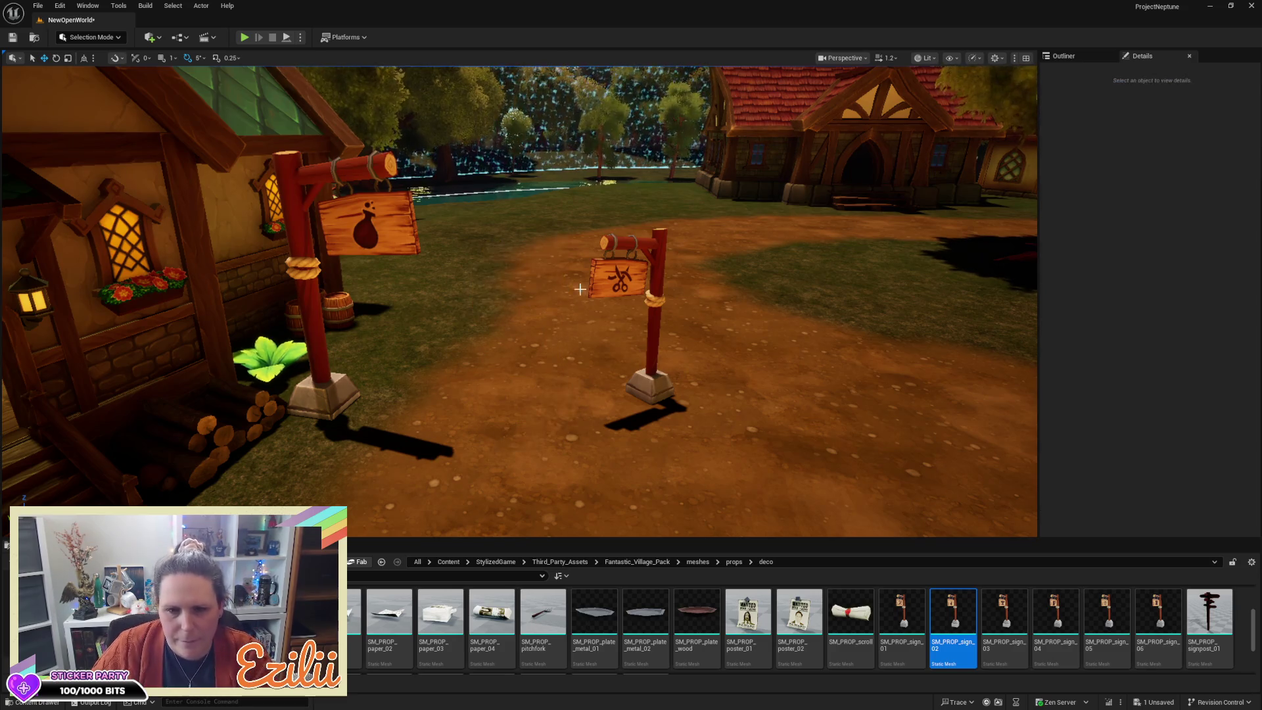
pyautogui.moveTo(612, 282)
pyautogui.mouseDown()
pyautogui.moveTo(572, 259)
pyautogui.moveTo(568, 204)
pyautogui.moveTo(510, 204)
pyautogui.moveTo(542, 204)
pyautogui.mouseUp()
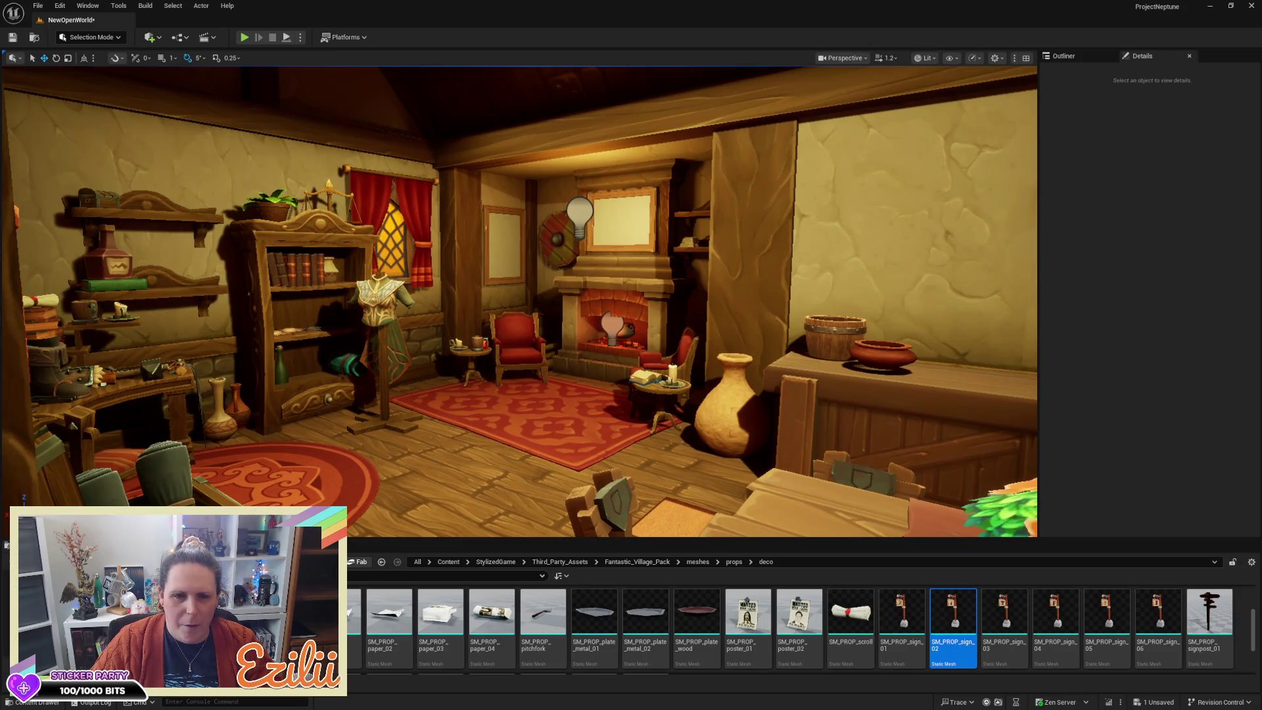
# Step: Fly past the bookshelf and rug, return to the Content root, and close in on the mannequin
pyautogui.scroll(-2, 542, 203)
pyautogui.moveTo(542, 204)
pyautogui.mouseDown()
pyautogui.moveTo(450, 203)
pyautogui.moveTo(606, 283)
pyautogui.mouseUp()
pyautogui.scroll(-2, 529, 204)
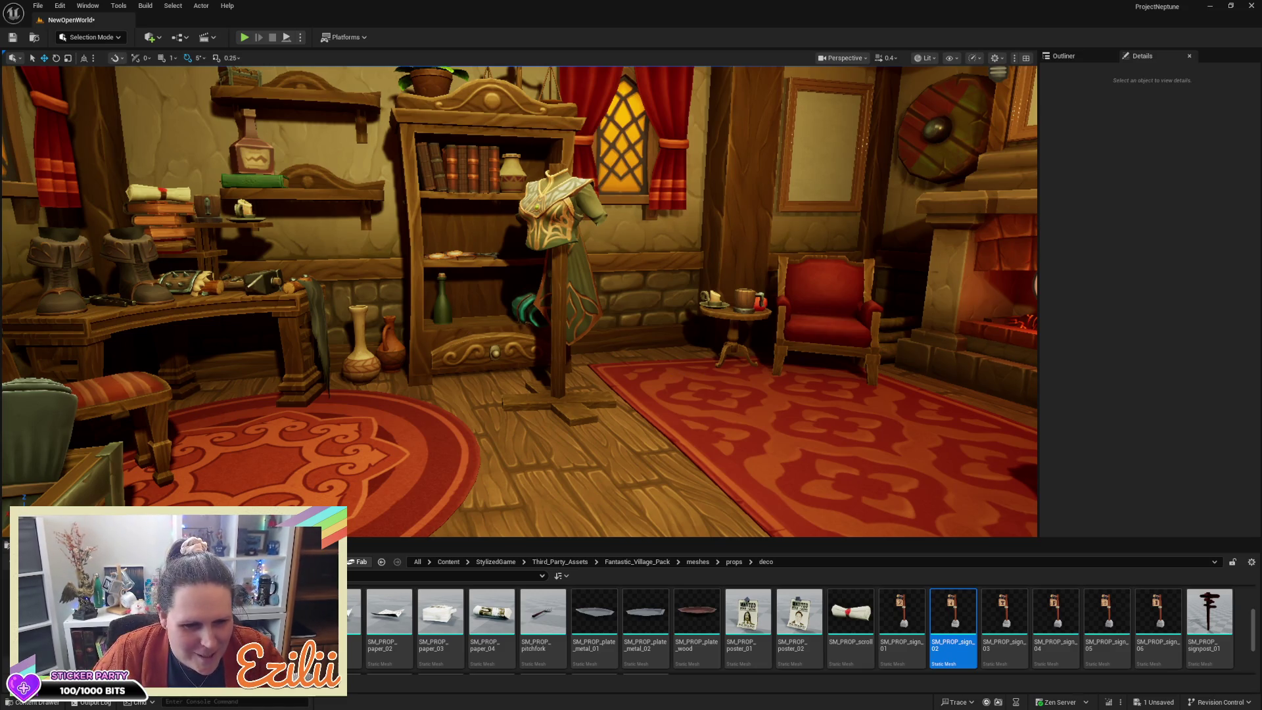
pyautogui.hotkey('alt', 'Left')
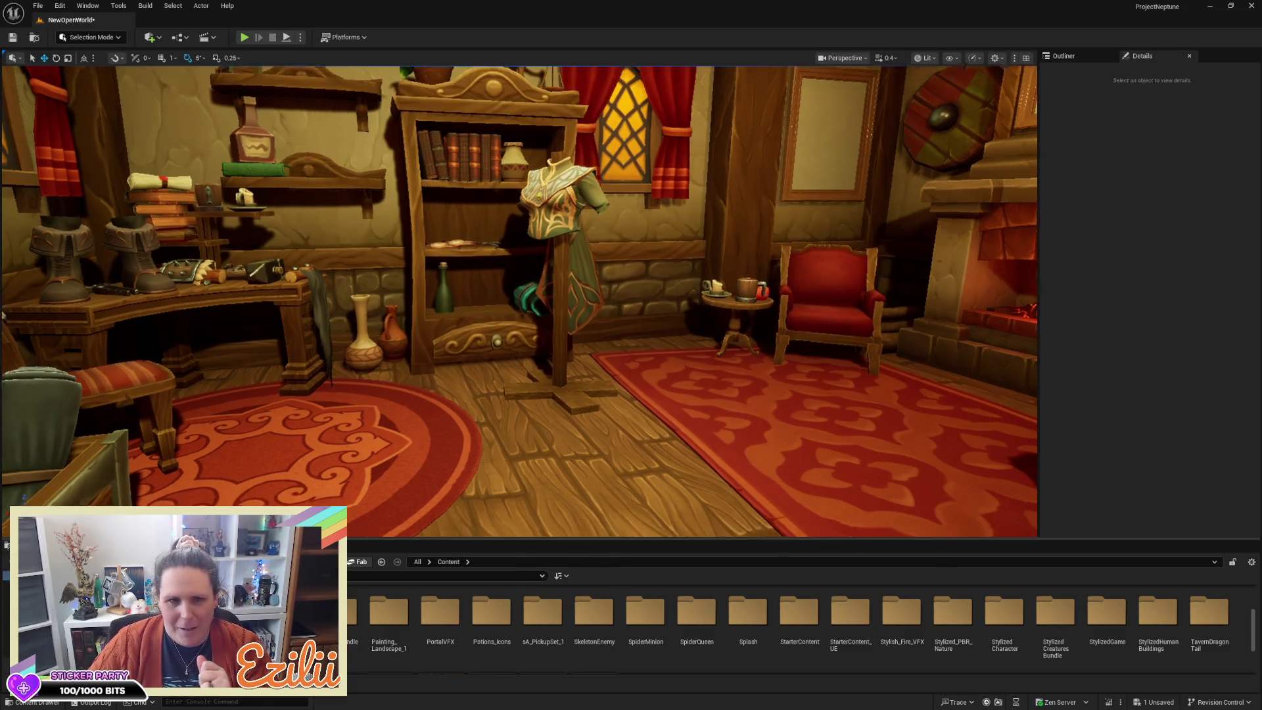
pyautogui.moveTo(724, 454)
pyautogui.mouseDown()
pyautogui.moveTo(735, 500)
pyautogui.moveTo(734, 454)
pyautogui.mouseUp()
pyautogui.moveTo(601, 461)
pyautogui.mouseDown()
pyautogui.moveTo(598, 423)
pyautogui.moveTo(601, 461)
pyautogui.mouseUp()
# Step: Select the mannequin stand and chest piece and Alt-drag the Y gizmo to duplicate them
pyautogui.click(467, 403)
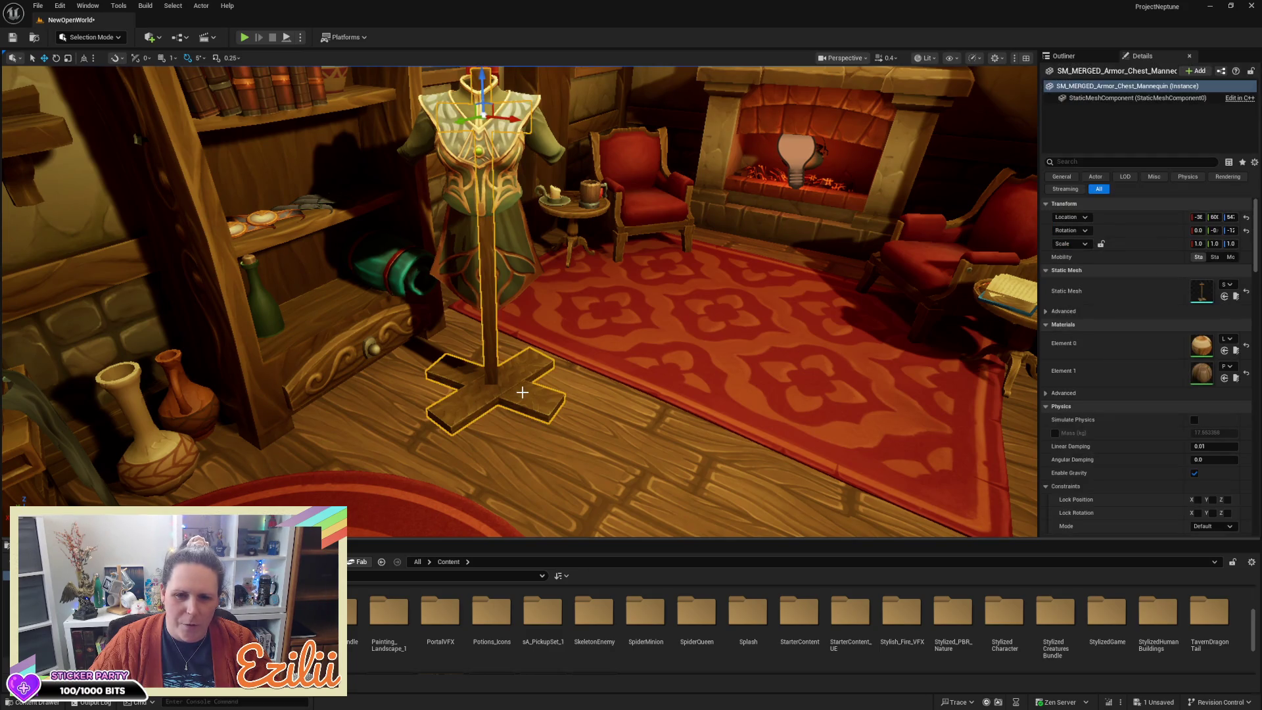
pyautogui.moveTo(527, 384)
pyautogui.mouseDown()
pyautogui.moveTo(664, 385)
pyautogui.moveTo(598, 384)
pyautogui.mouseUp()
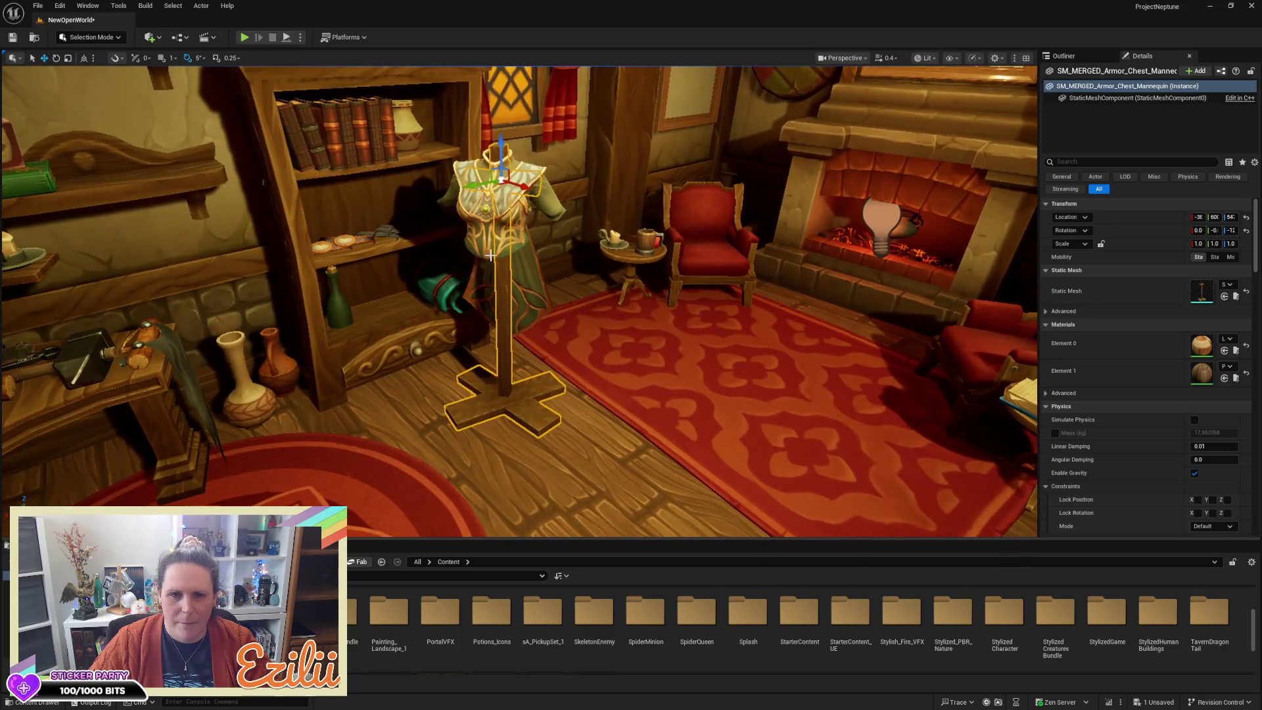
pyautogui.keyDown('ctrl'); pyautogui.click(490, 256); pyautogui.keyUp('ctrl')
pyautogui.moveTo(490, 256); pyautogui.dragTo(509, 263)
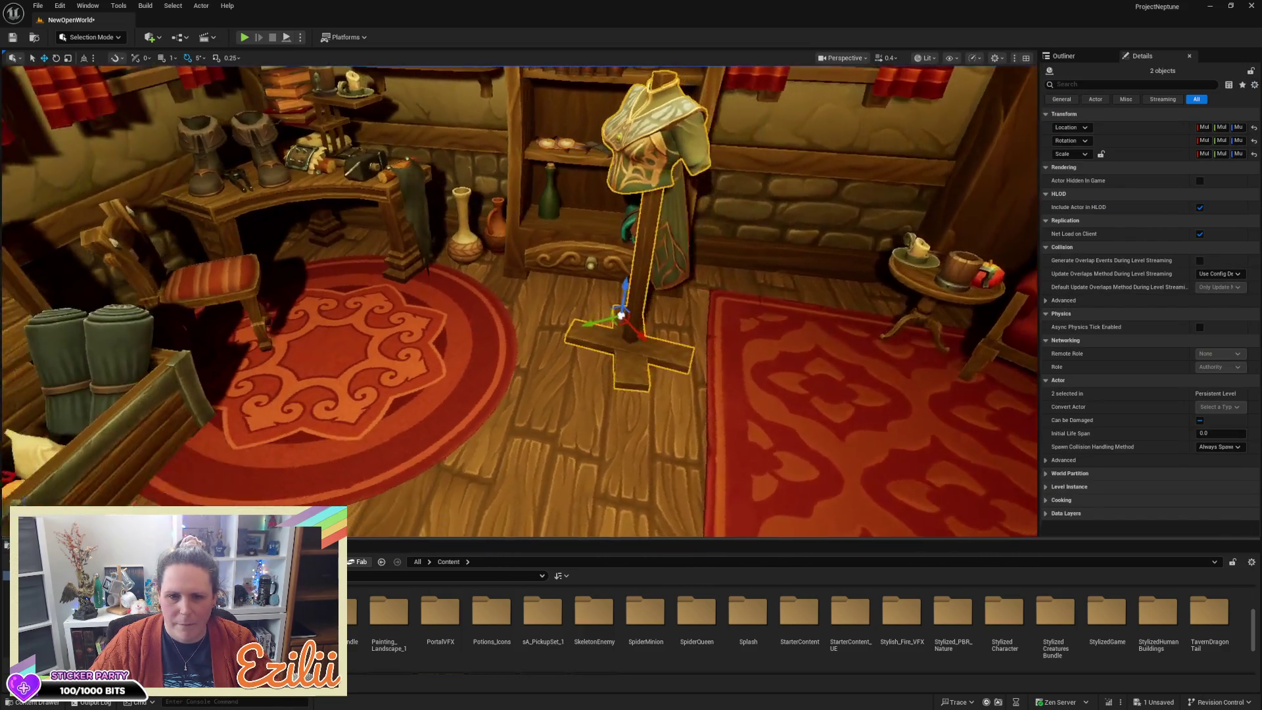
pyautogui.moveTo(613, 327); pyautogui.dragTo(613, 326)
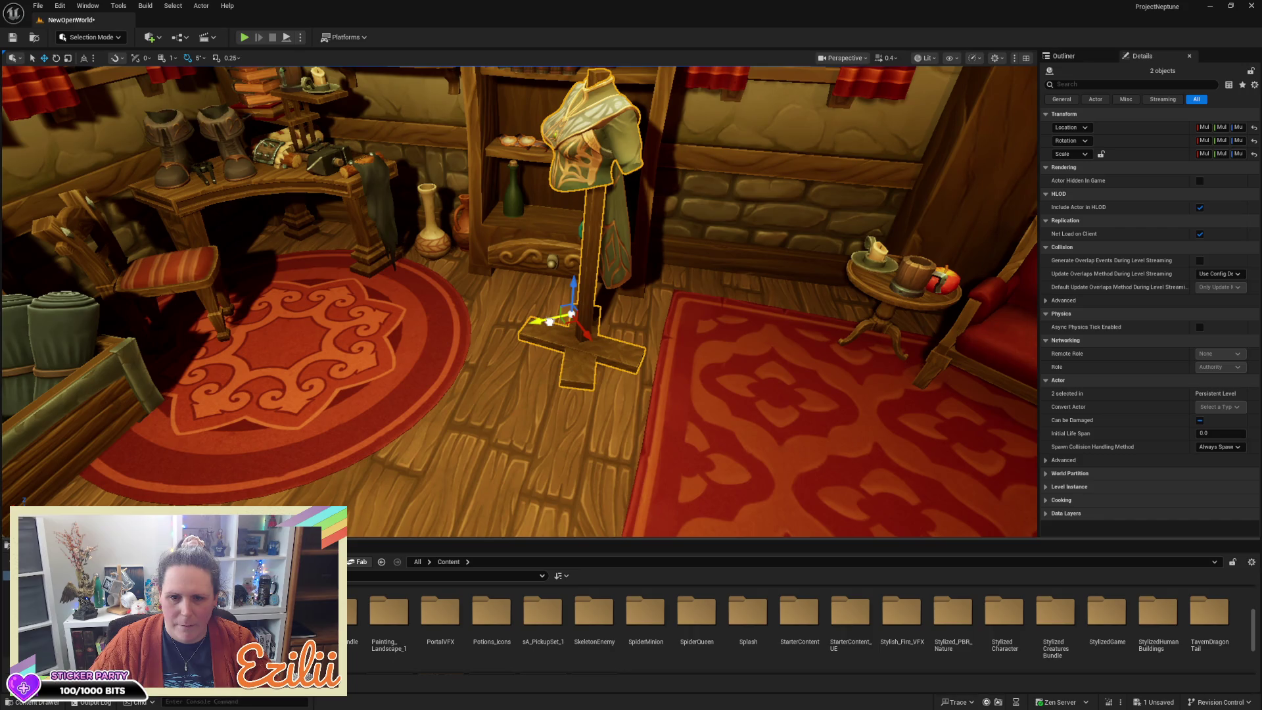
pyautogui.moveTo(549, 320)
pyautogui.mouseDown()
pyautogui.moveTo(439, 348)
pyautogui.moveTo(532, 460)
pyautogui.moveTo(529, 448)
pyautogui.mouseUp()
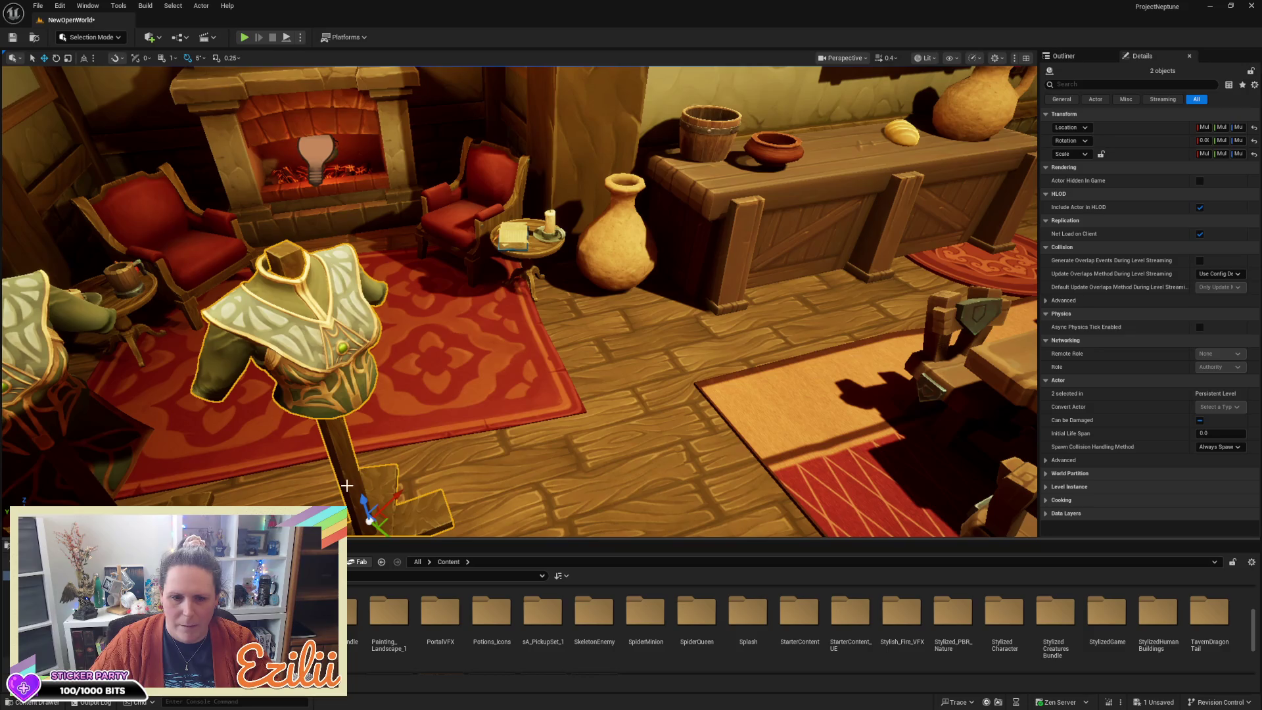
# Step: Move the copy beside the vase, rotate it about 70°, and select its chest piece
pyautogui.moveTo(396, 490)
pyautogui.mouseDown()
pyautogui.moveTo(427, 506)
pyautogui.moveTo(581, 411)
pyautogui.moveTo(734, 344)
pyautogui.mouseUp()
pyautogui.press('e')
pyautogui.moveTo(649, 317)
pyautogui.mouseDown()
pyautogui.moveTo(670, 324)
pyautogui.moveTo(618, 327)
pyautogui.moveTo(630, 331)
pyautogui.moveTo(565, 355)
pyautogui.moveTo(453, 191)
pyautogui.mouseUp()
pyautogui.press('w')
pyautogui.press('f')
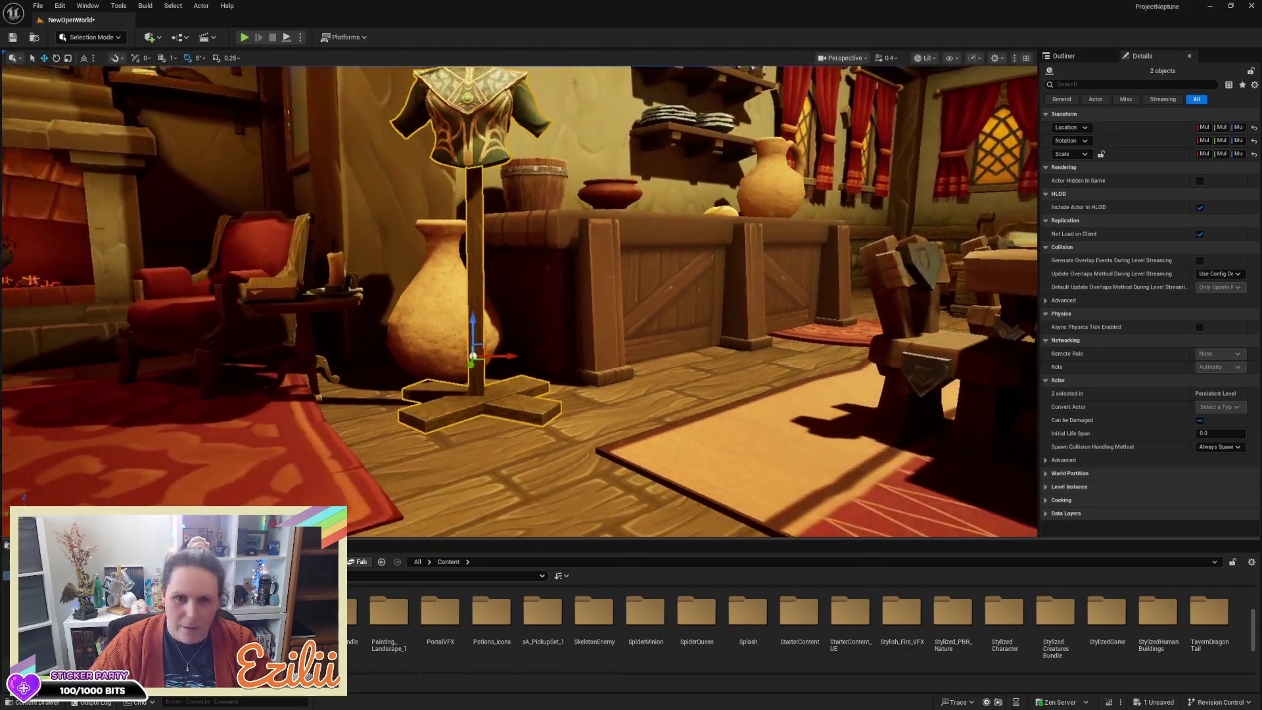
pyautogui.click(503, 140)
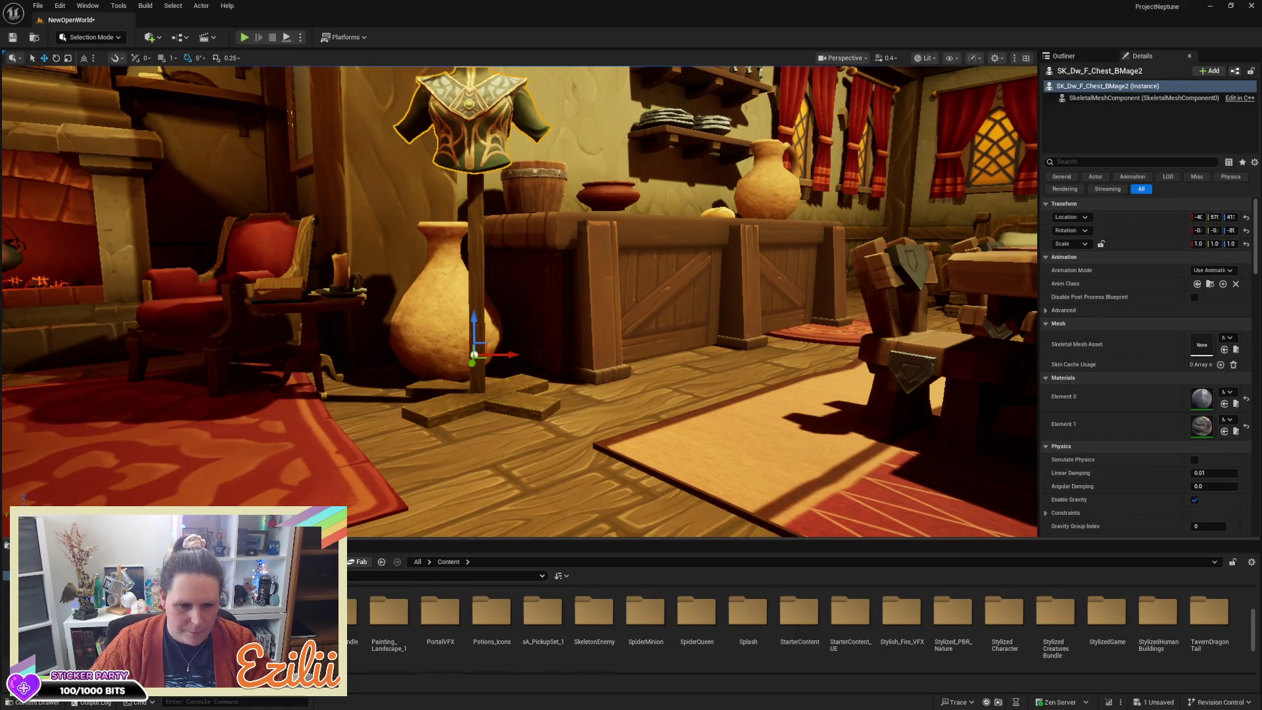
# Step: Browse to Equipment > Chest and assign SK_Dw_M_Chest_Hunter as the mannequin's chest mesh
pyautogui.hotkey('alt', 'Left')
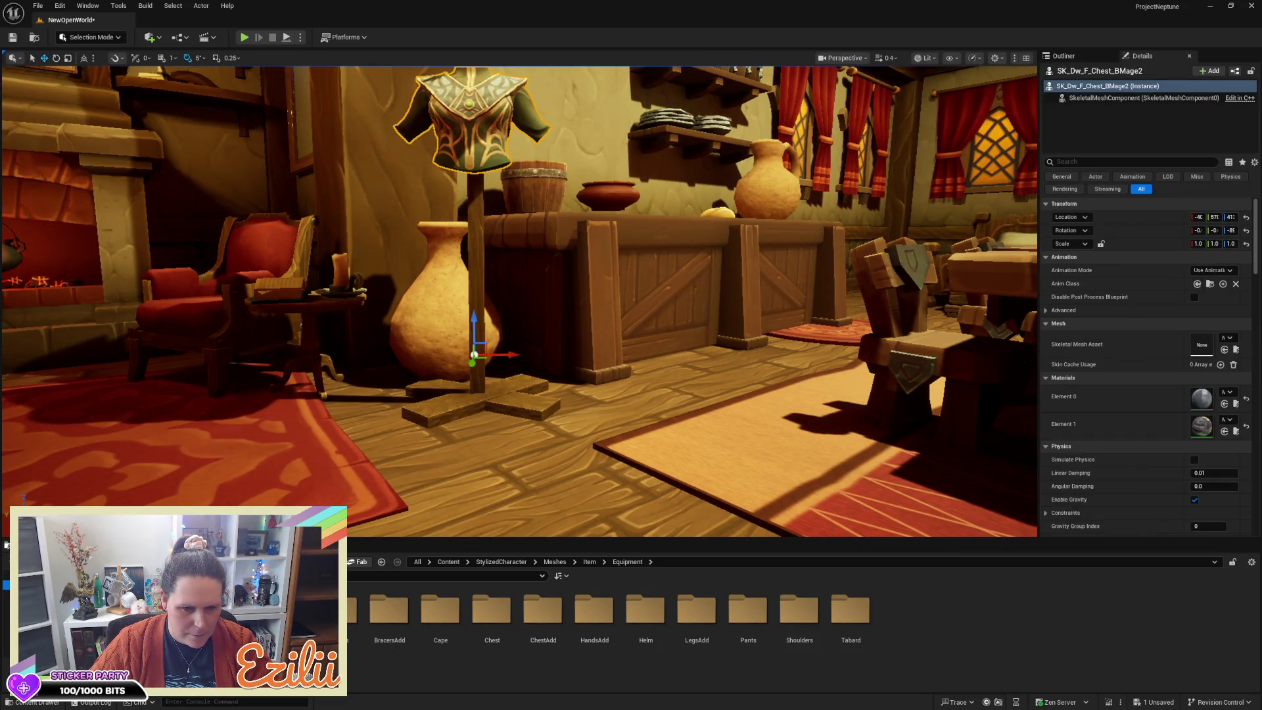
pyautogui.click(498, 622)
pyautogui.doubleClick(482, 605)
pyautogui.moveTo(394, 539); pyautogui.dragTo(323, 336)
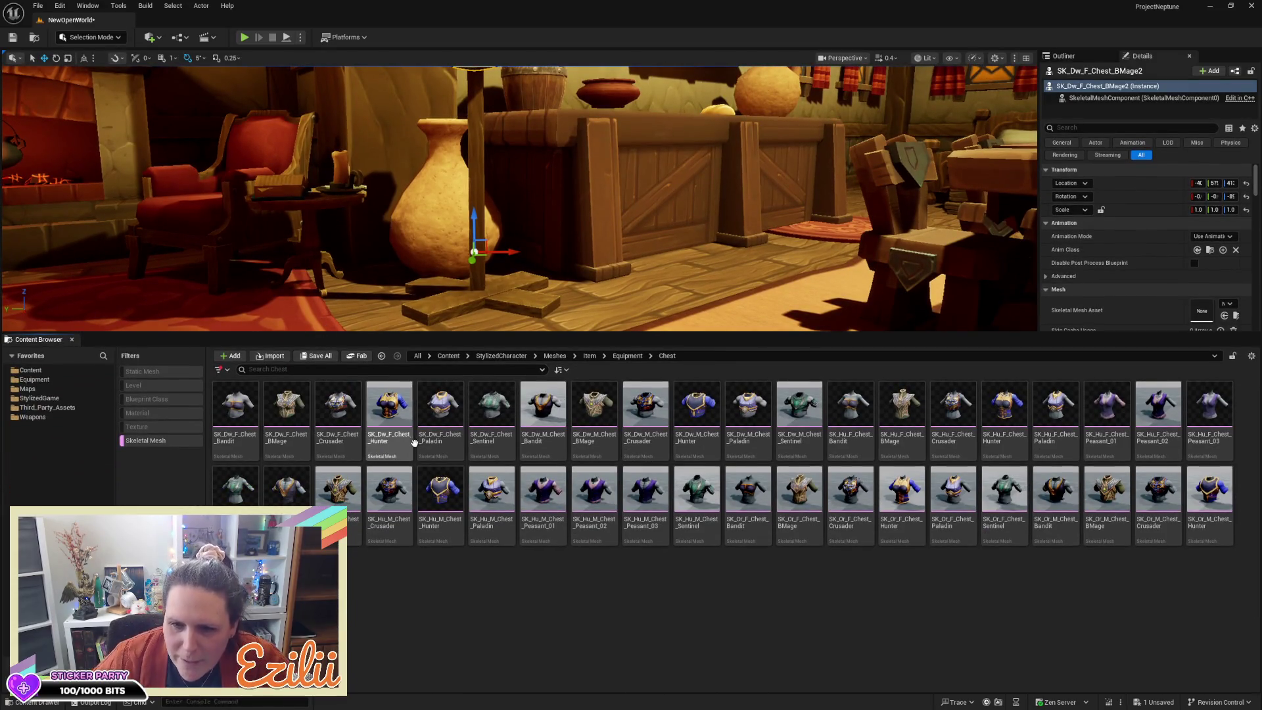
pyautogui.click(711, 414)
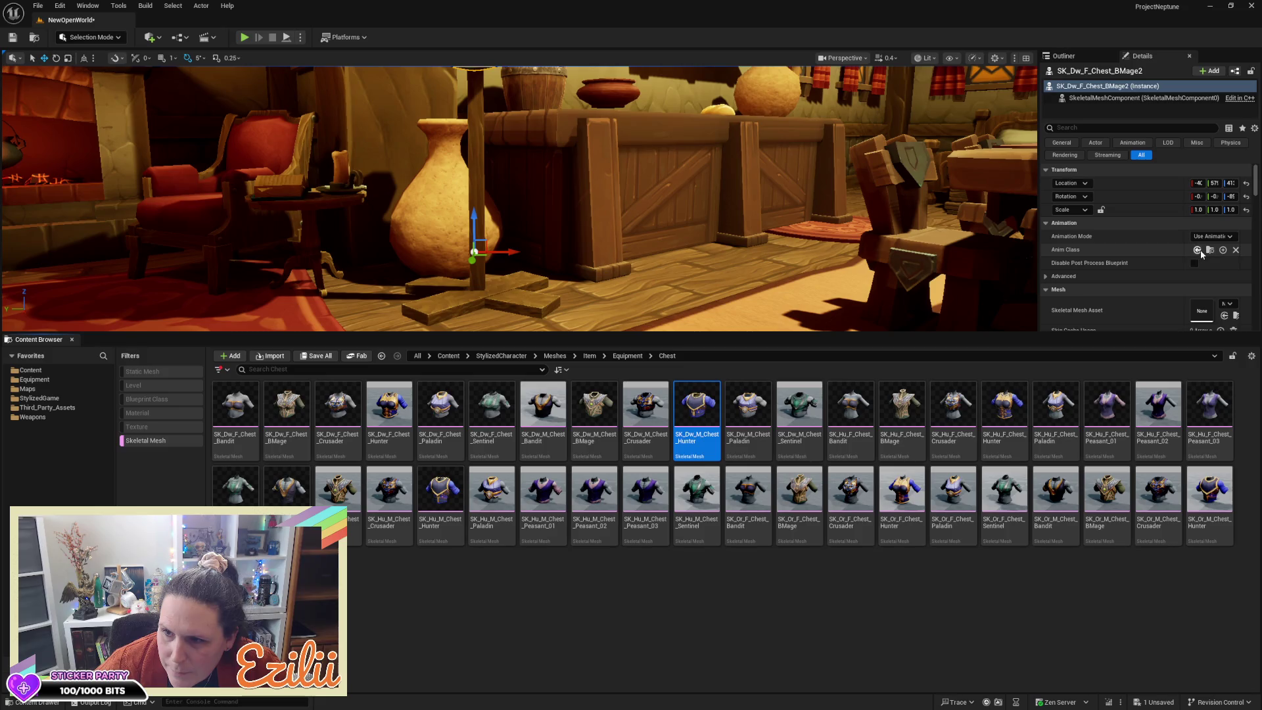
pyautogui.press('f')
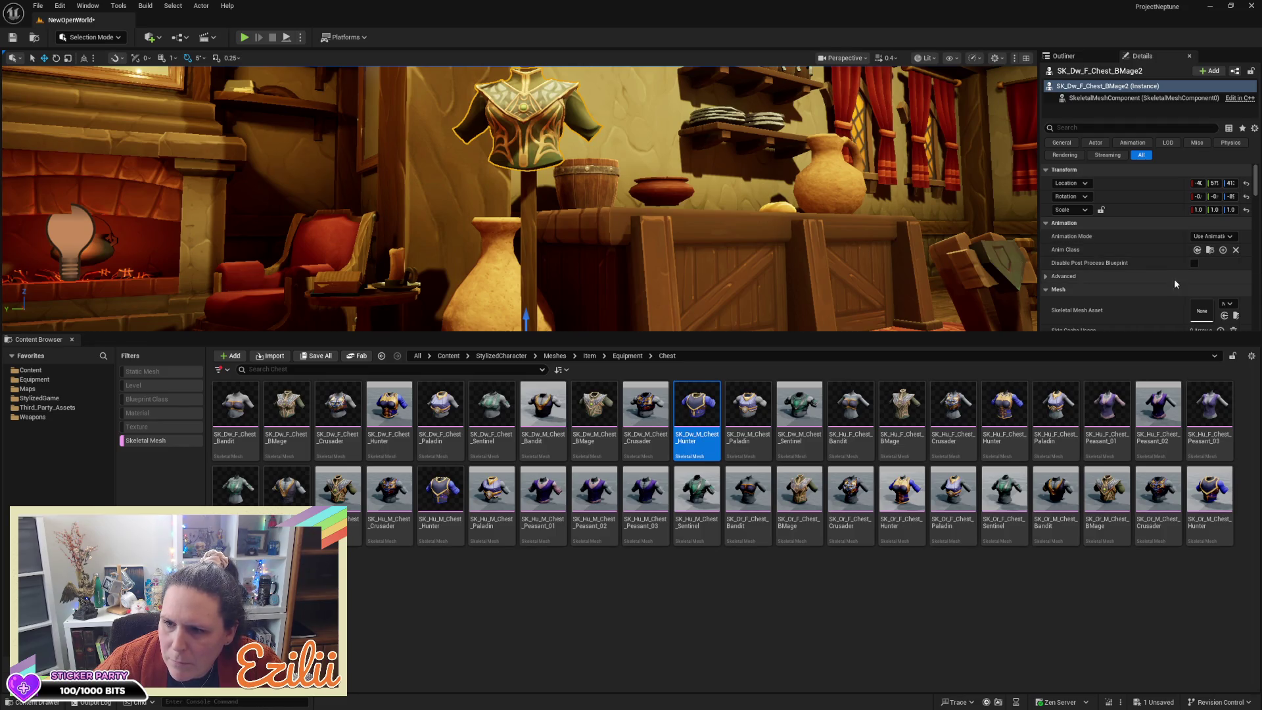
pyautogui.click(1222, 315)
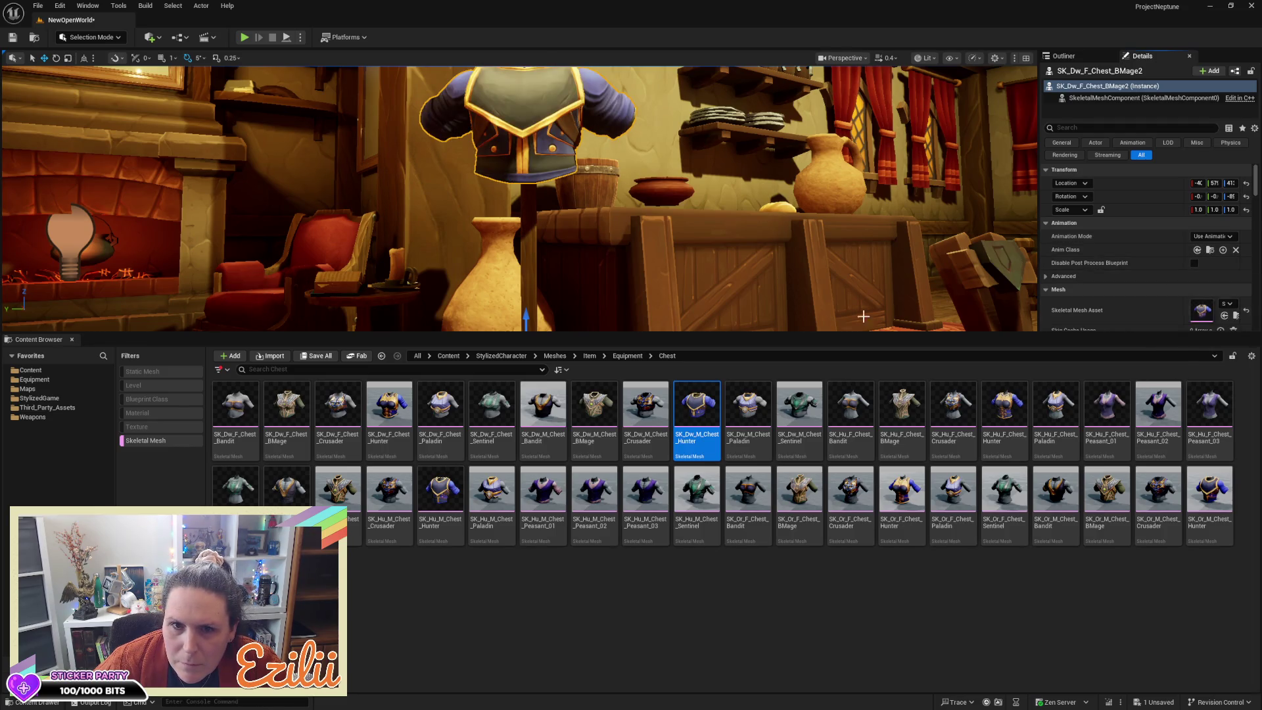
pyautogui.moveTo(807, 333); pyautogui.dragTo(814, 439)
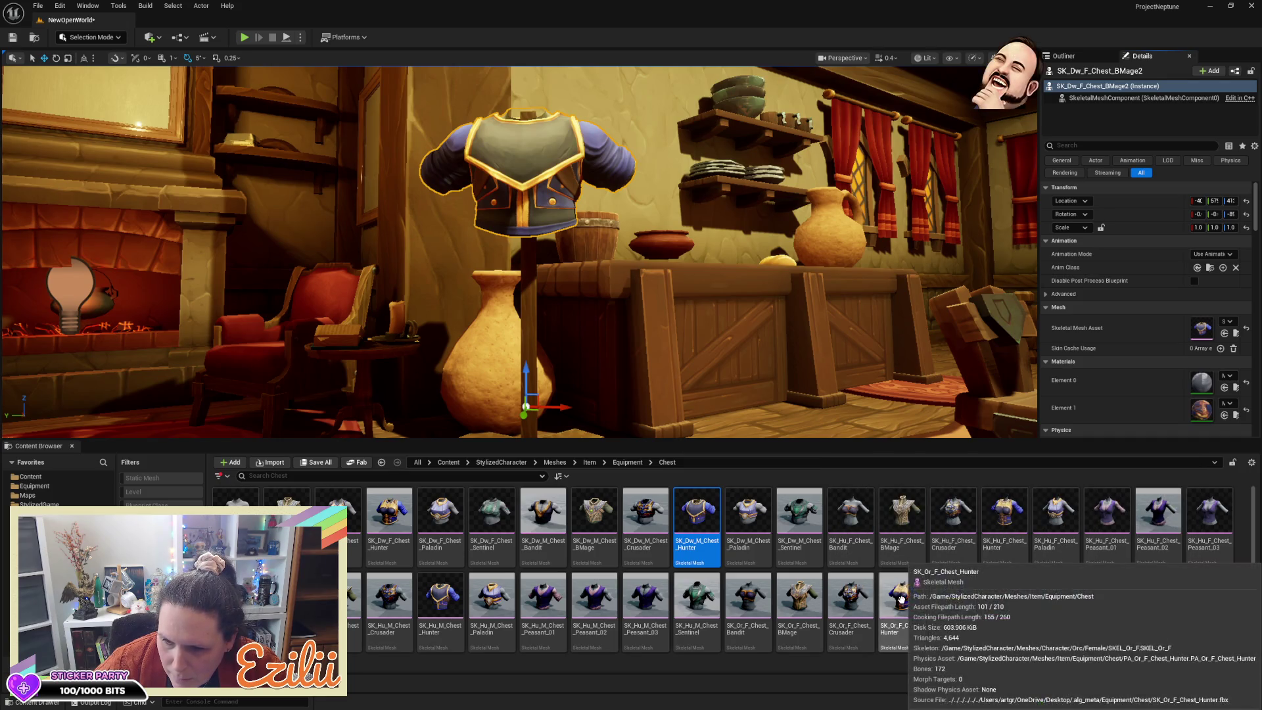
# Step: Try SK_Or_F_Chest_Paladin, then assign SK_Hu_M_Chest_Hunter to the mannequin instead
pyautogui.click(951, 599)
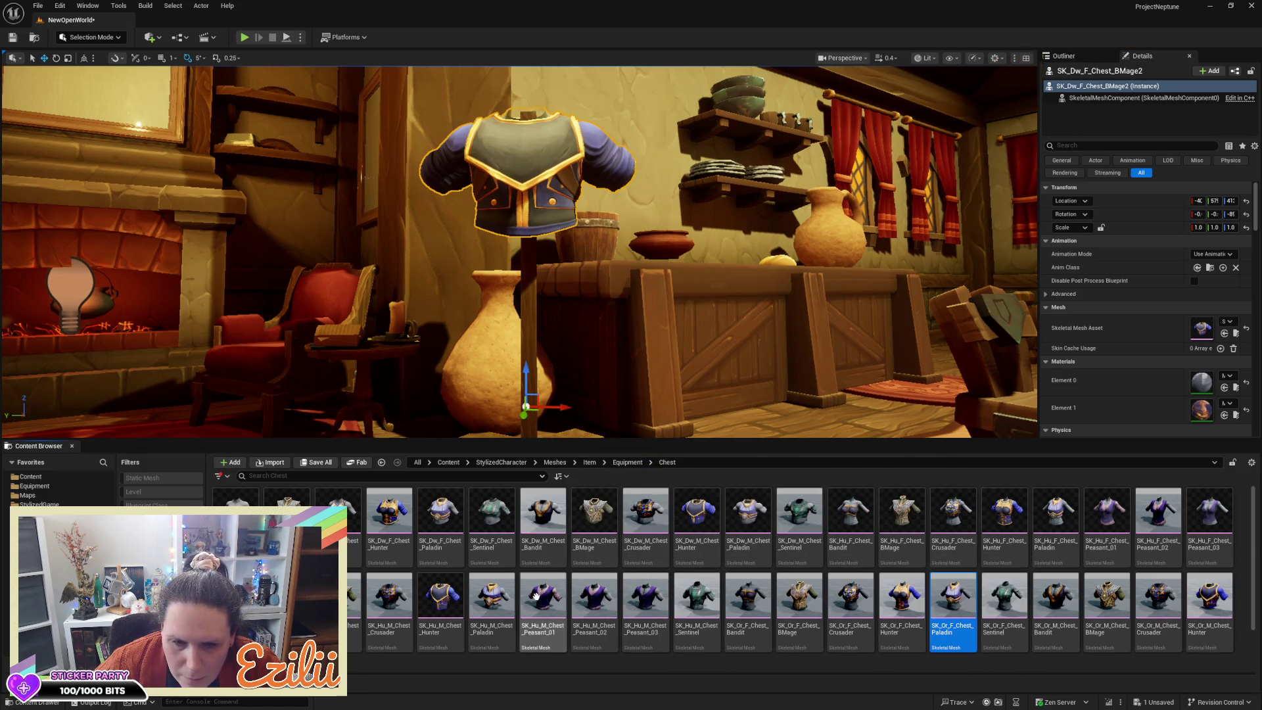
pyautogui.click(429, 591)
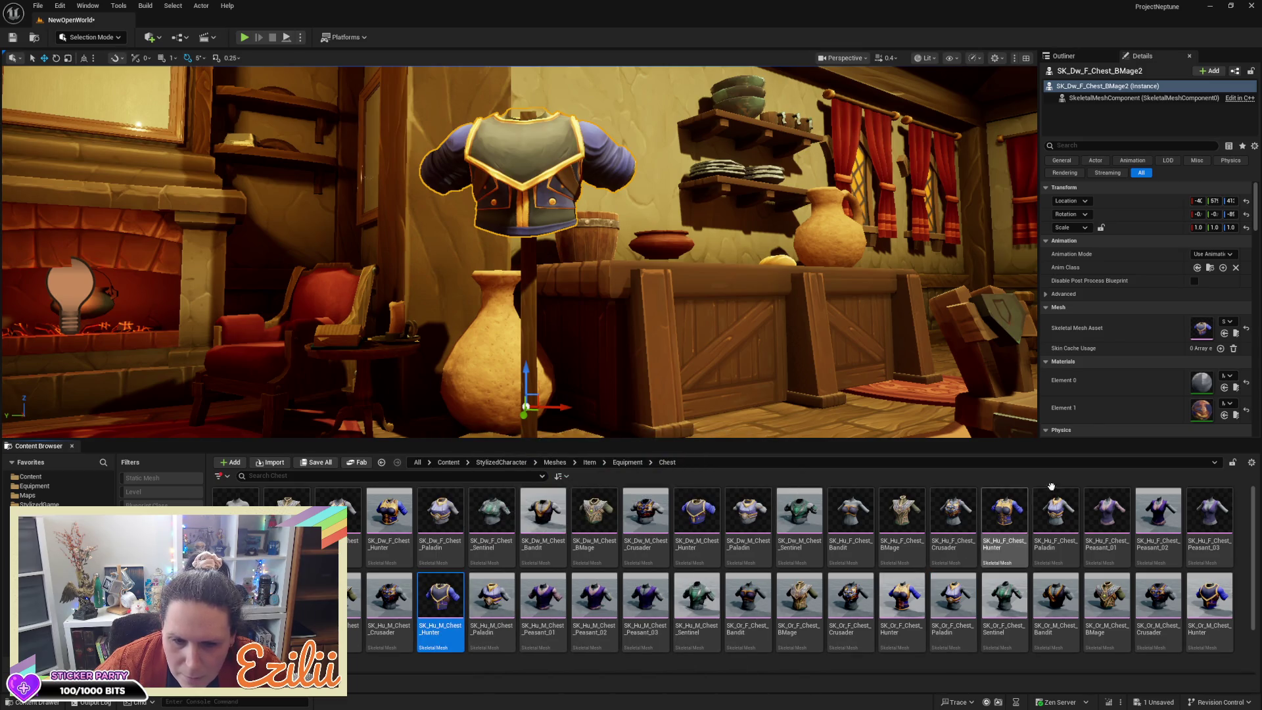
pyautogui.click(1224, 334)
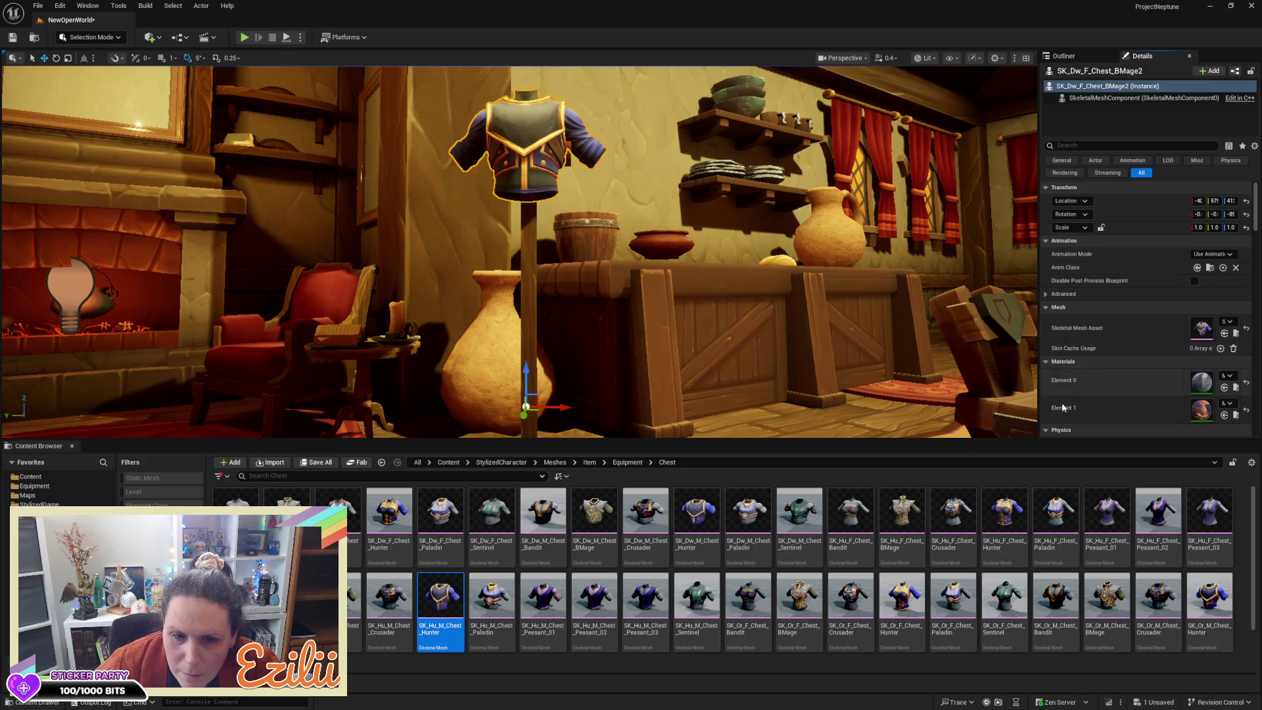
# Step: Settle on SK_Or_M_Chest_Hunter as the mannequin's Skeletal Mesh Asset
pyautogui.scroll(-1, 364, 607)
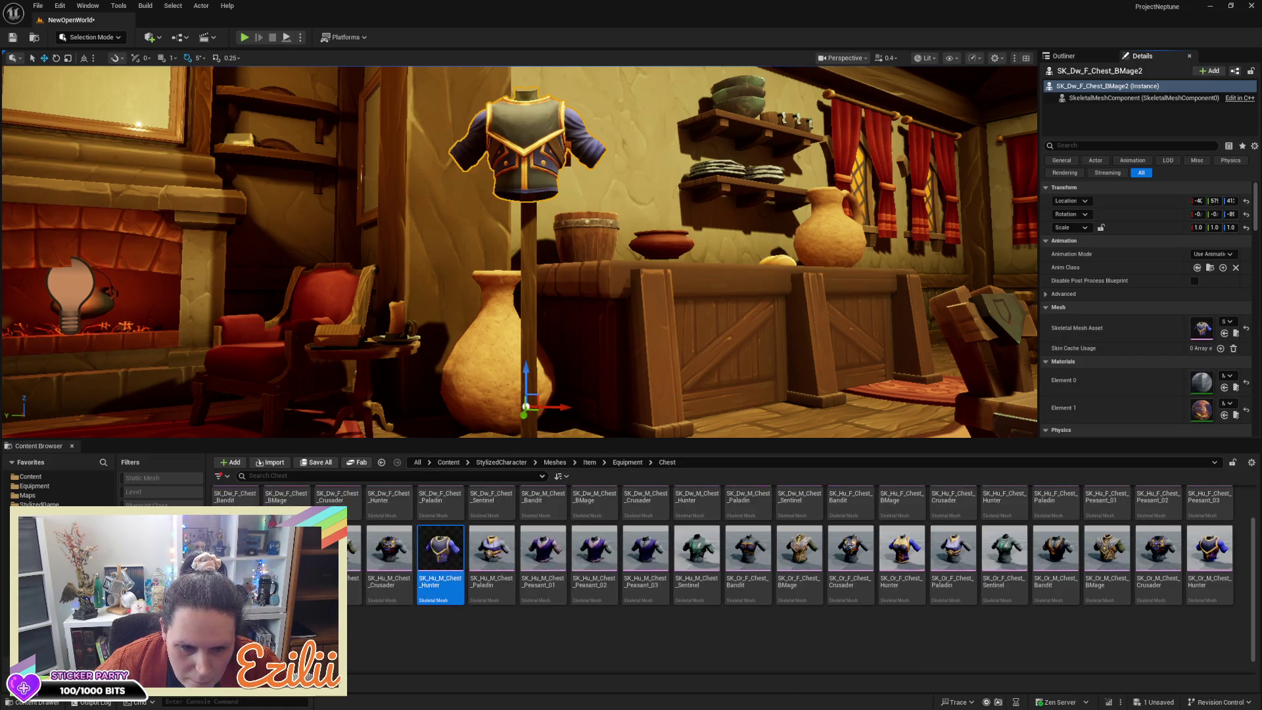
pyautogui.click(723, 631)
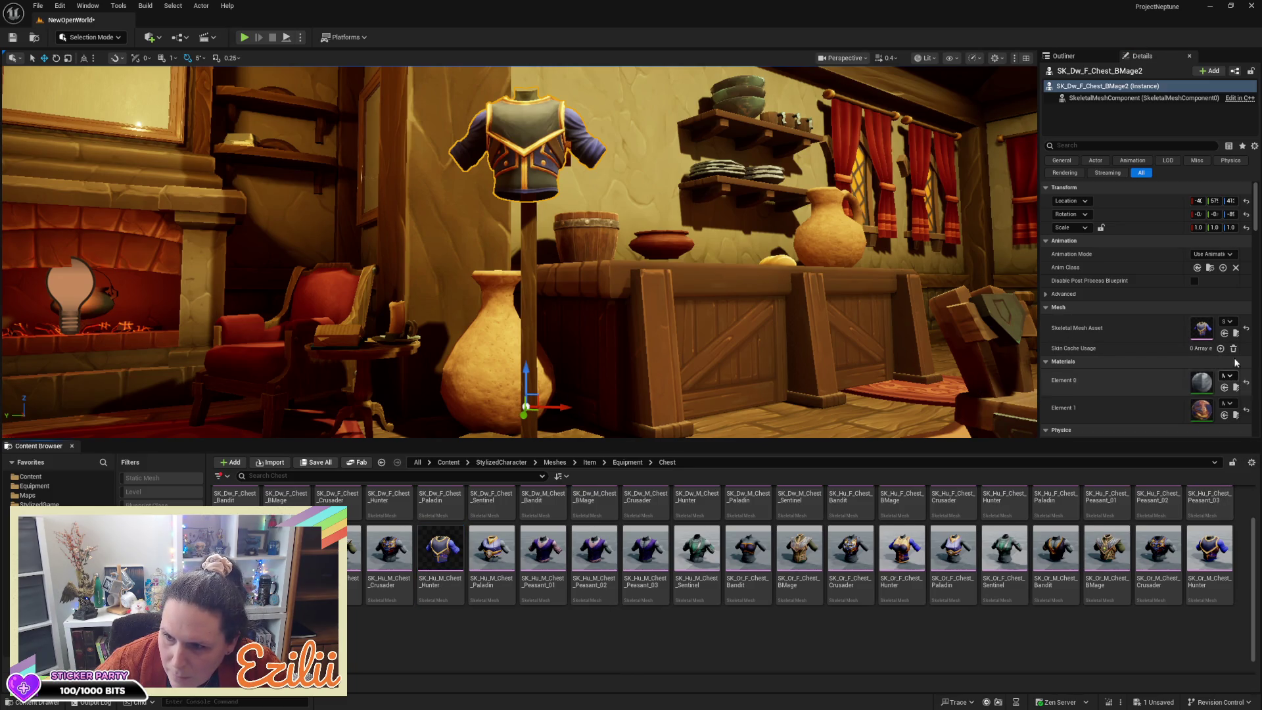
pyautogui.click(1225, 333)
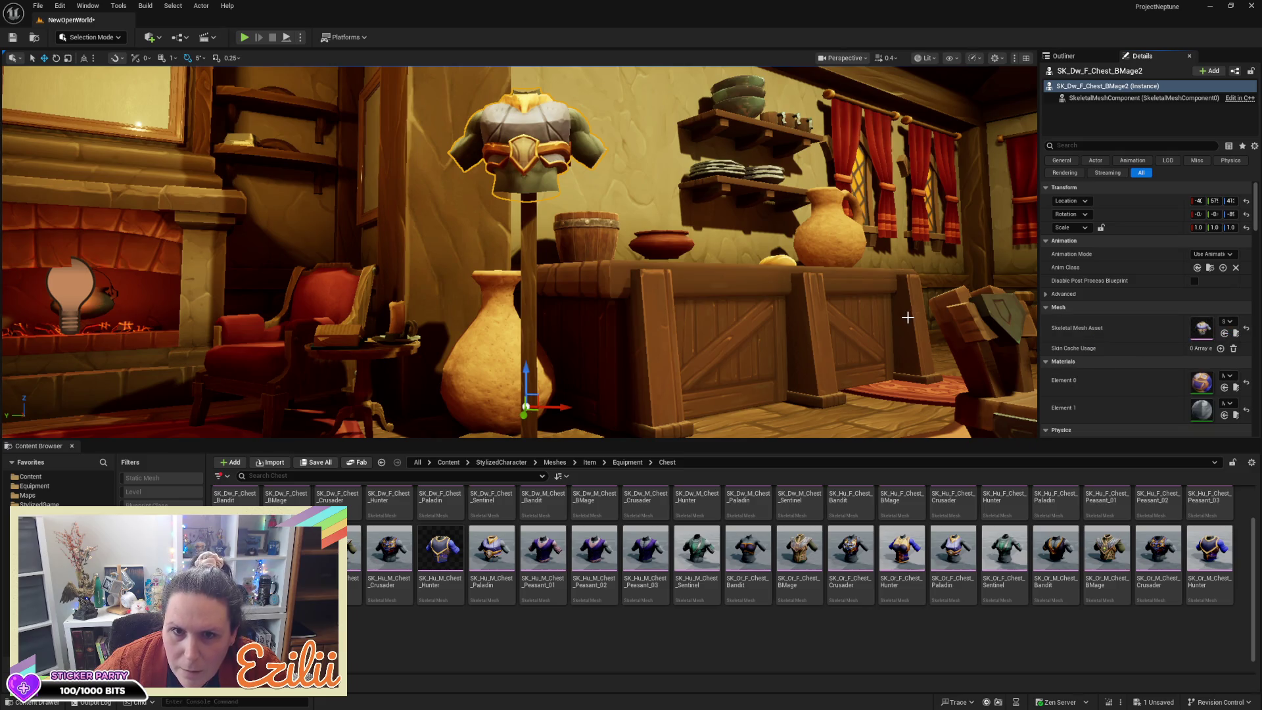
pyautogui.click(1221, 561)
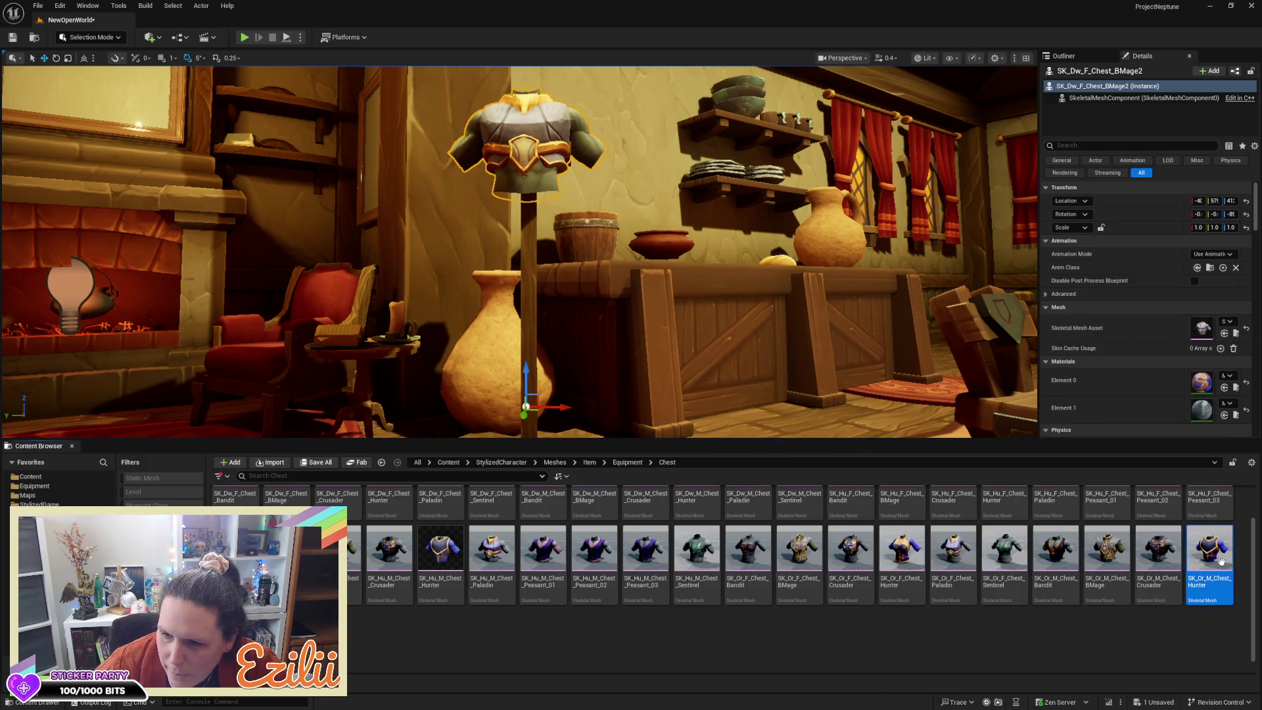
pyautogui.click(1224, 333)
pyautogui.moveTo(859, 319)
pyautogui.mouseDown()
pyautogui.moveTo(824, 269)
pyautogui.moveTo(853, 310)
pyautogui.mouseUp()
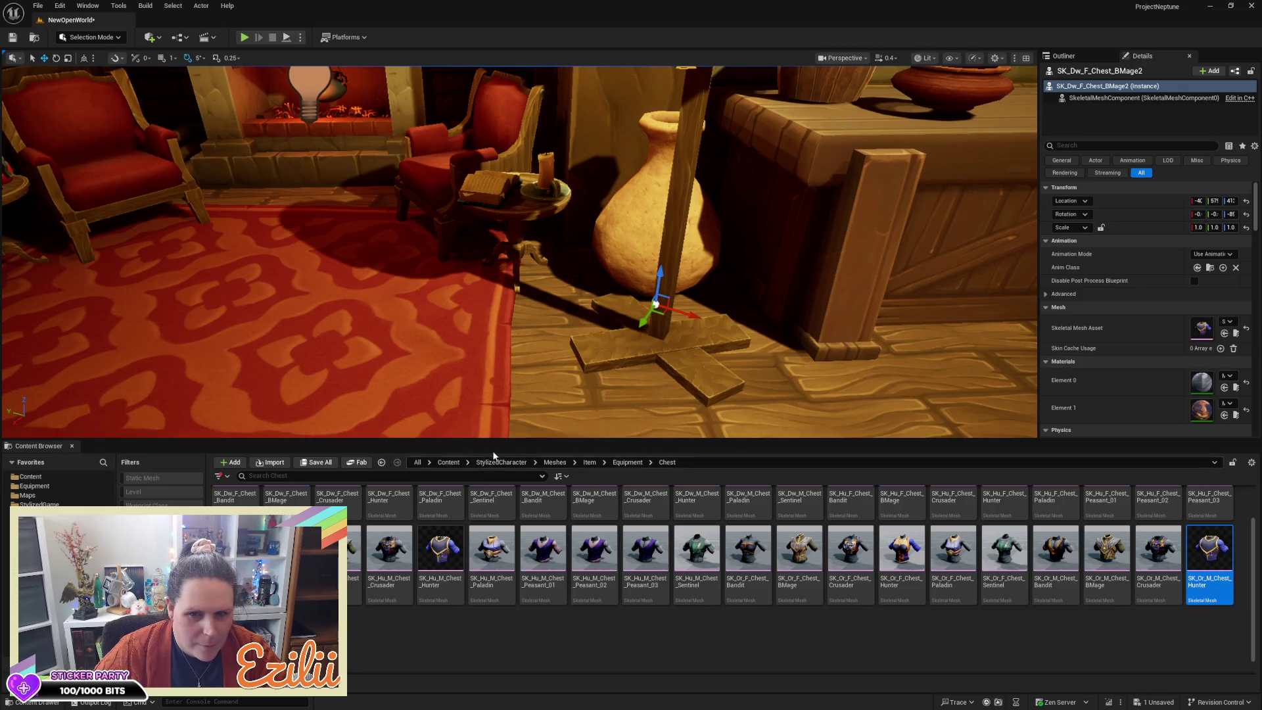
# Step: Inspect the mannequin's chest armour up close in the viewport, then bring back the Content Drawer
pyautogui.hotkey('ctrl', 'space')
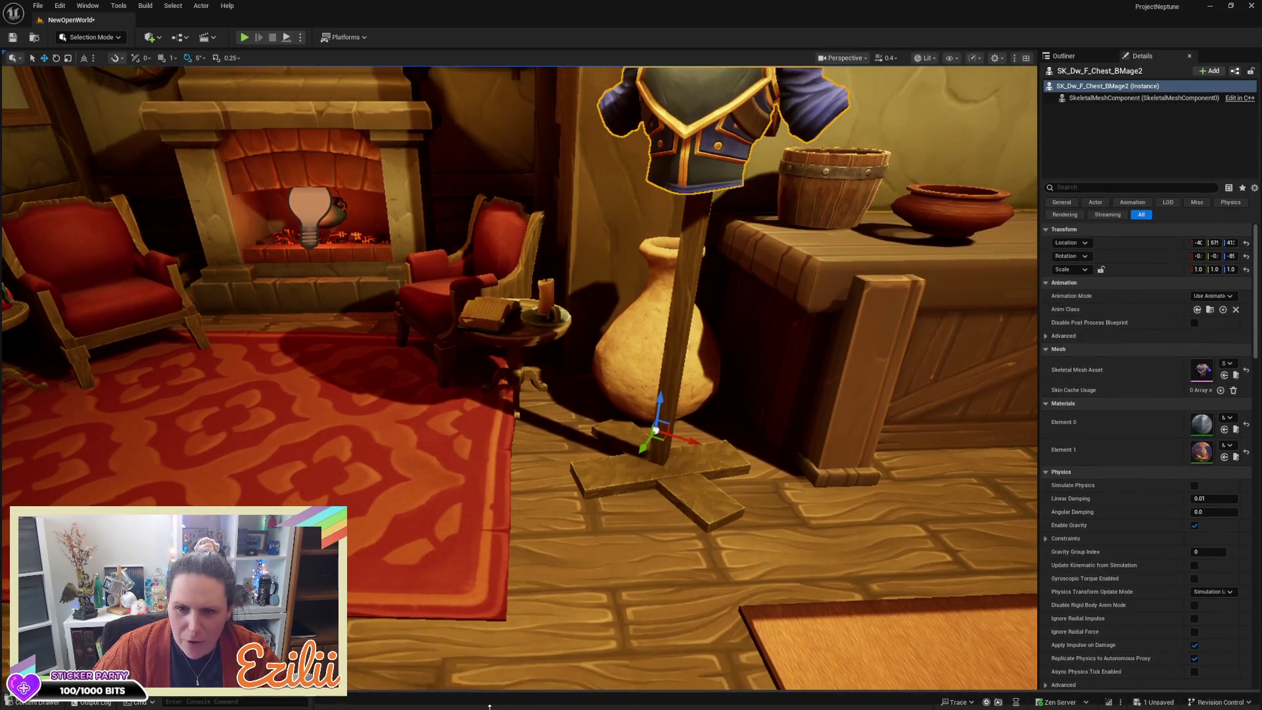
pyautogui.moveTo(523, 600)
pyautogui.mouseDown()
pyautogui.moveTo(526, 559)
pyautogui.moveTo(533, 623)
pyautogui.moveTo(316, 588)
pyautogui.moveTo(317, 615)
pyautogui.moveTo(569, 481)
pyautogui.mouseUp()
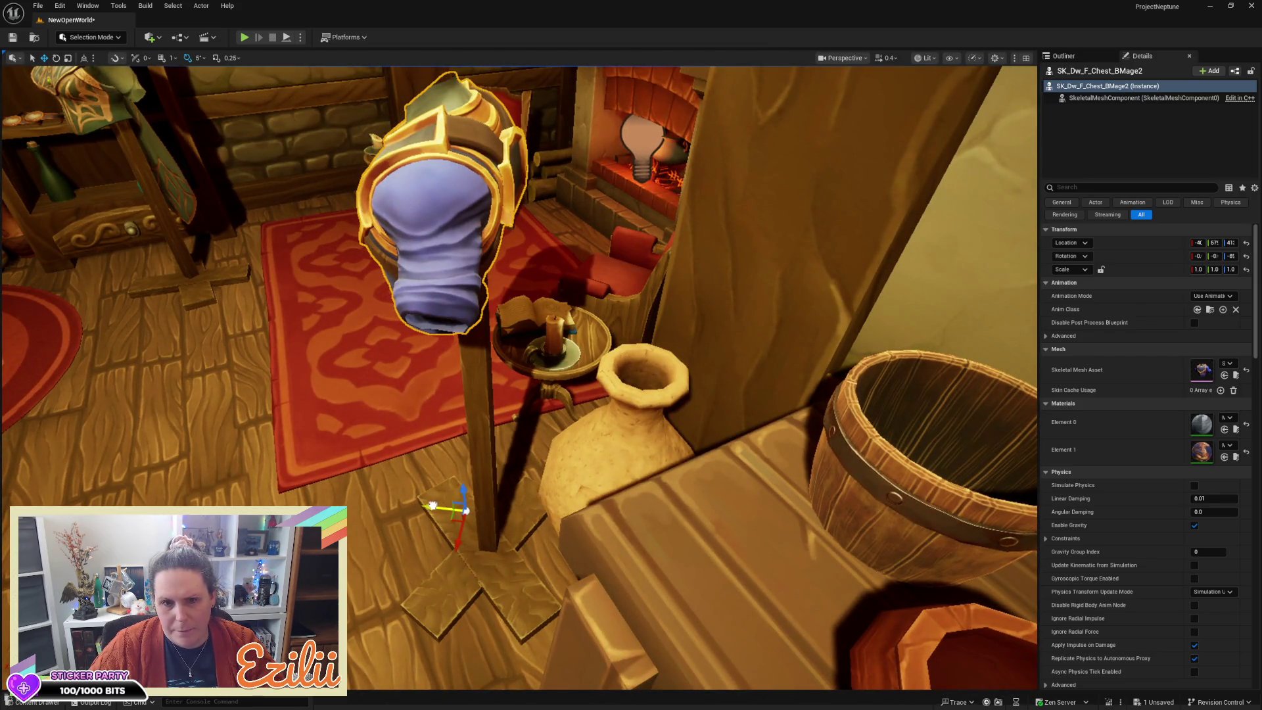
pyautogui.moveTo(432, 506); pyautogui.dragTo(335, 493)
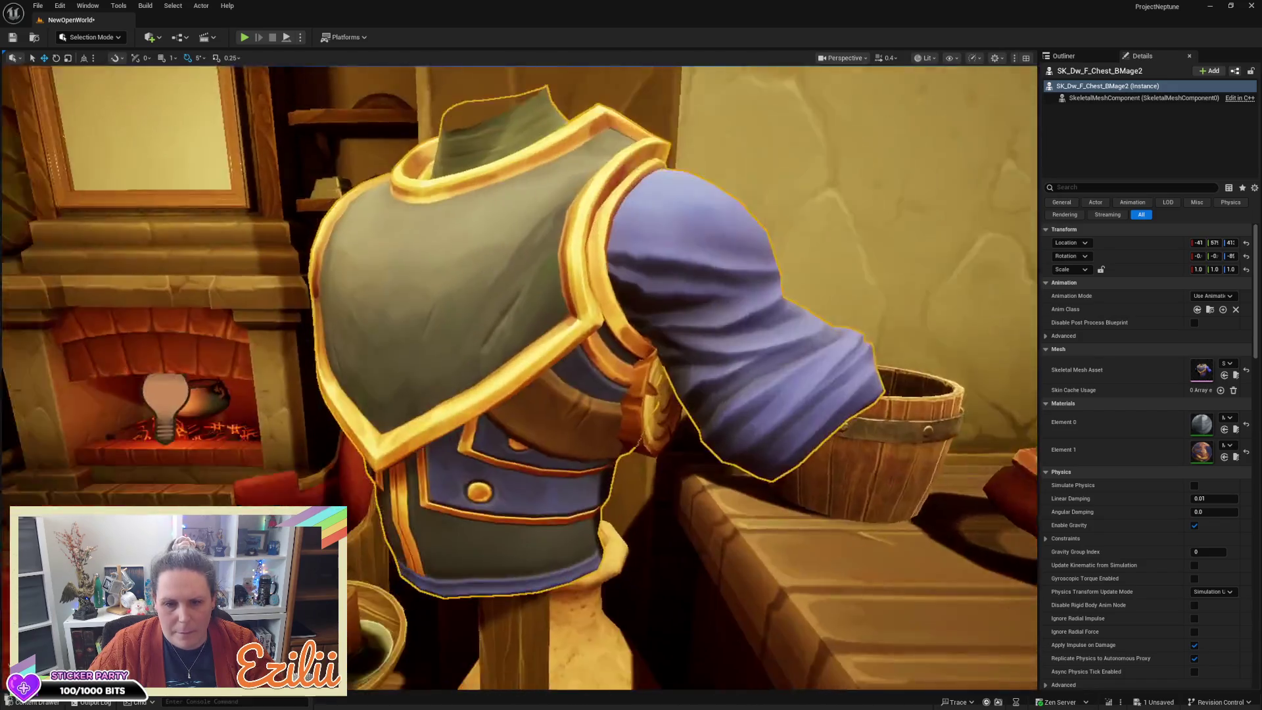
pyautogui.press('Up')
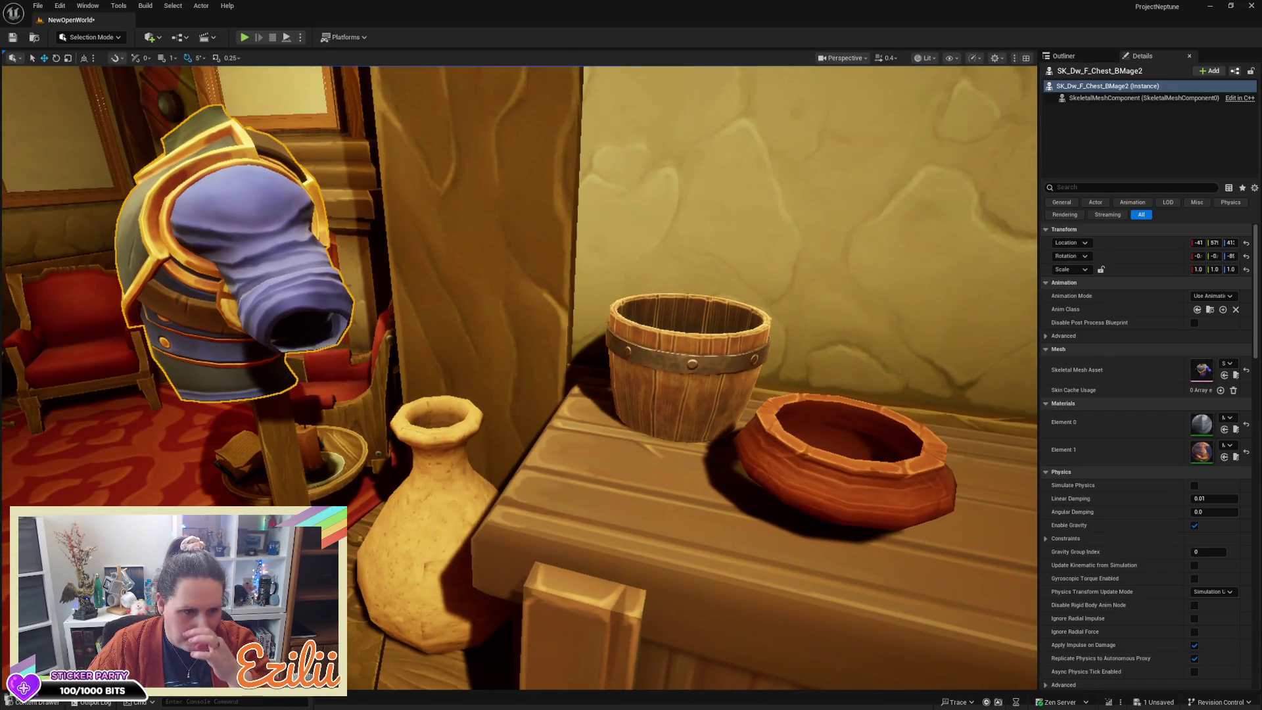
pyautogui.press('Up')
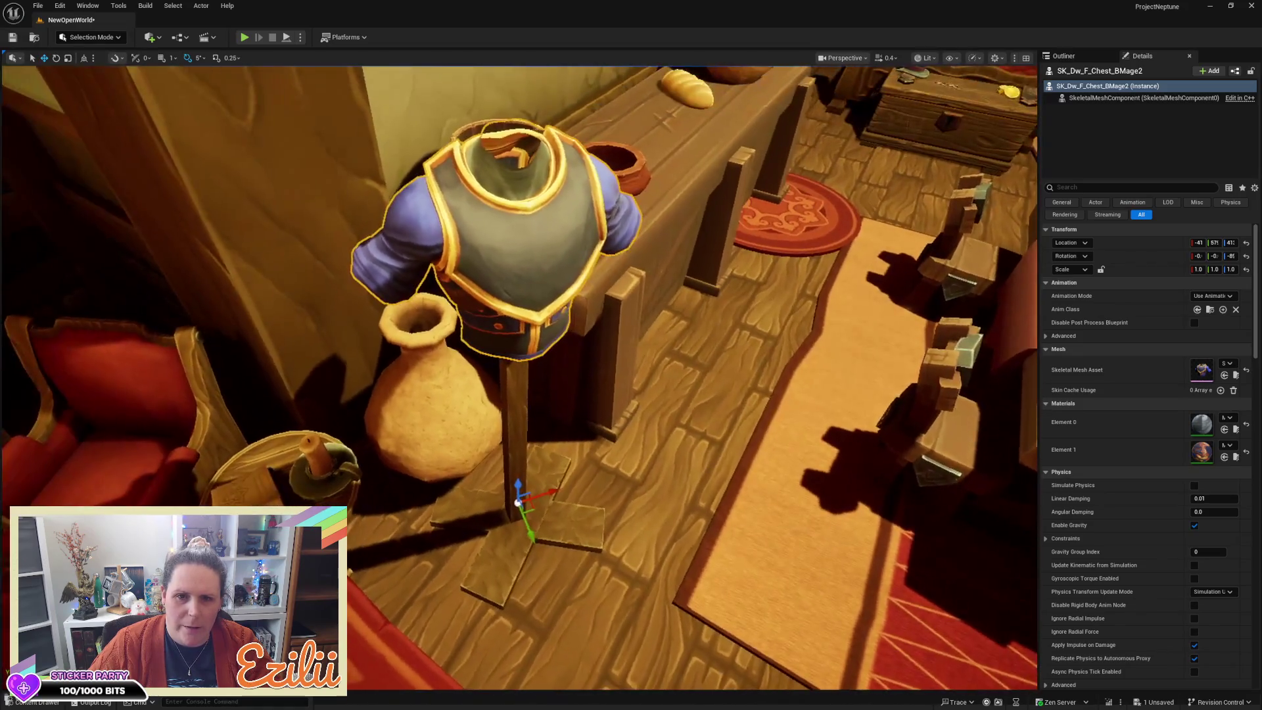
pyautogui.scroll(3, 519, 378)
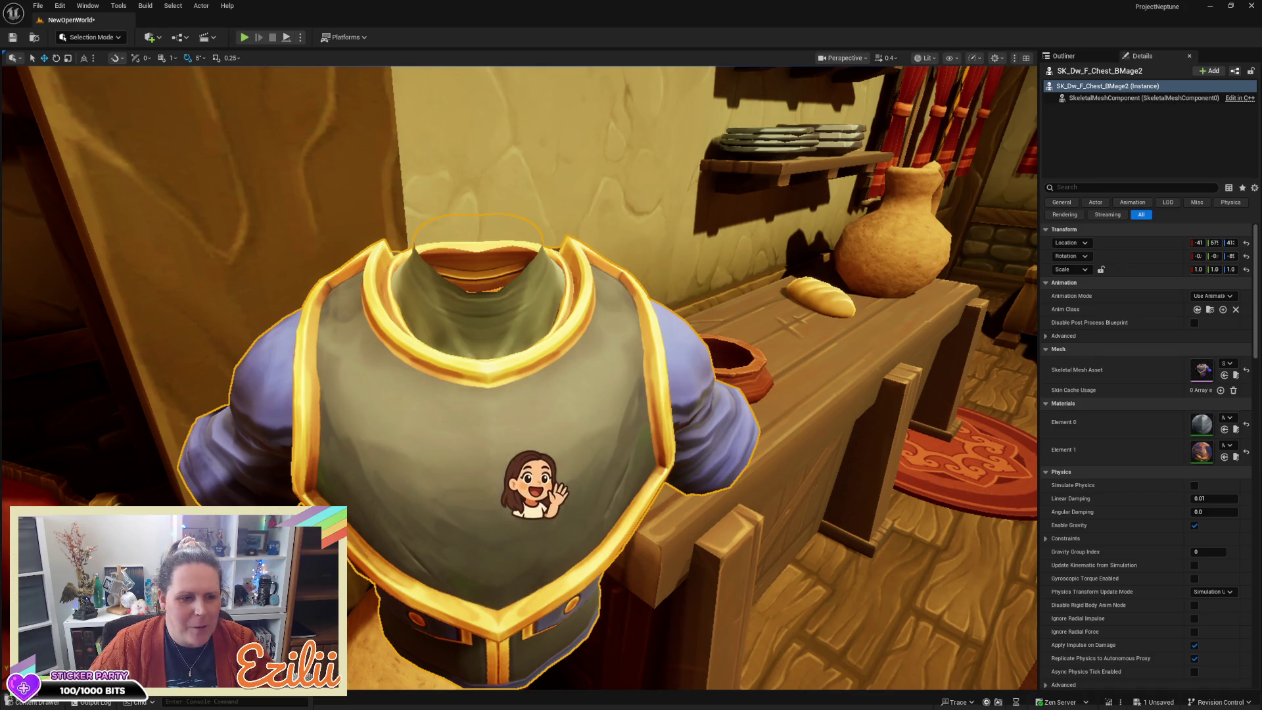
pyautogui.moveTo(519, 378)
pyautogui.mouseDown()
pyautogui.moveTo(315, 364)
pyautogui.moveTo(617, 354)
pyautogui.mouseUp()
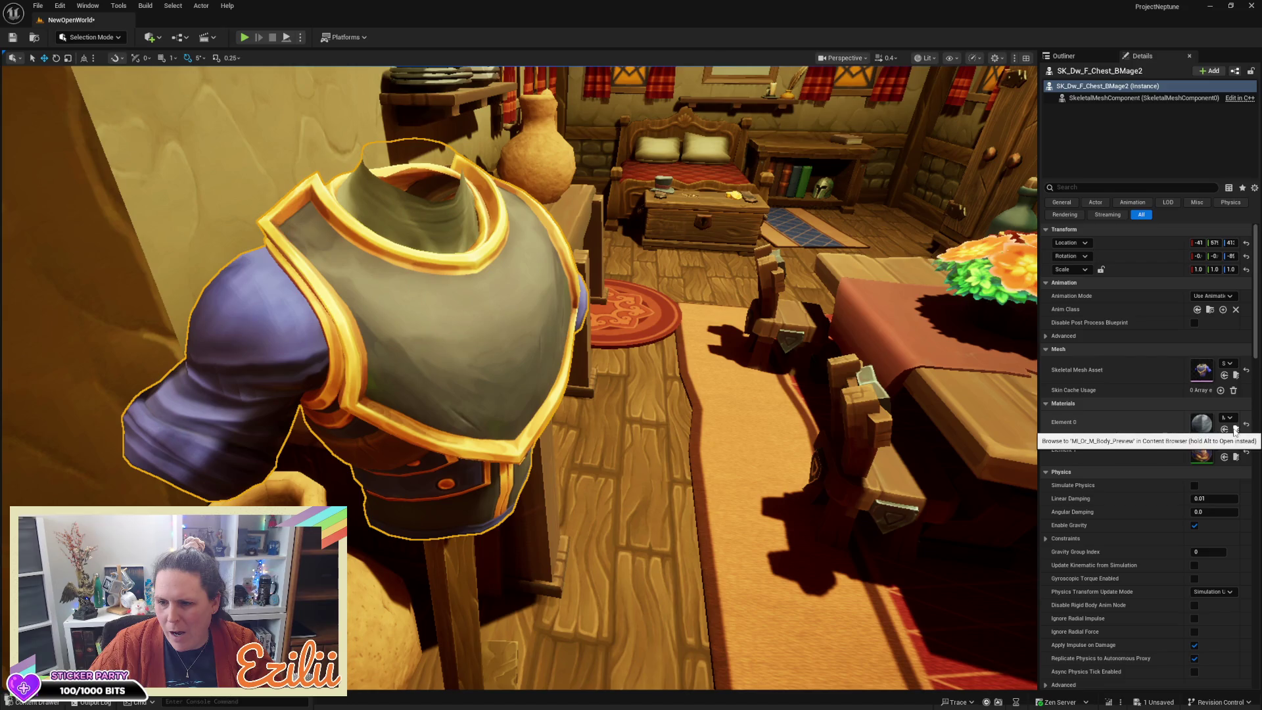
pyautogui.click(48, 702)
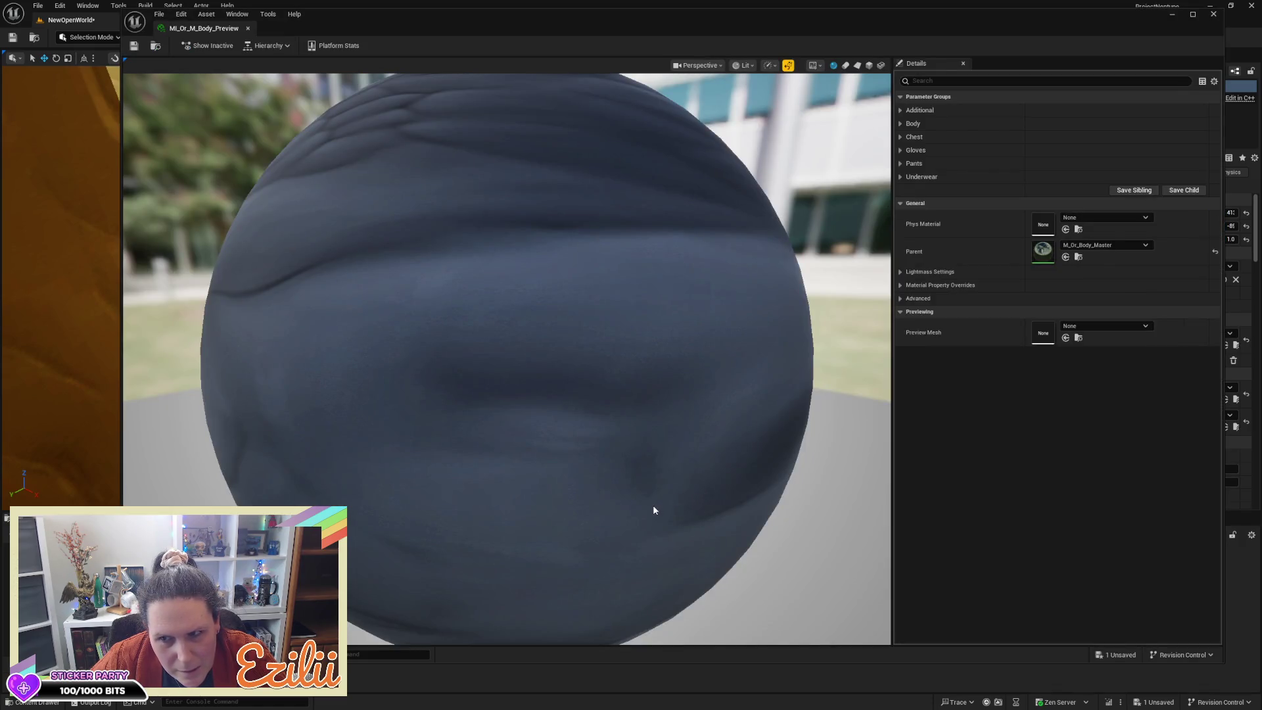
# Step: Orbit the MI_Or_M_Body_Preview sphere, close its editor, and orbit back around the armour stand
pyautogui.scroll(-5, 653, 510)
pyautogui.moveTo(517, 486)
pyautogui.mouseDown()
pyautogui.moveTo(516, 433)
pyautogui.moveTo(545, 434)
pyautogui.moveTo(546, 473)
pyautogui.moveTo(697, 476)
pyautogui.moveTo(697, 552)
pyautogui.moveTo(717, 536)
pyautogui.mouseUp()
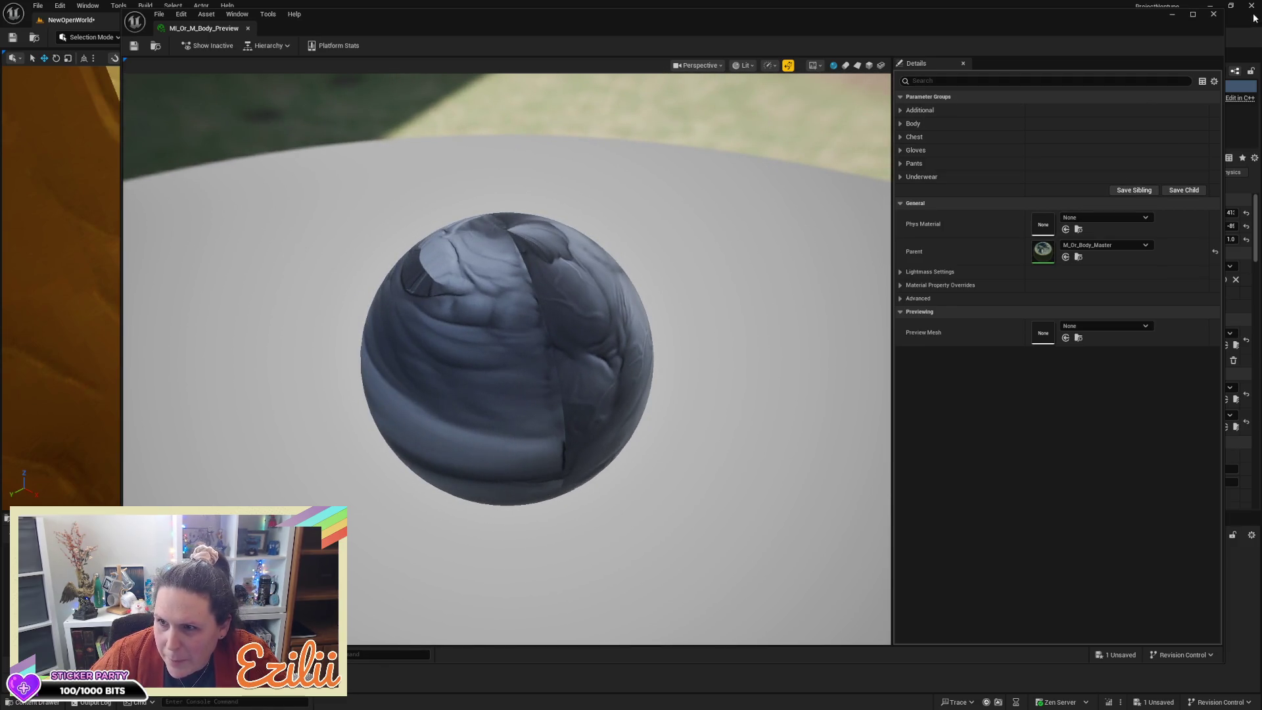
pyautogui.click(1213, 14)
pyautogui.moveTo(519, 290)
pyautogui.mouseDown()
pyautogui.moveTo(460, 283)
pyautogui.moveTo(500, 302)
pyautogui.moveTo(478, 316)
pyautogui.mouseUp()
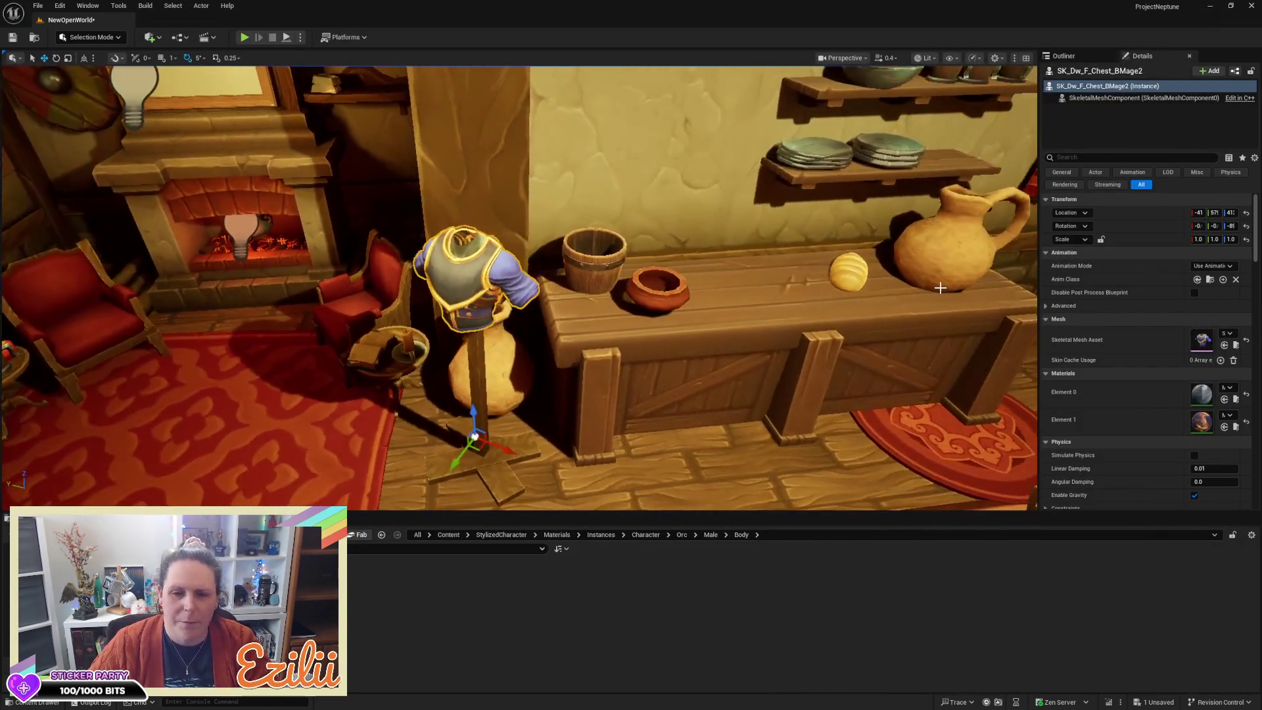
# Step: Select the stand's chest armour and assign SK_Dw_M_Chest_Sentinel from Equipment > Chest
pyautogui.press('Escape')
pyautogui.click(467, 282)
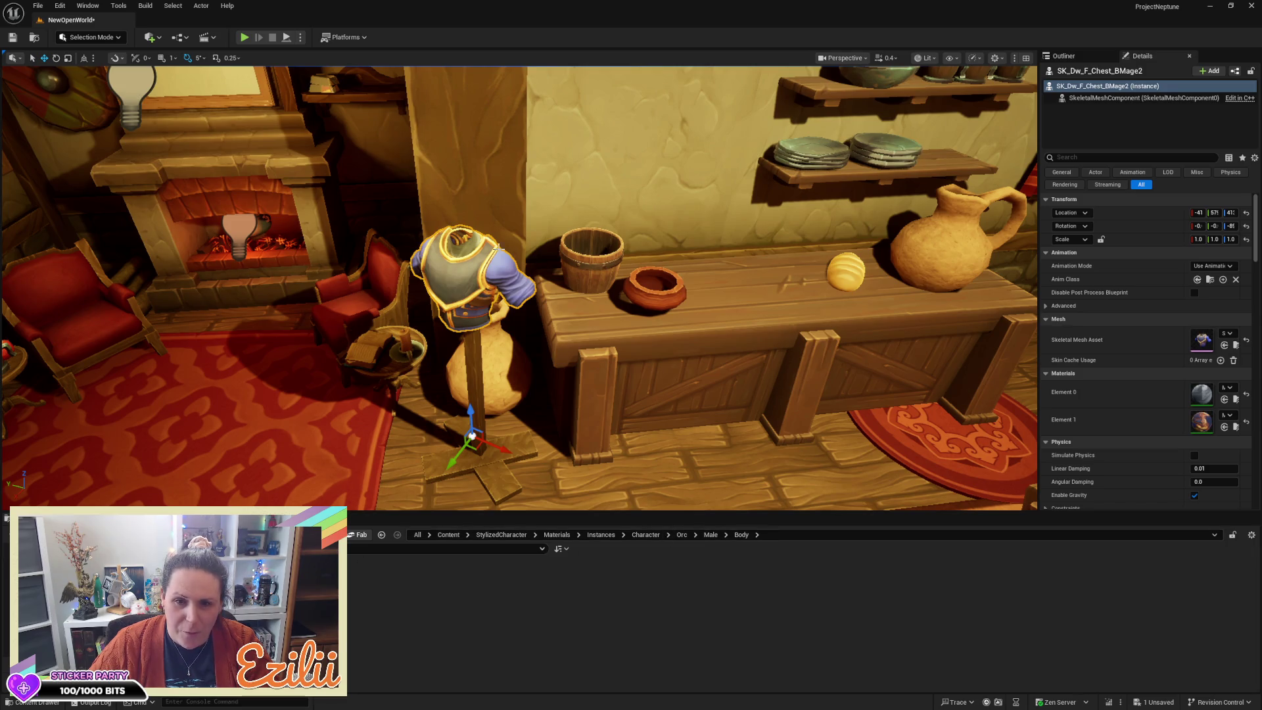
pyautogui.moveTo(641, 360); pyautogui.dragTo(703, 332)
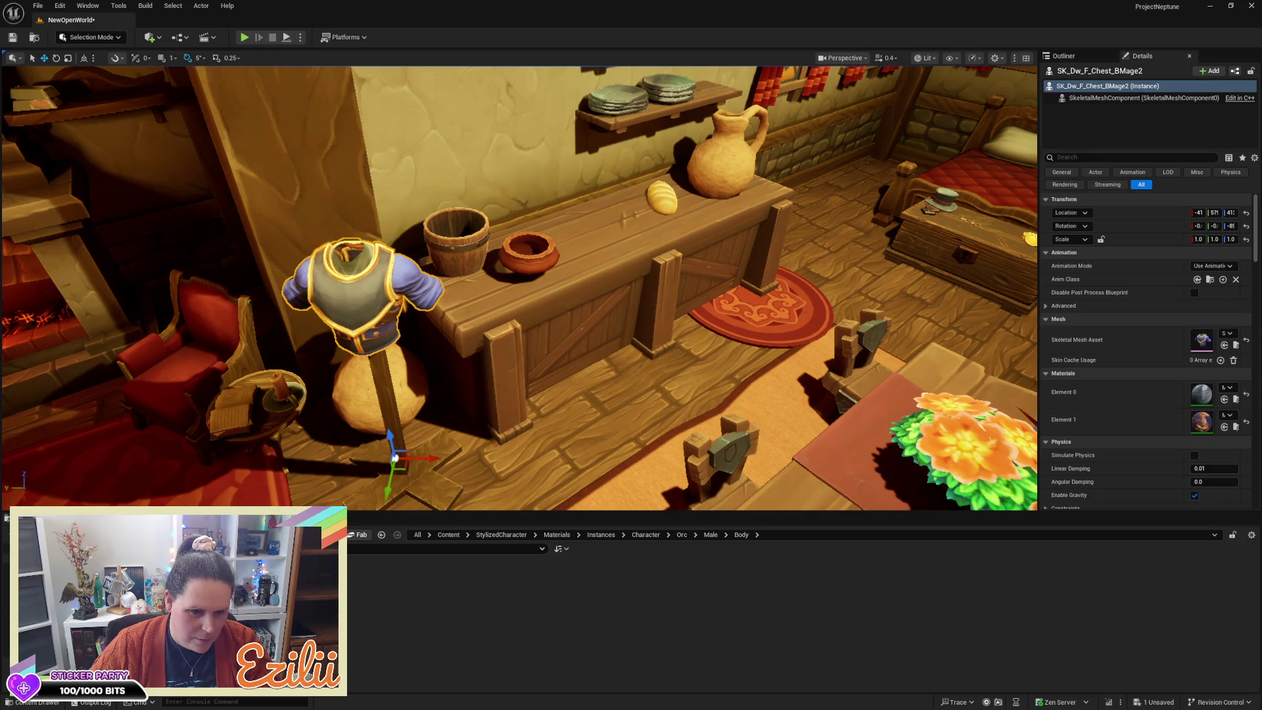
pyautogui.hotkey('alt', 'Left')
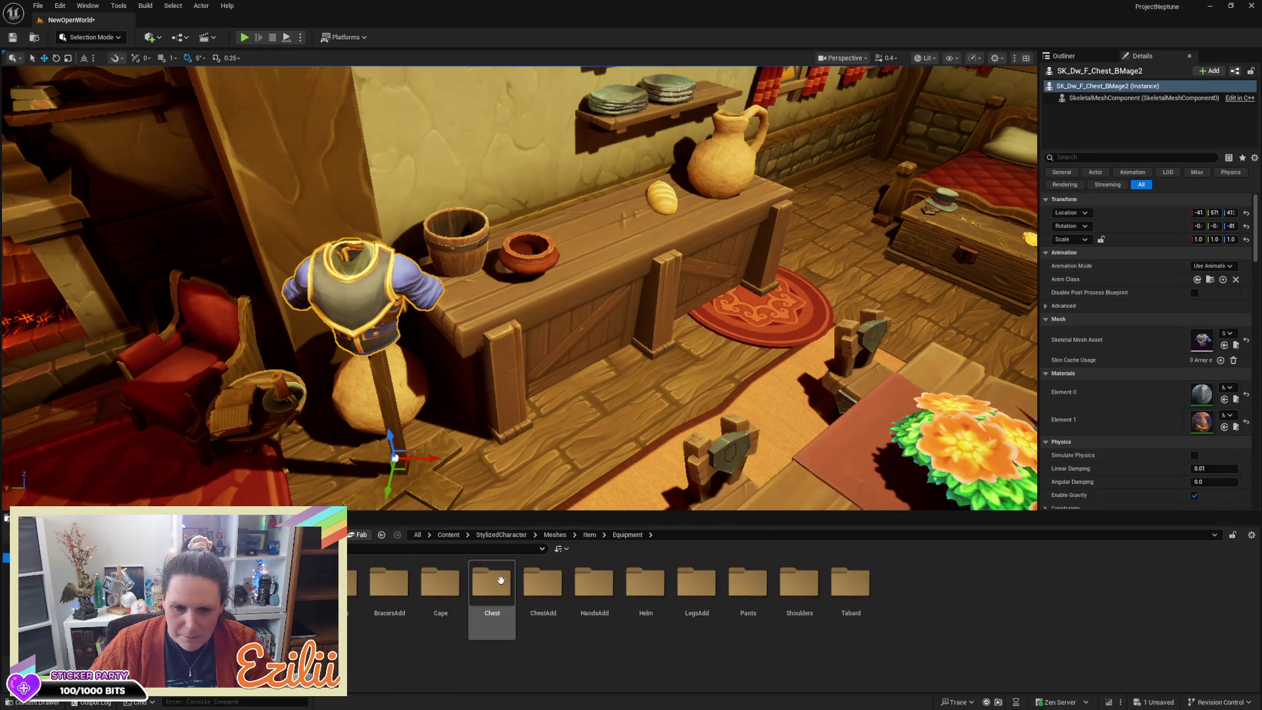
pyautogui.click(500, 580)
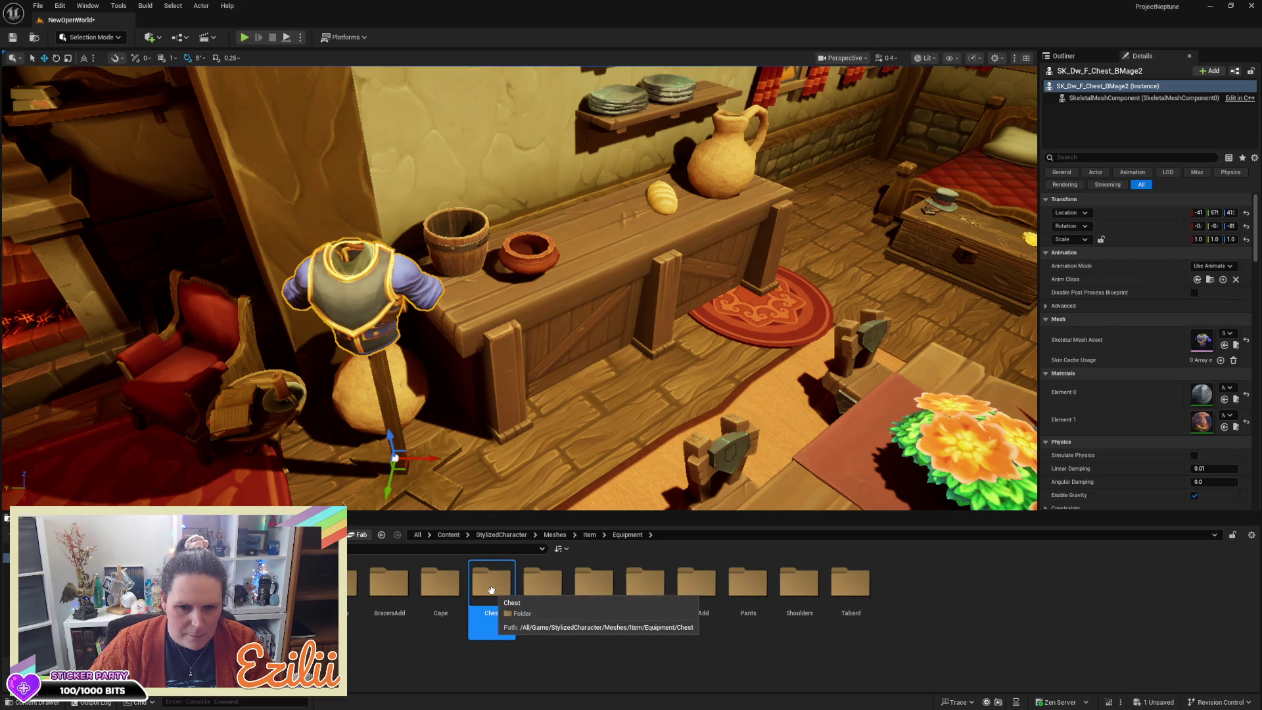
pyautogui.doubleClick(491, 589)
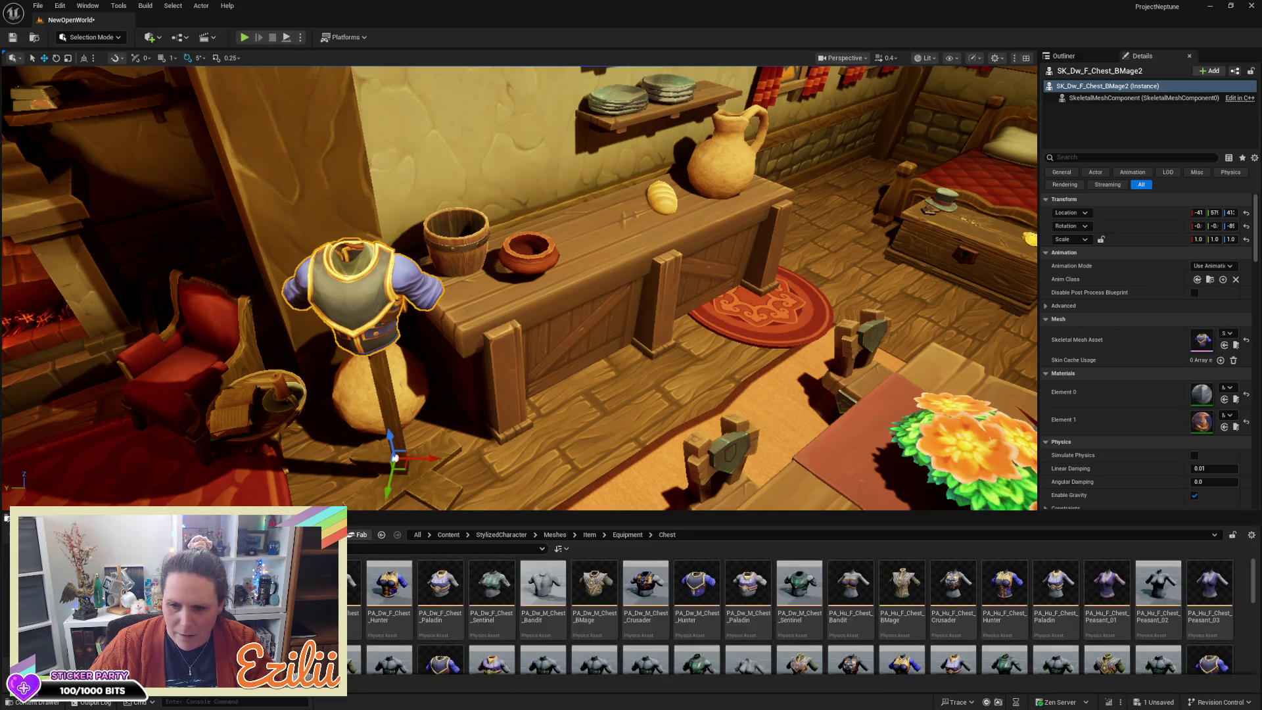
pyautogui.scroll(-3, 645, 581)
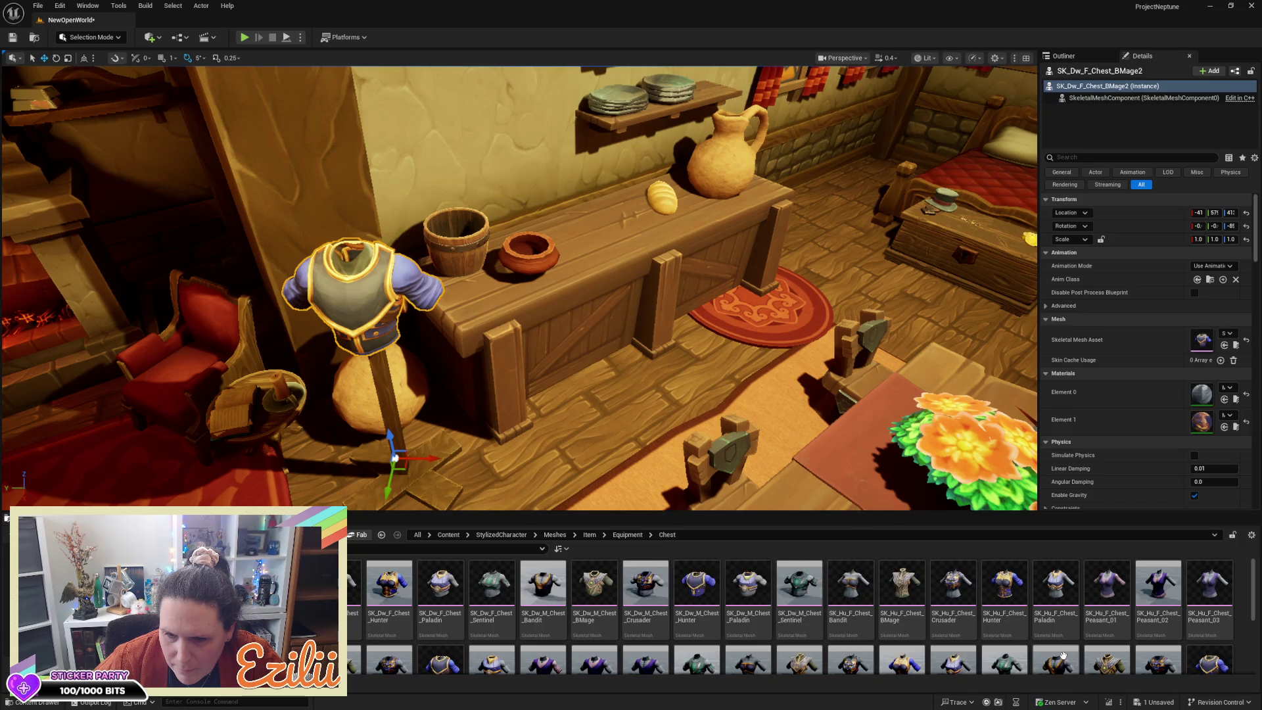
pyautogui.click(800, 584)
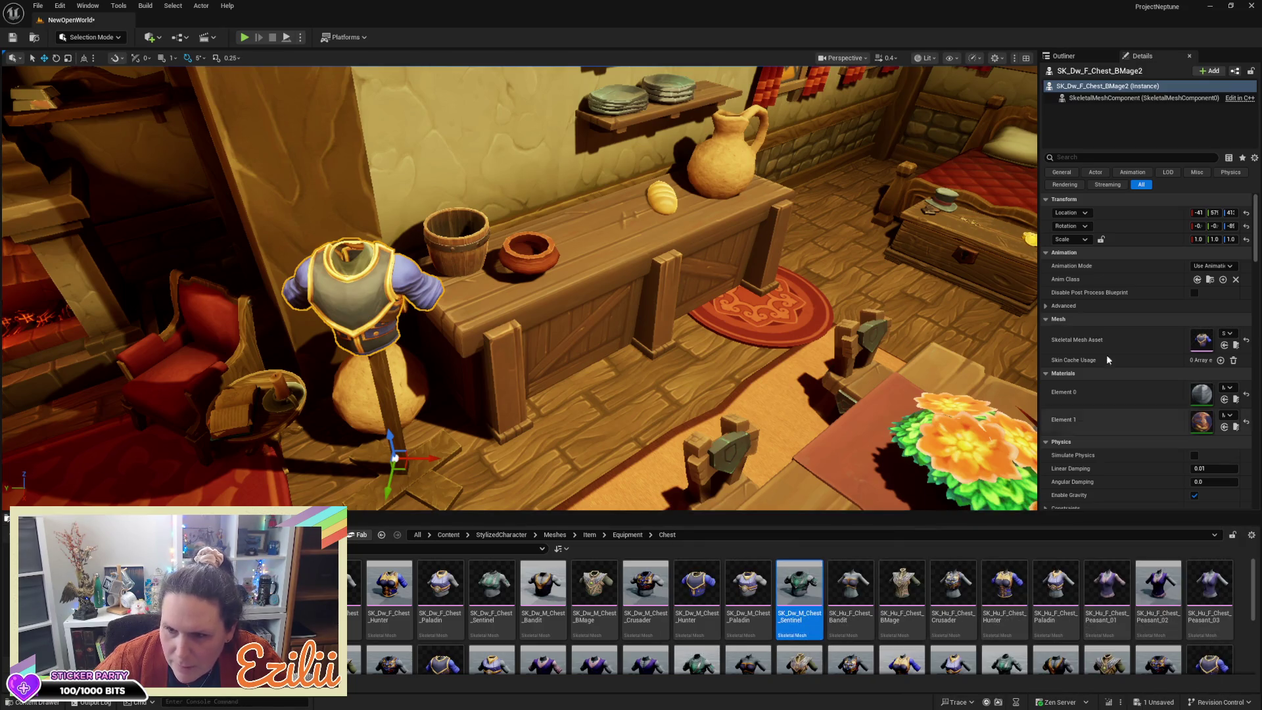
pyautogui.click(1224, 345)
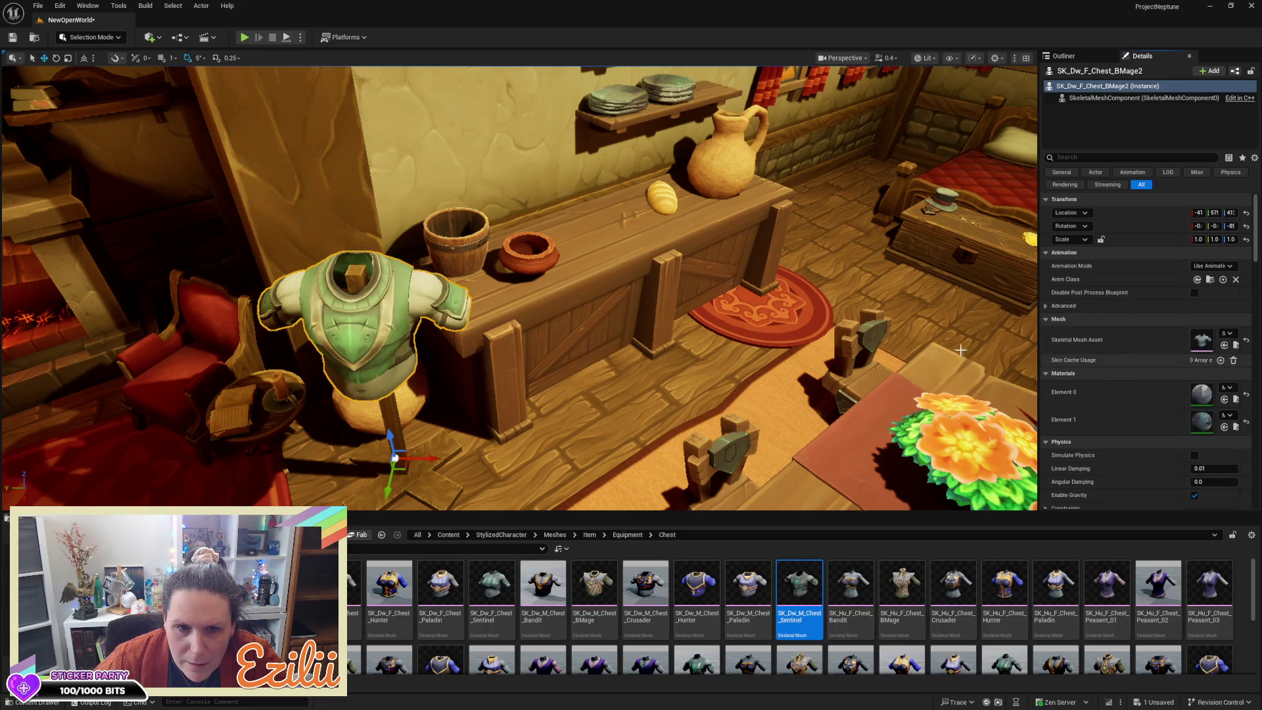
pyautogui.moveTo(525, 295)
pyautogui.mouseDown()
pyautogui.moveTo(526, 394)
pyautogui.moveTo(354, 276)
pyautogui.moveTo(421, 279)
pyautogui.mouseUp()
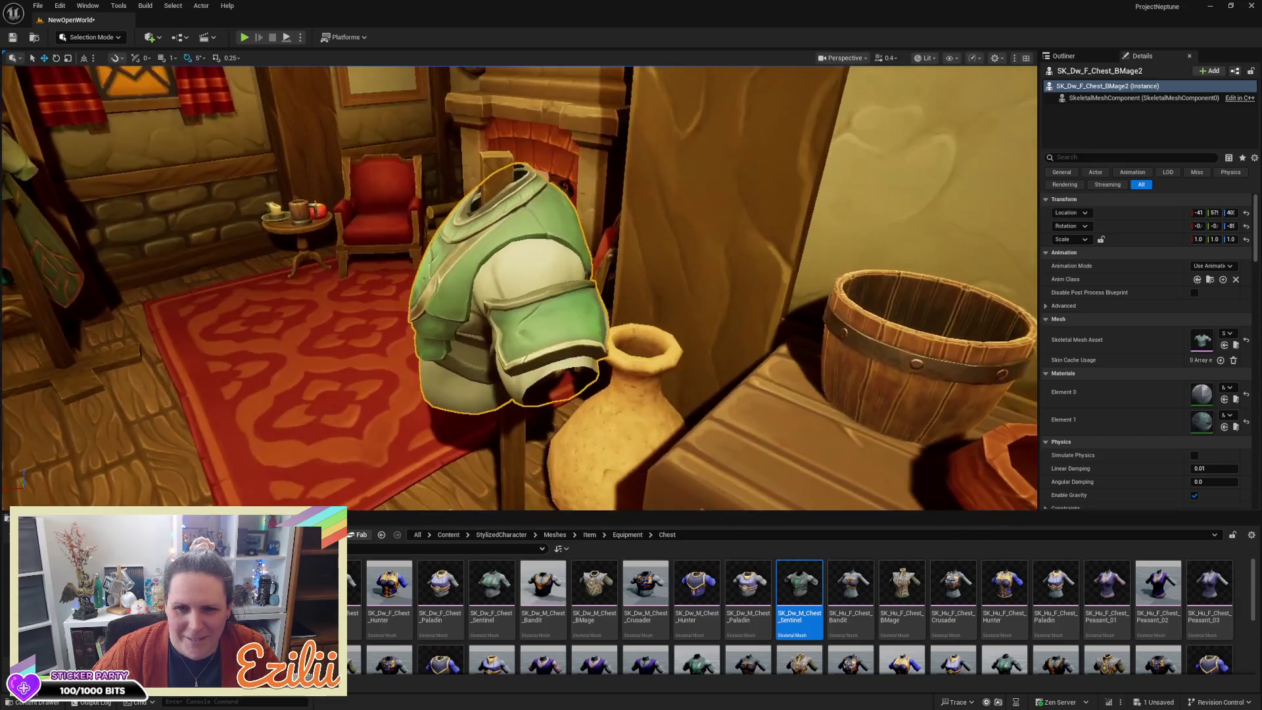
pyautogui.press('Escape')
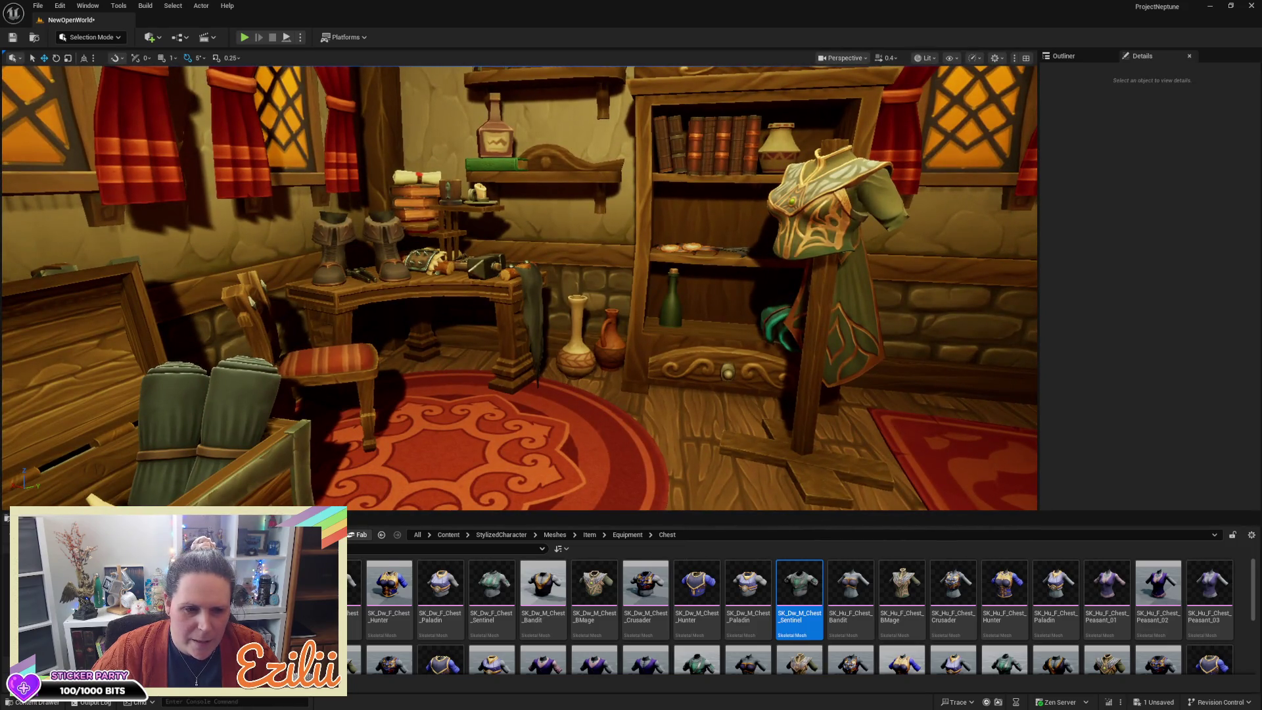
# Step: Enlarge the Content Browser, browse to KeyKeeper > Blueprints, and drag BP_KeyKeeper_Player into the shop
pyautogui.click(448, 535)
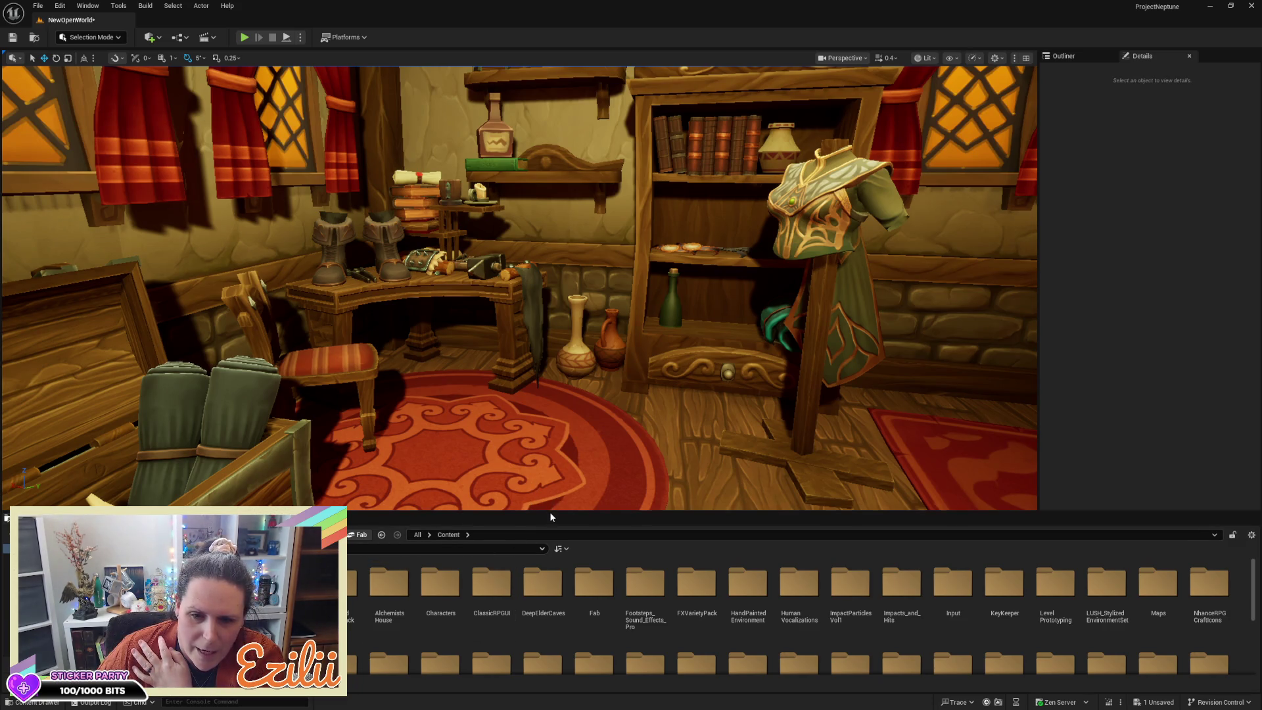
pyautogui.moveTo(551, 511); pyautogui.dragTo(558, 393)
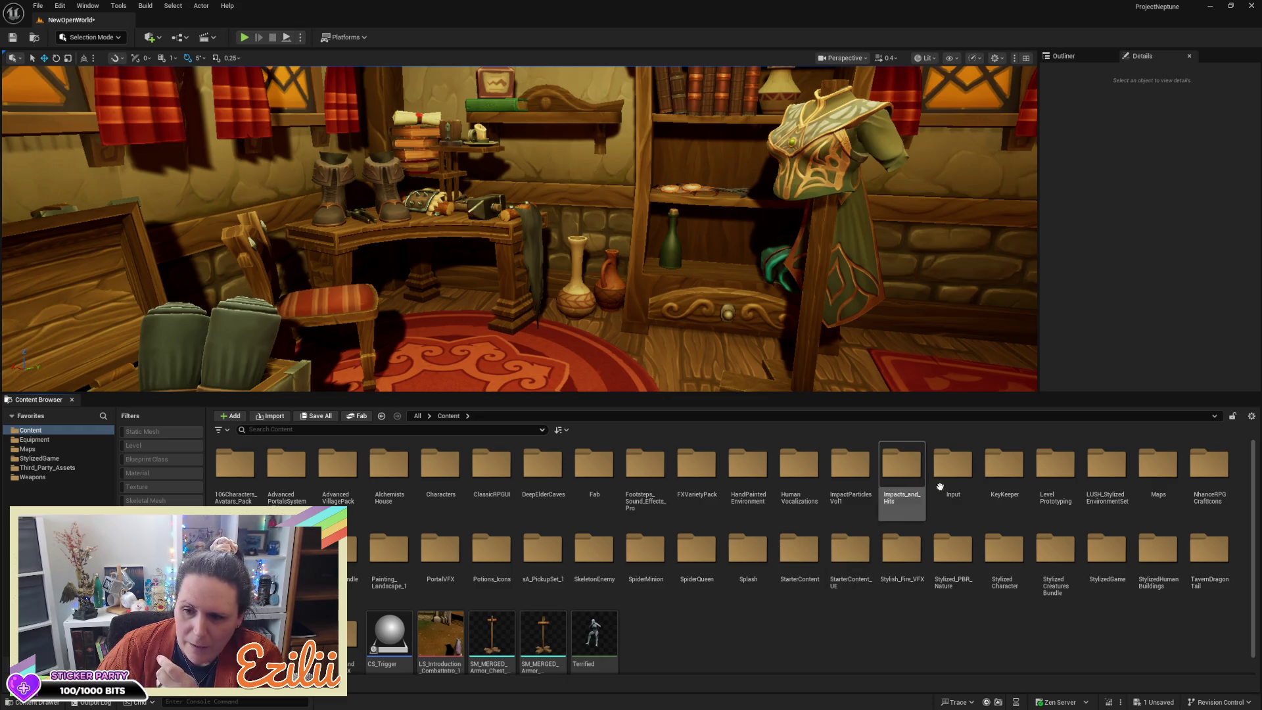
pyautogui.doubleClick(1025, 474)
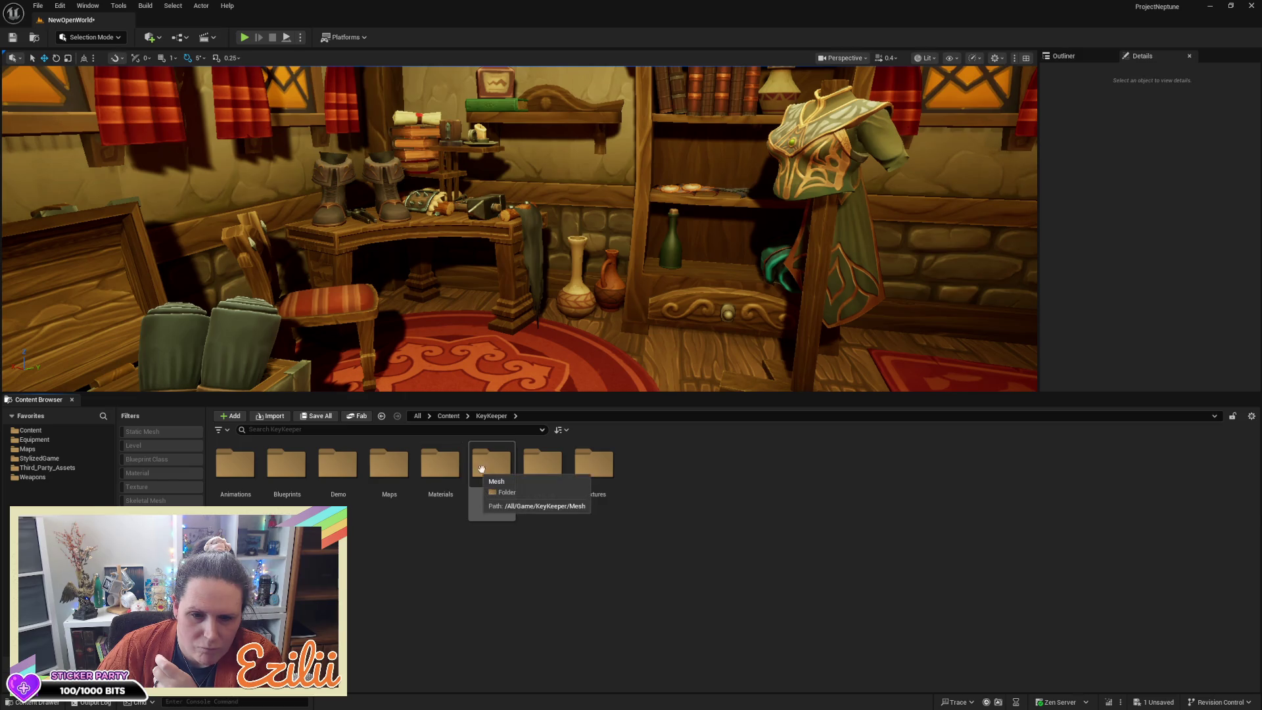
pyautogui.doubleClick(298, 484)
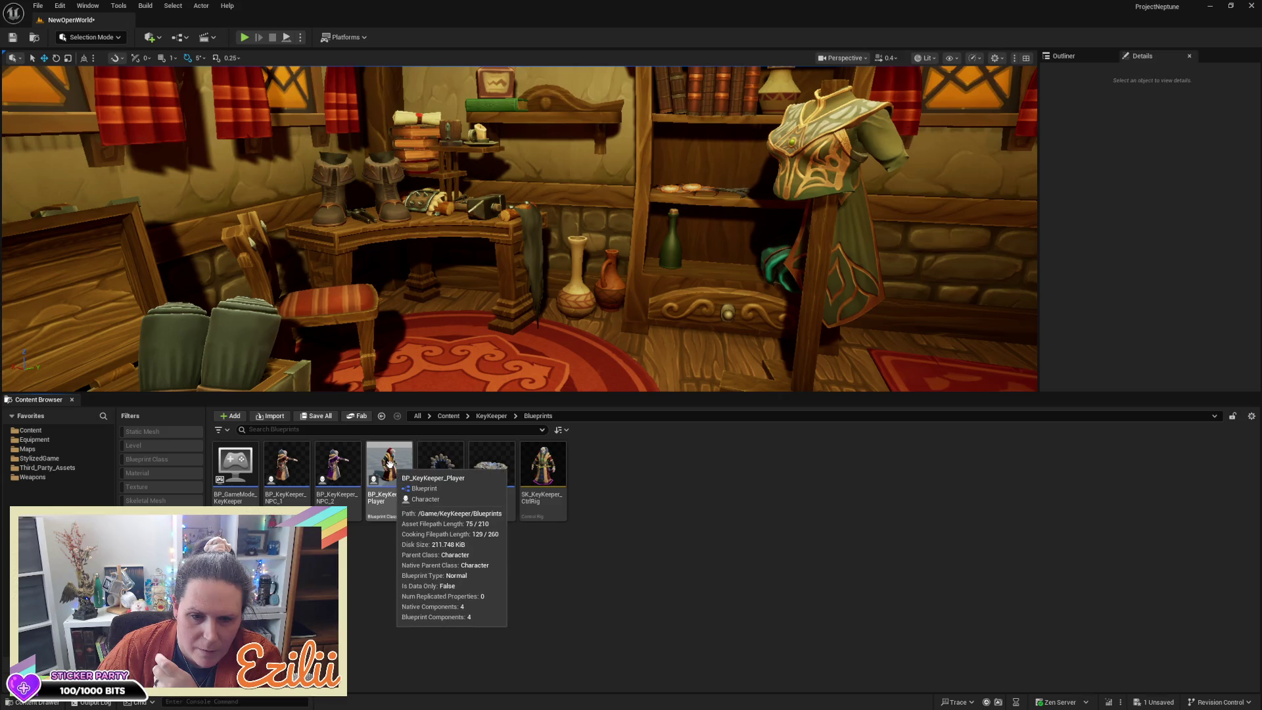
pyautogui.moveTo(385, 494)
pyautogui.mouseDown()
pyautogui.moveTo(500, 404)
pyautogui.moveTo(534, 354)
pyautogui.moveTo(532, 368)
pyautogui.mouseUp()
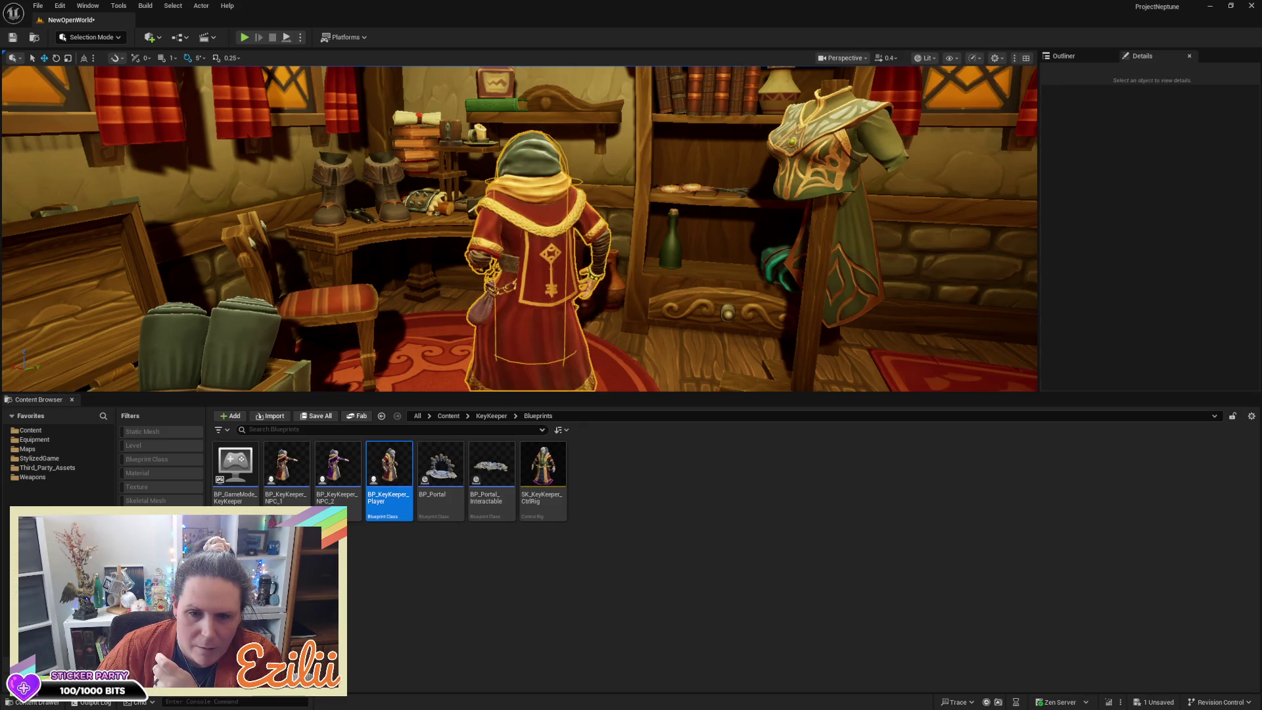
# Step: Delete the BP_KeyKeeper_Player character from the rug by the desk, then restore the Content Browser
pyautogui.scroll(-5, 519, 228)
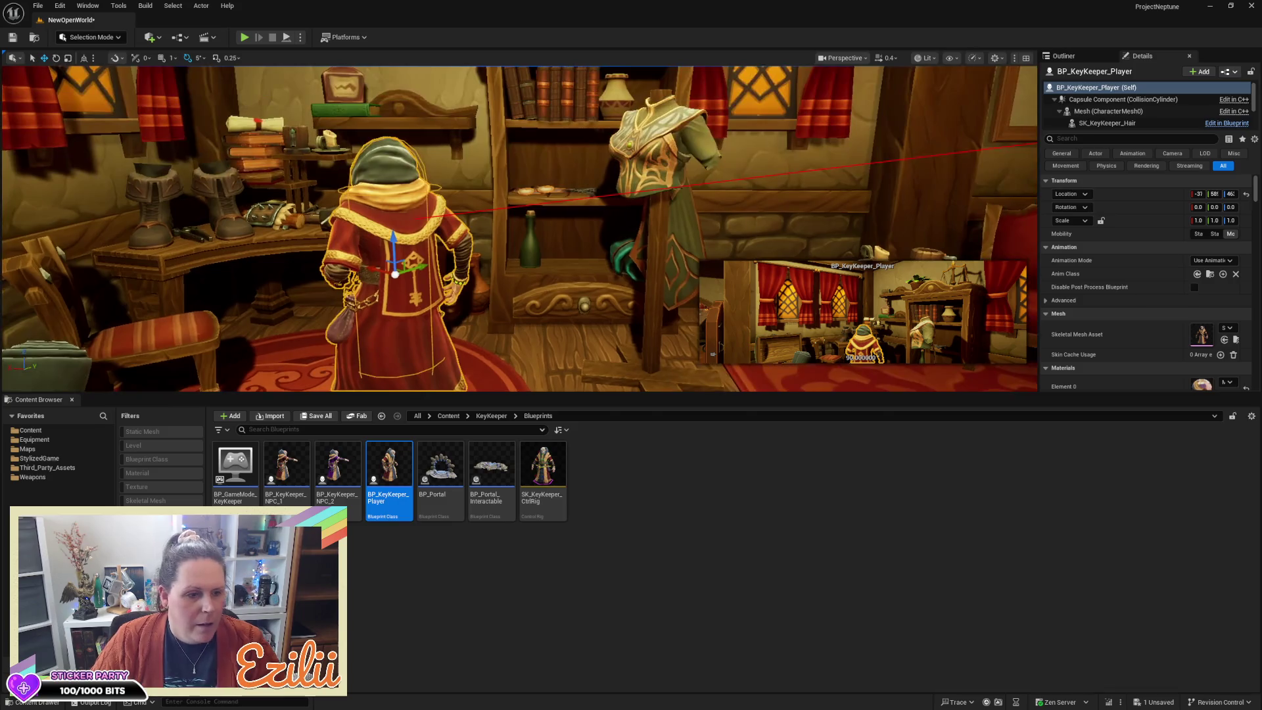
pyautogui.scroll(5, 680, 307)
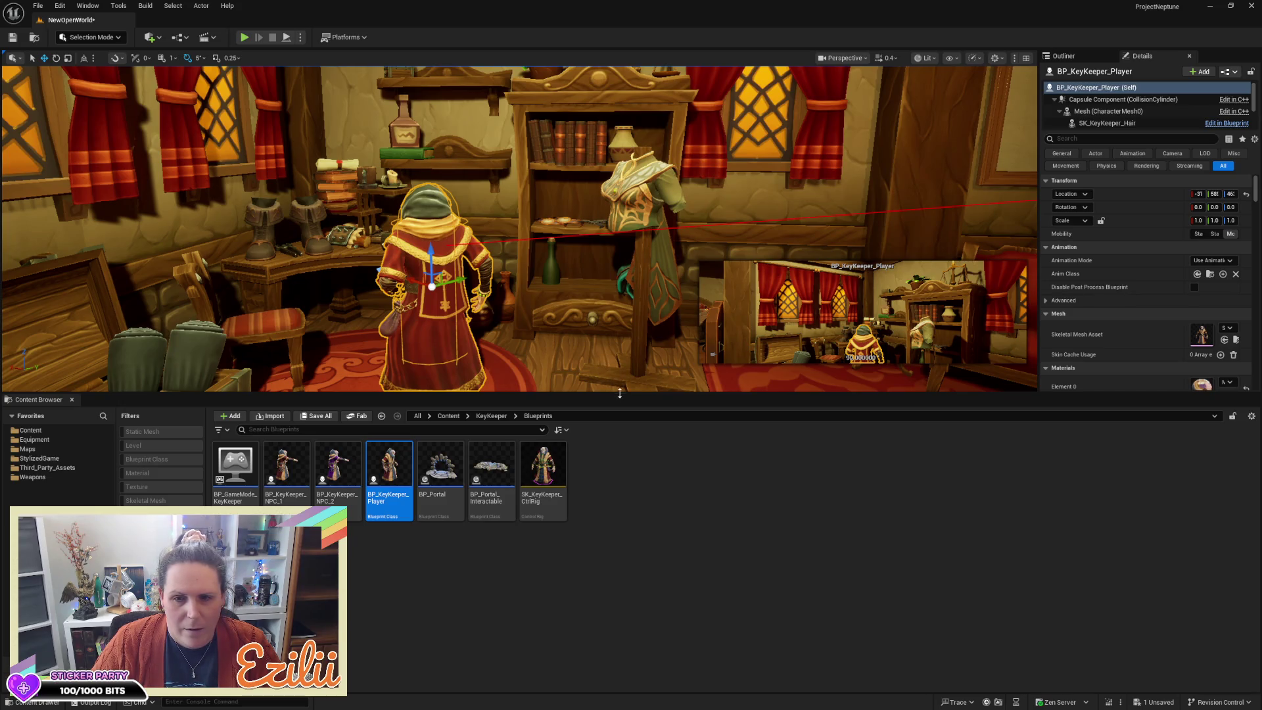
pyautogui.moveTo(620, 393); pyautogui.dragTo(619, 680)
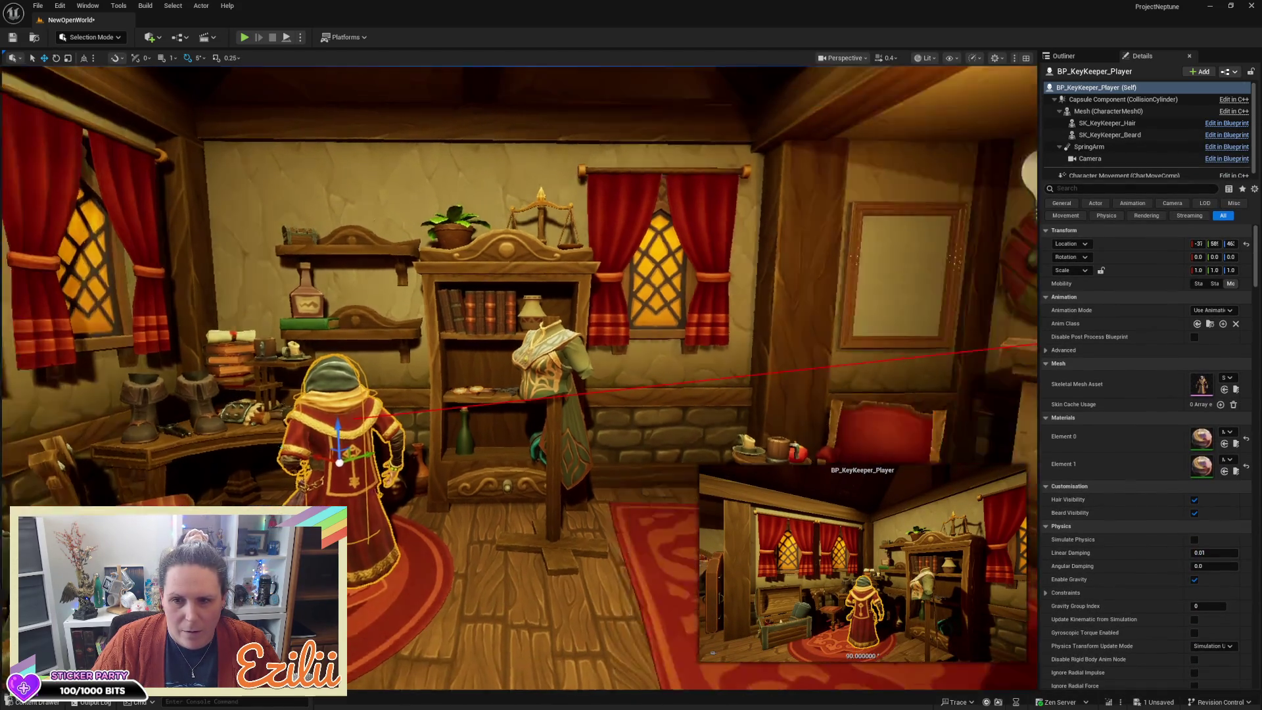
pyautogui.moveTo(526, 329)
pyautogui.mouseDown()
pyautogui.moveTo(500, 276)
pyautogui.moveTo(526, 315)
pyautogui.moveTo(525, 368)
pyautogui.mouseUp()
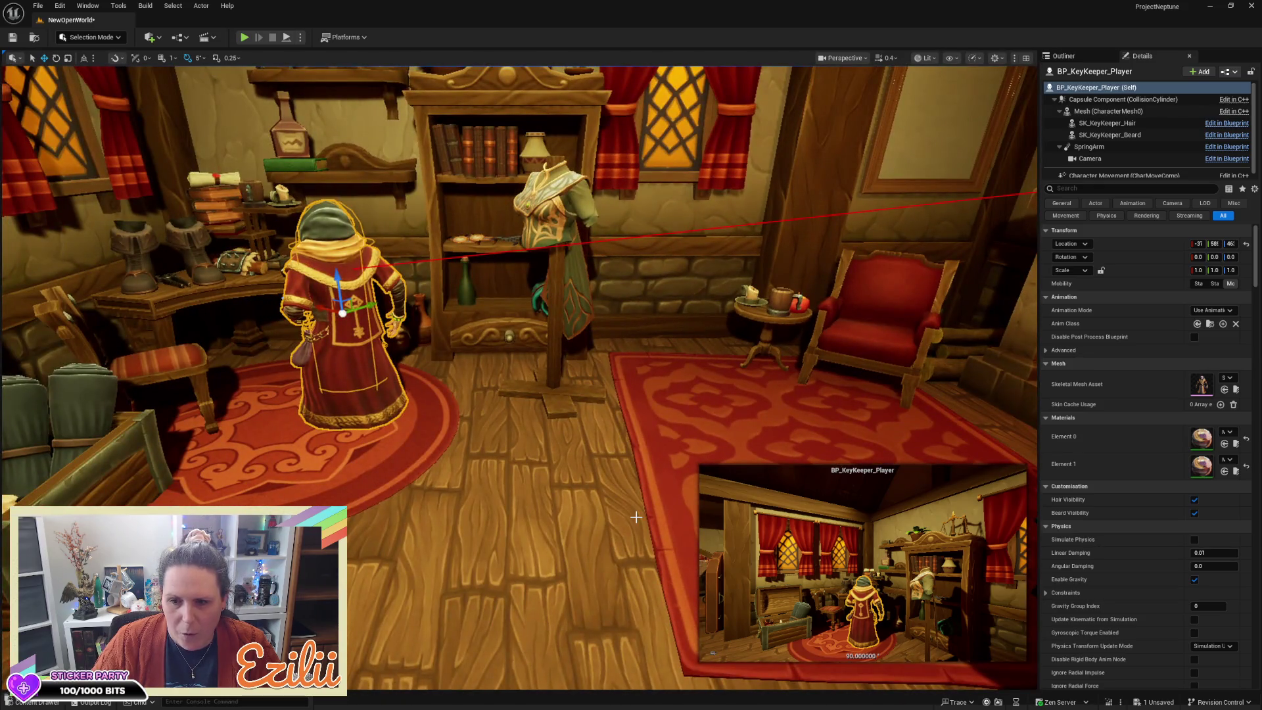
pyautogui.press('Escape')
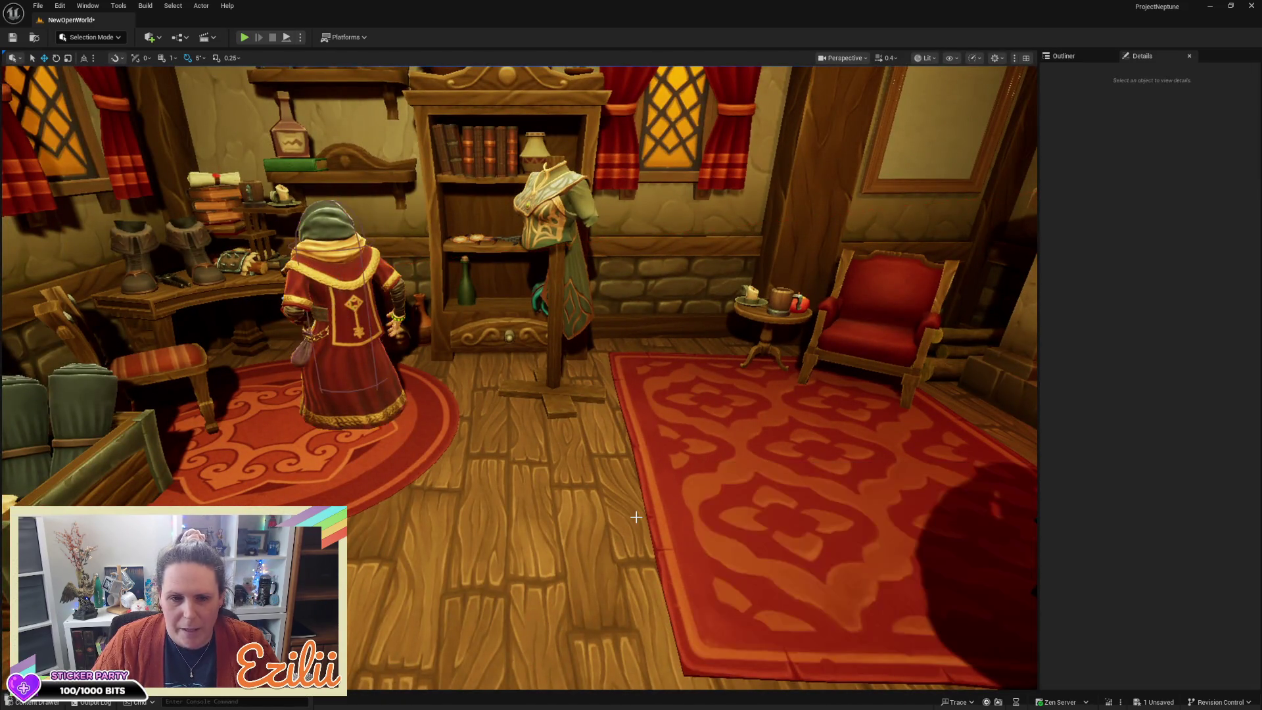
pyautogui.click(341, 283)
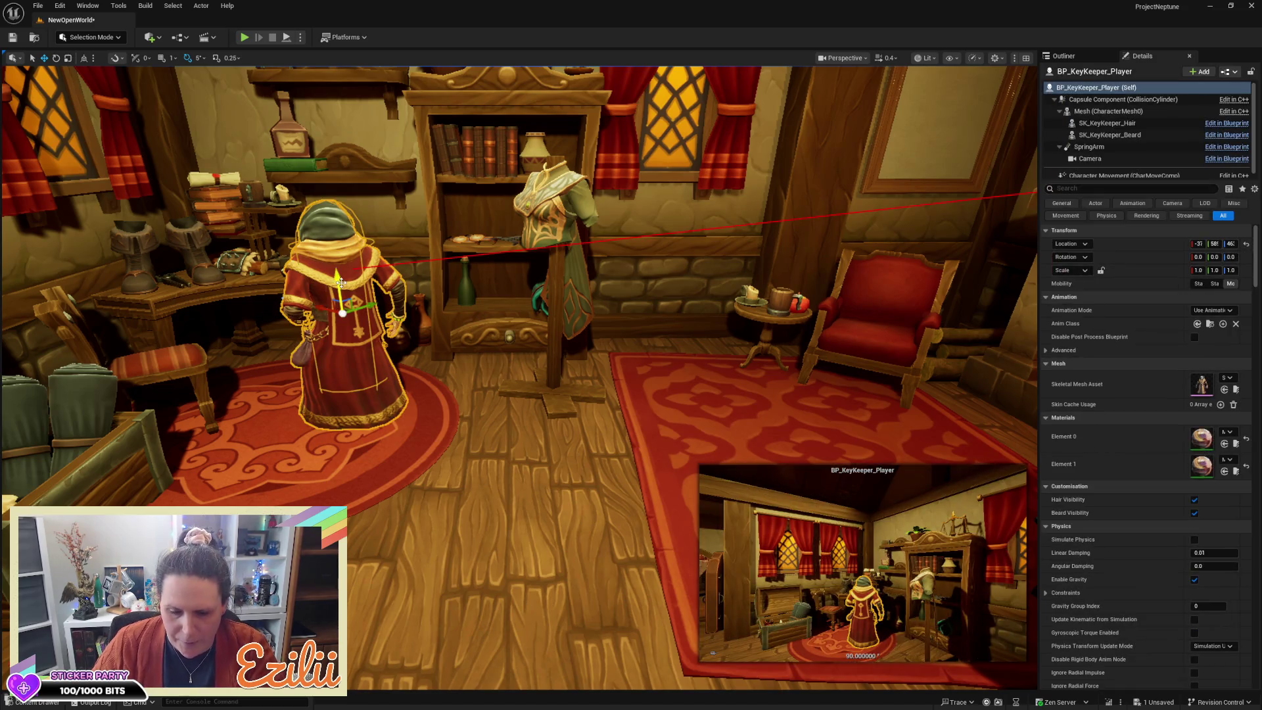
pyautogui.press('Delete')
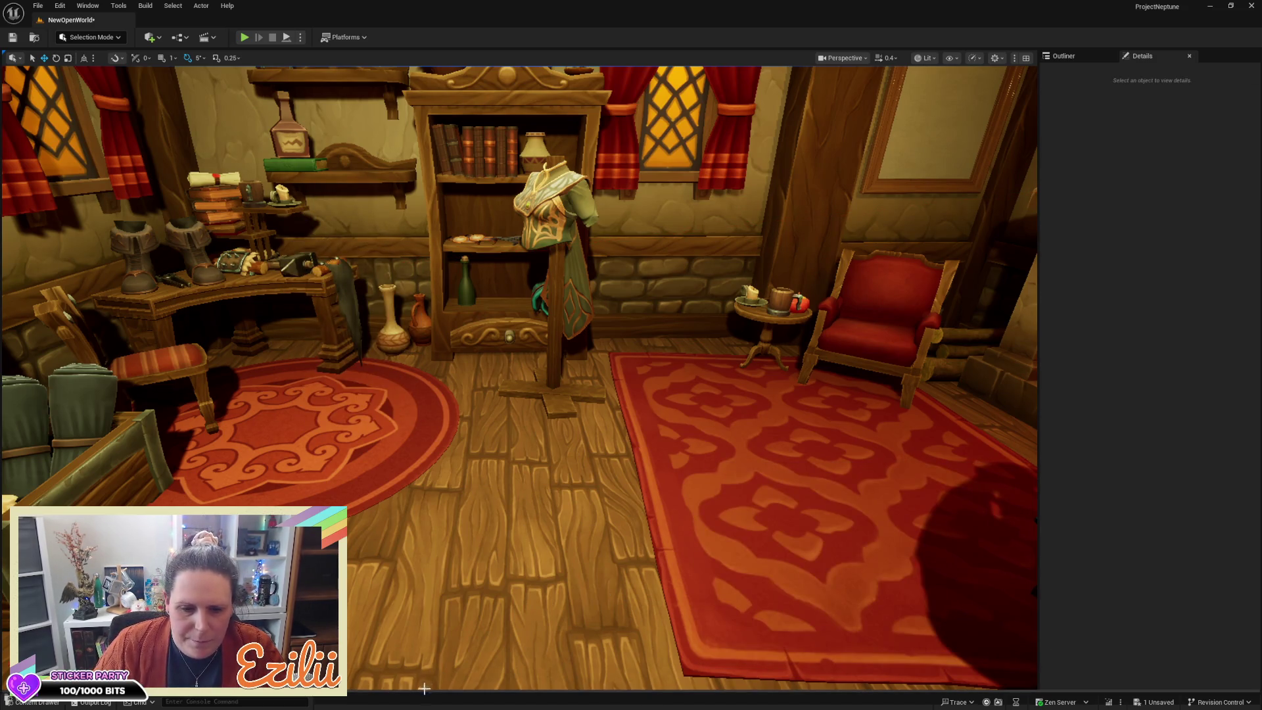
pyautogui.moveTo(426, 692)
pyautogui.mouseDown()
pyautogui.moveTo(460, 565)
pyautogui.moveTo(503, 475)
pyautogui.mouseUp()
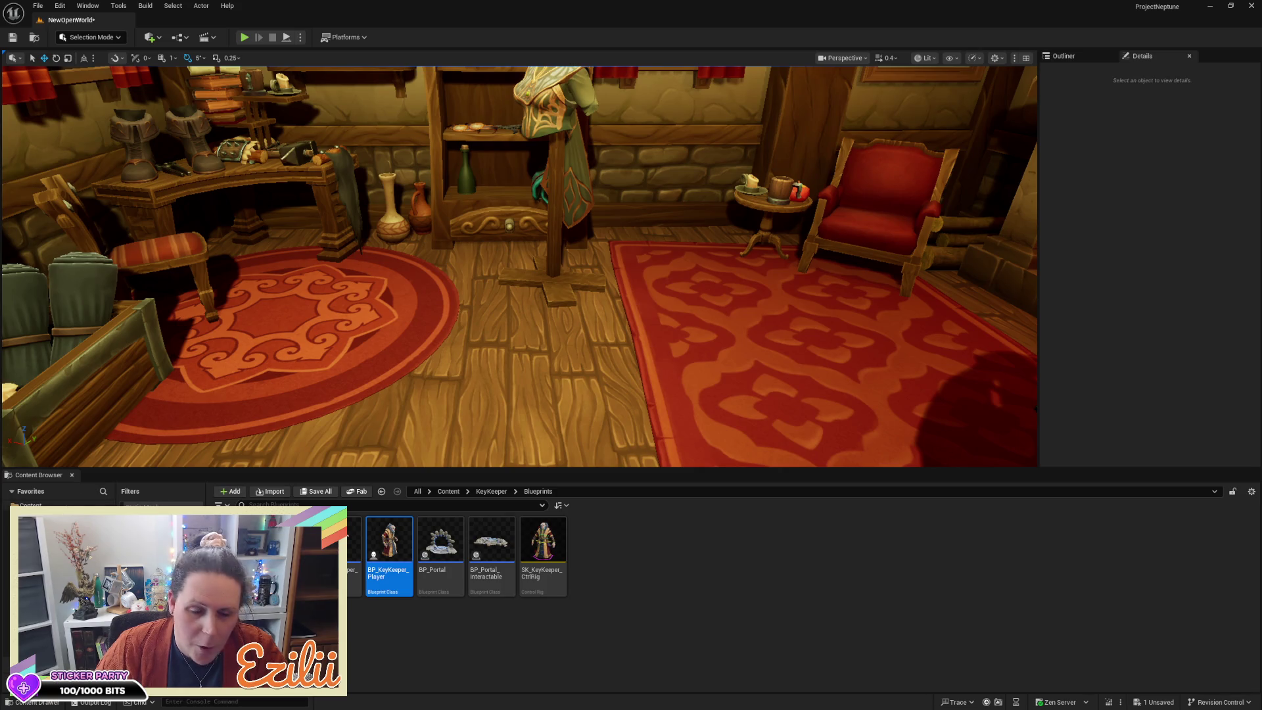
# Step: Browse the StylizedCharacter equipment and StylizedGame map folders, then return to the top-level Content folder
pyautogui.click(72, 506)
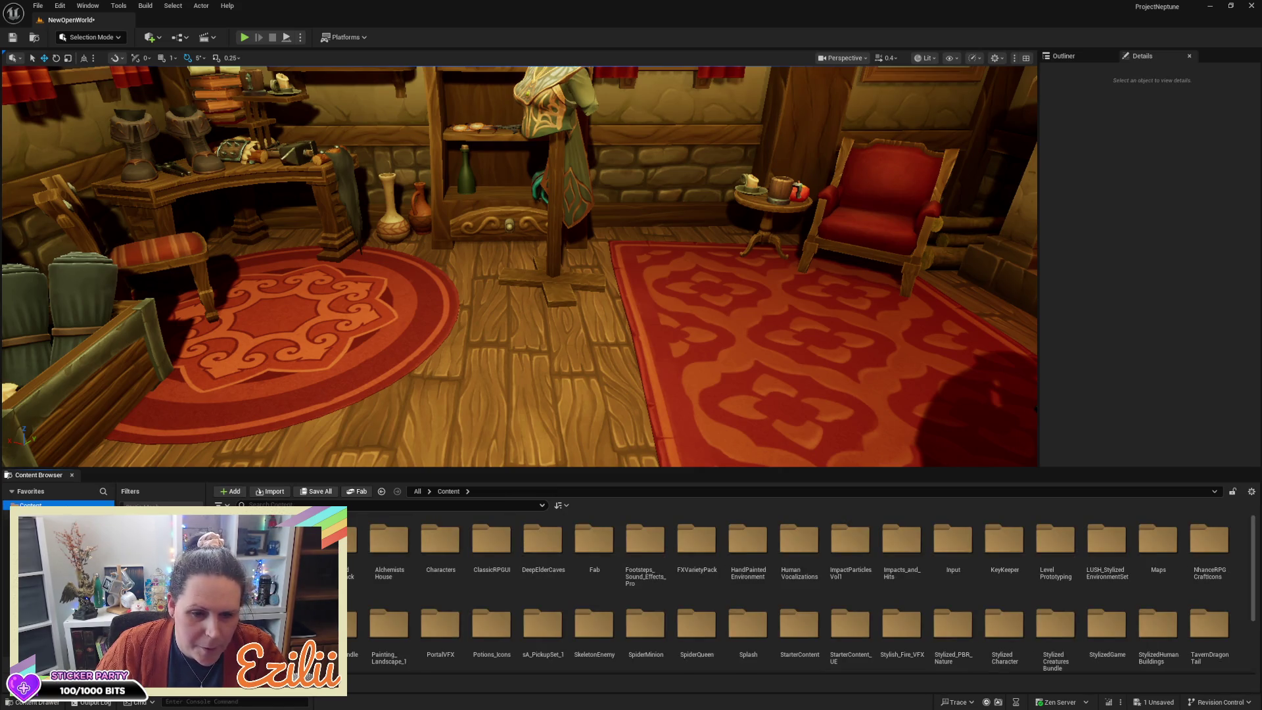
pyautogui.click(59, 516)
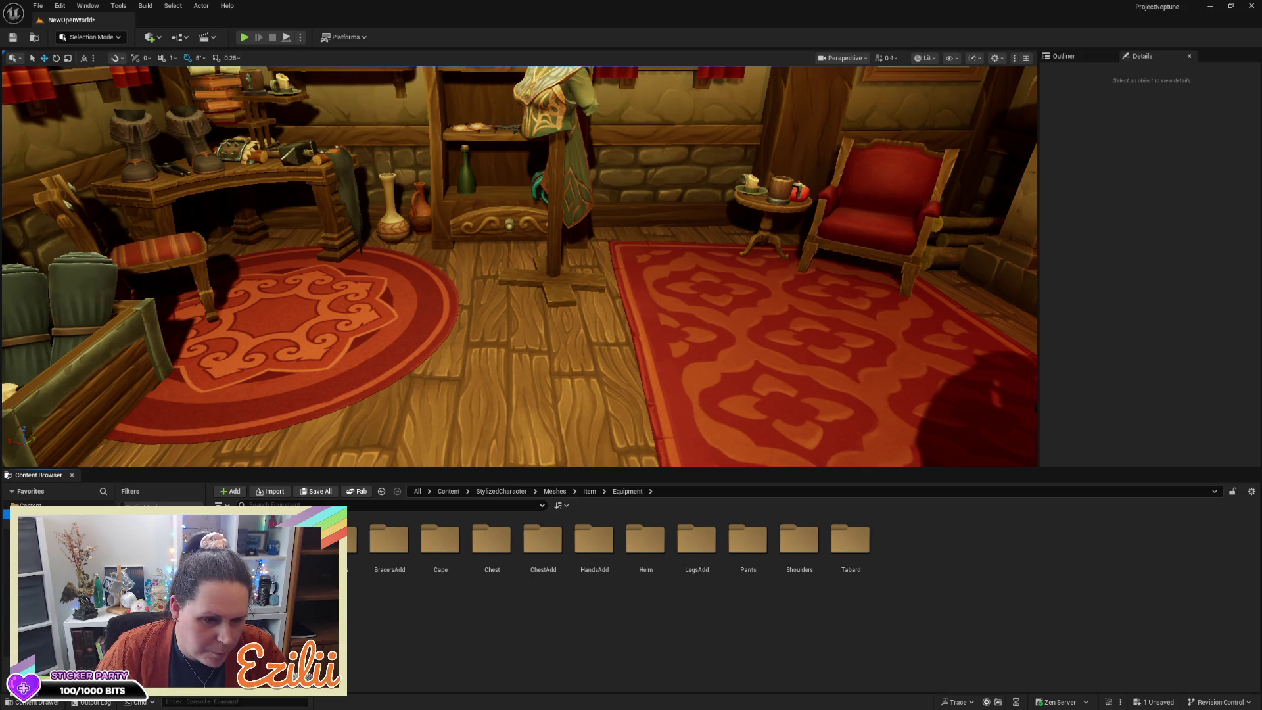
pyautogui.click(40, 523)
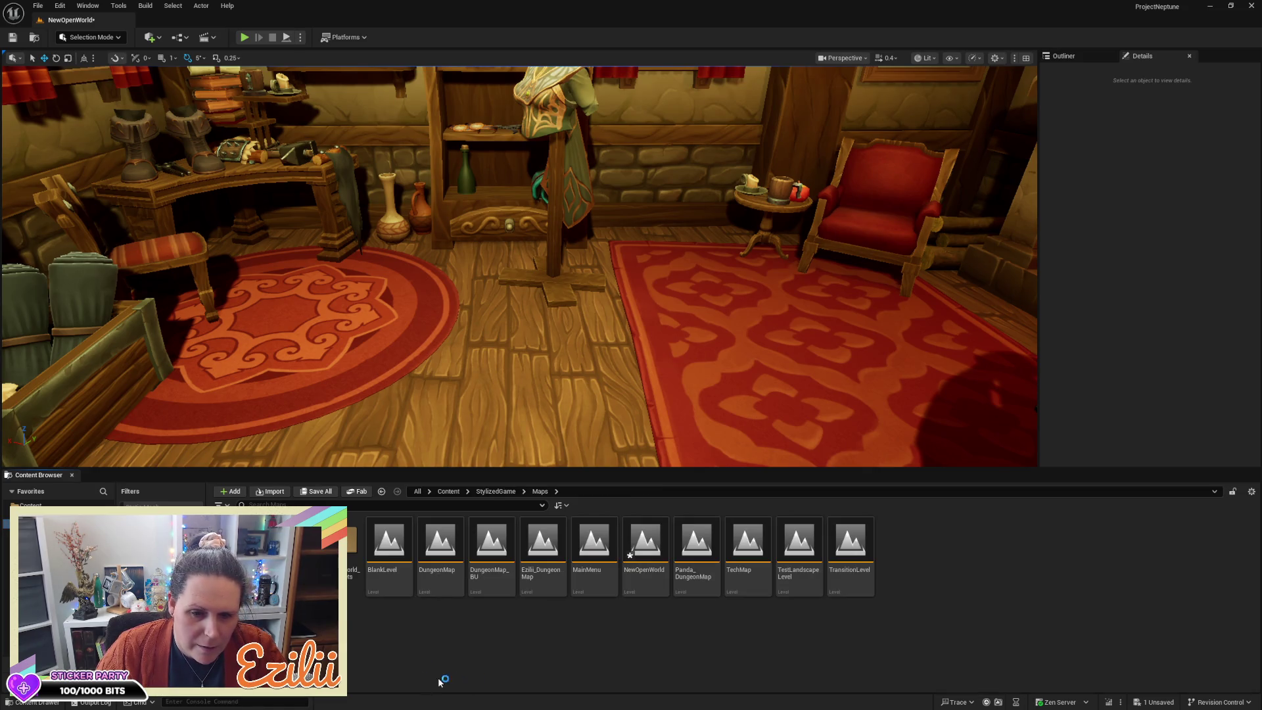
pyautogui.click(36, 514)
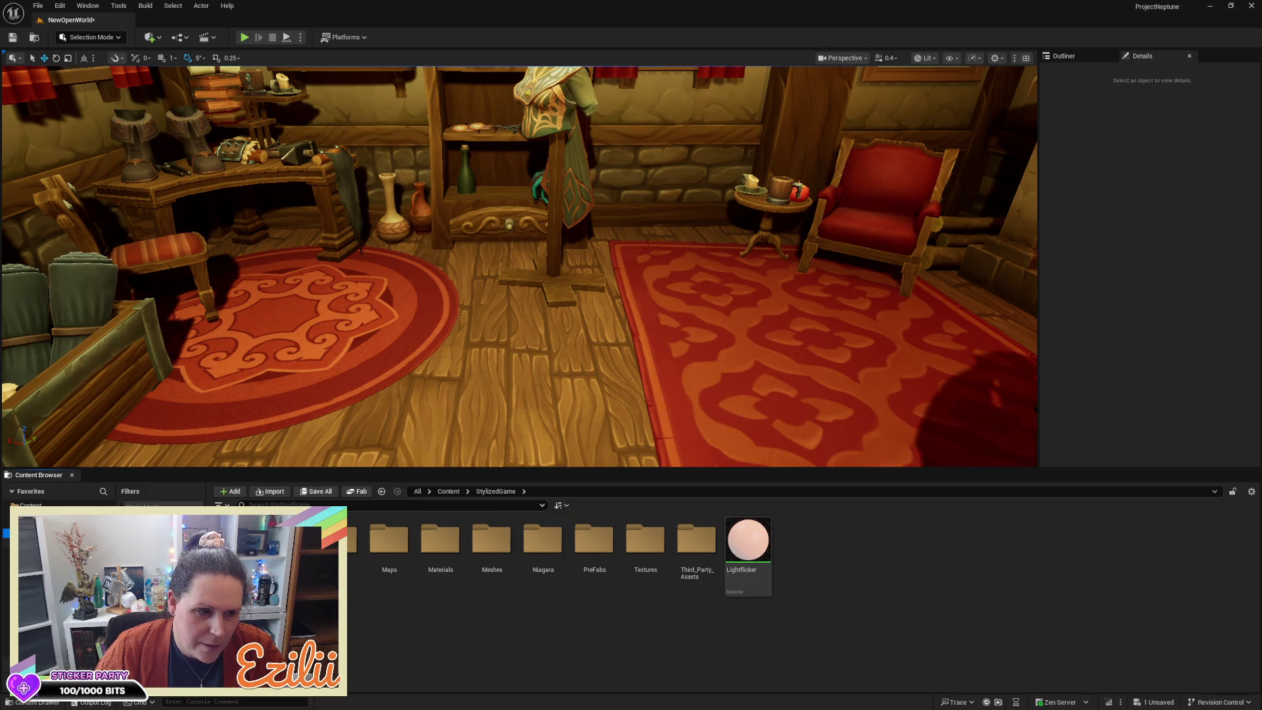
pyautogui.moveTo(519, 263); pyautogui.dragTo(519, 230)
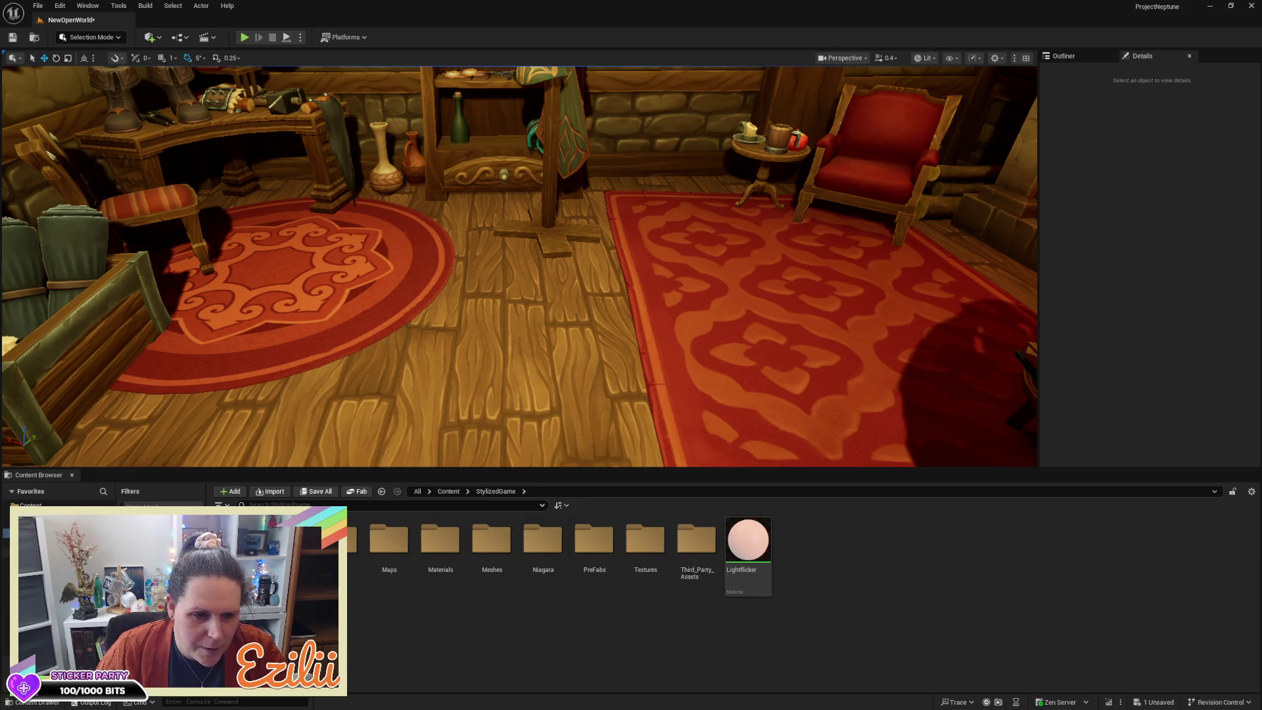
pyautogui.click(31, 505)
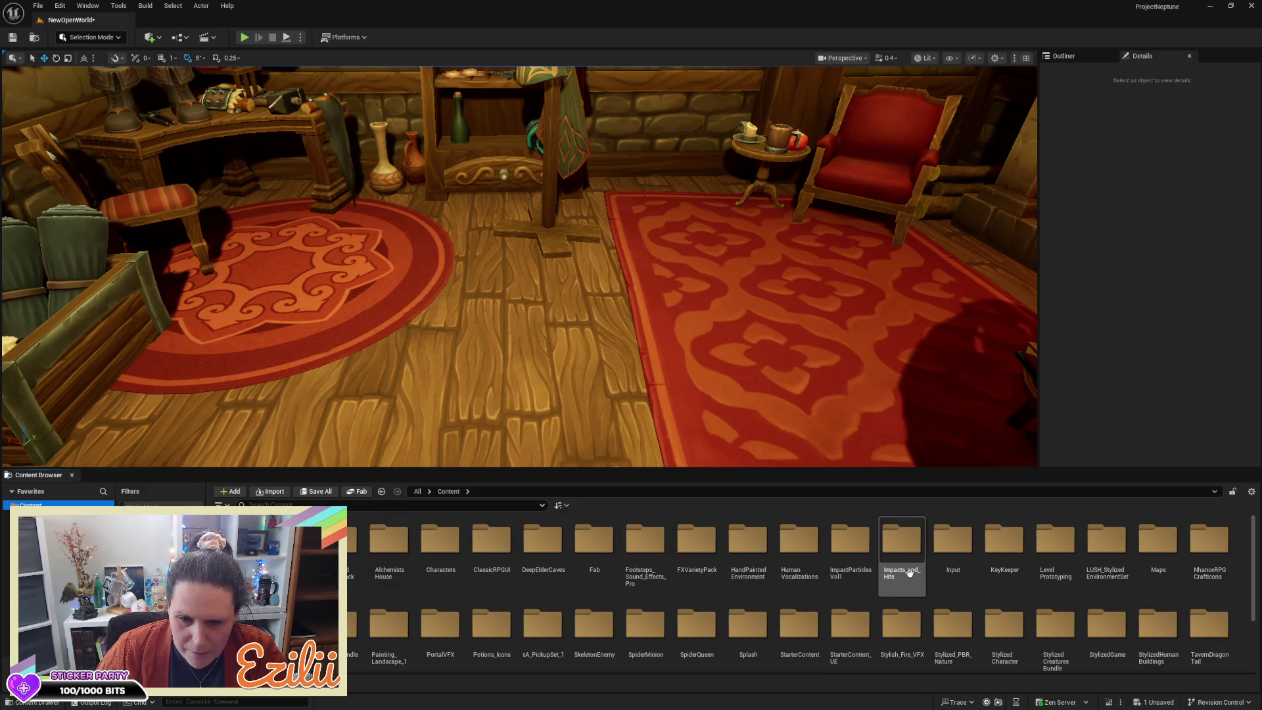
pyautogui.scroll(-1, 918, 575)
pyautogui.scroll(-1, 918, 575)
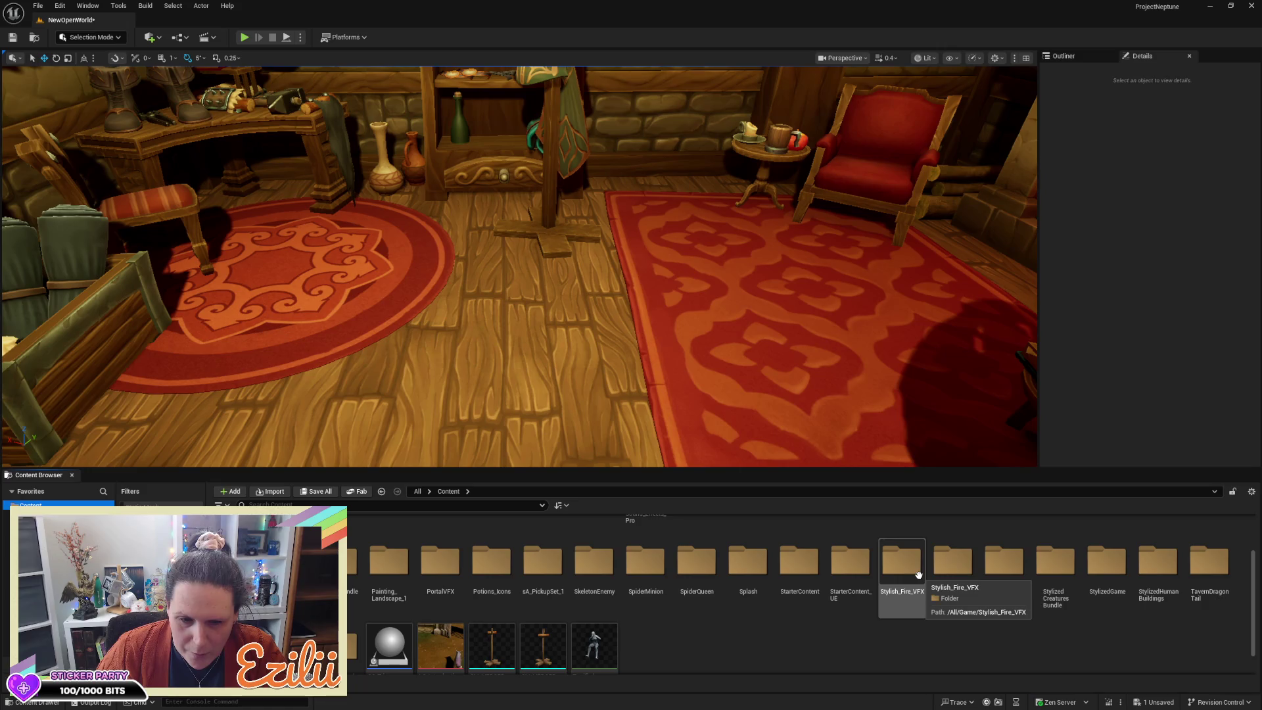
pyautogui.scroll(1, 918, 575)
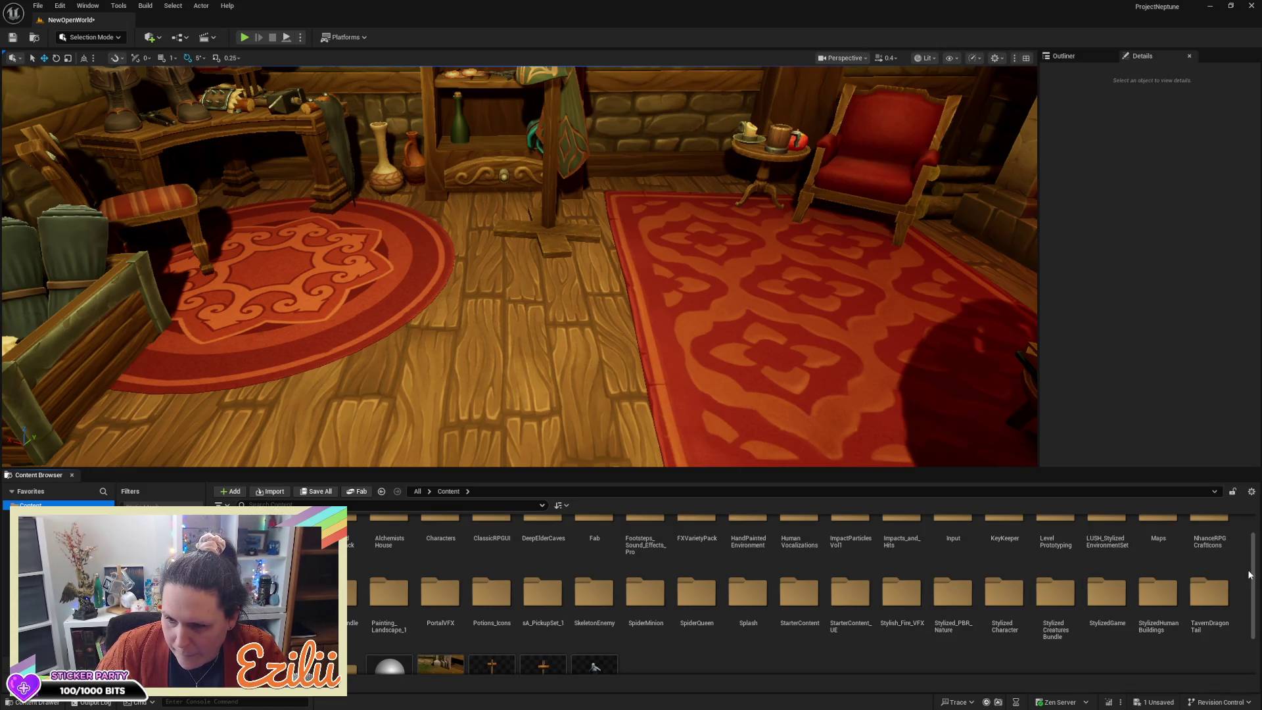
pyautogui.scroll(1, 1244, 575)
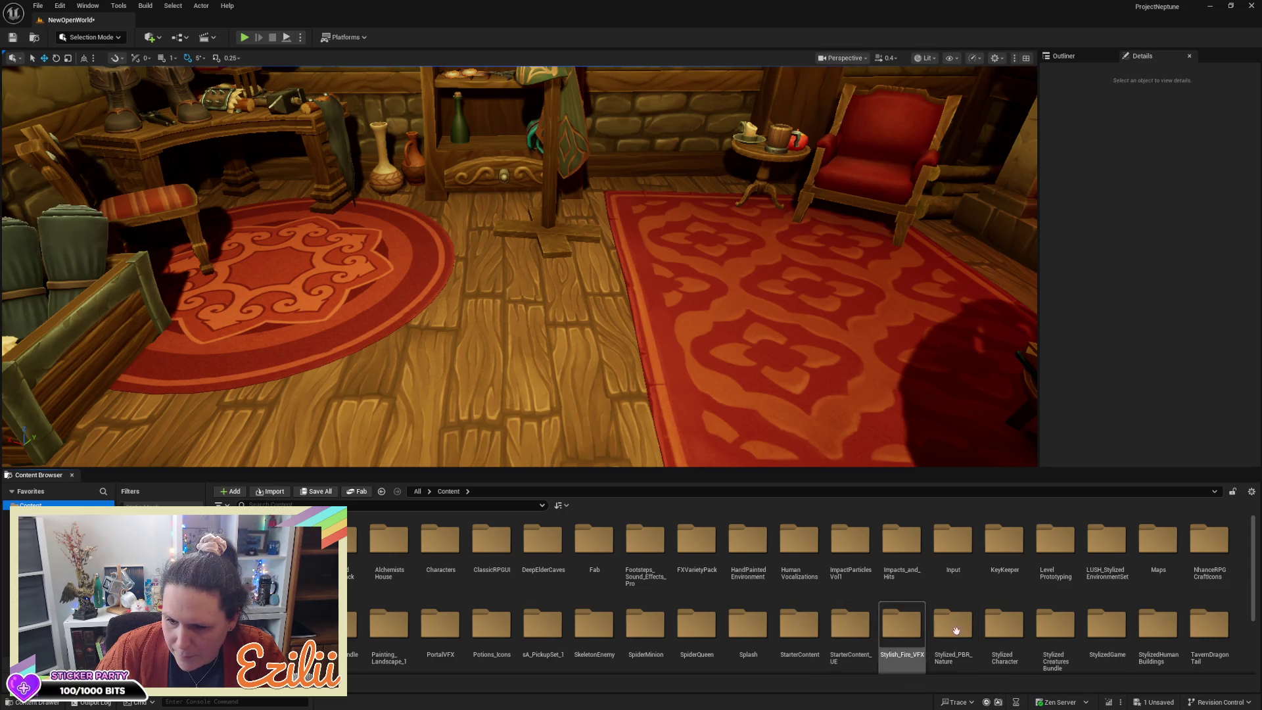
# Step: Navigate into StylizedGame > Blueprints > NPCs > NPC_WeaponSmith, checking the Civilians folder along the way
pyautogui.doubleClick(1114, 658)
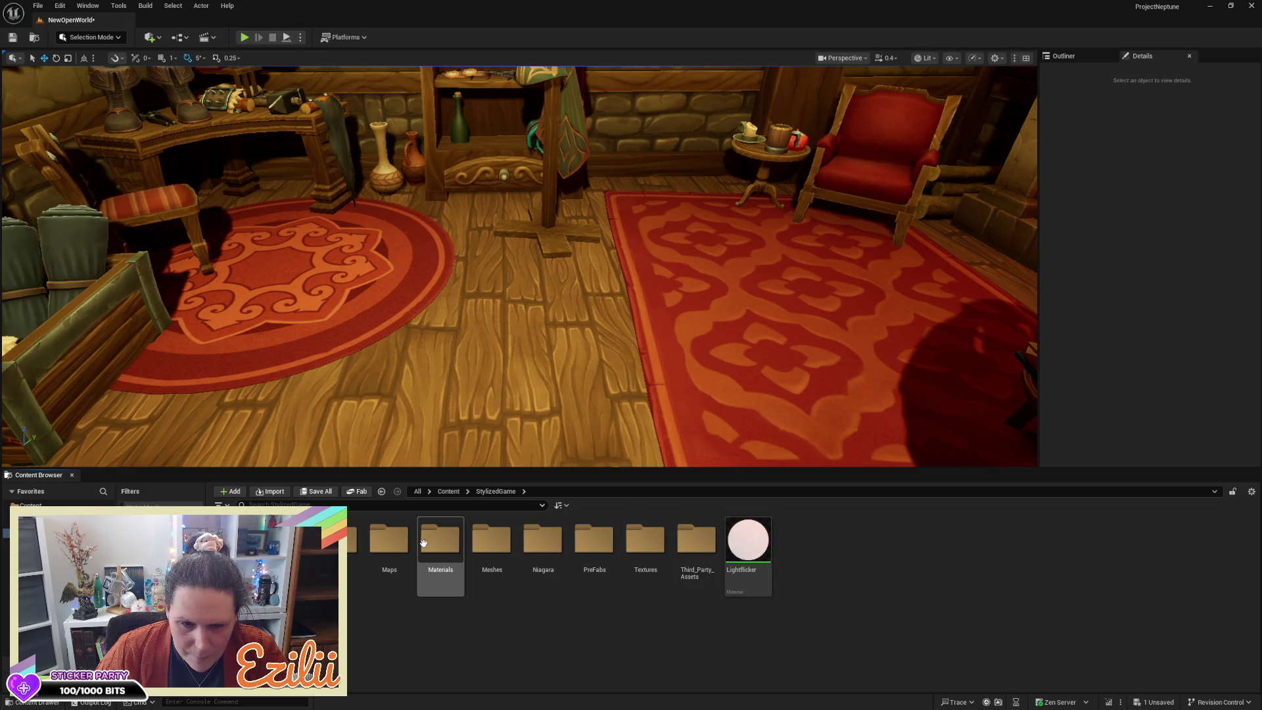
pyautogui.doubleClick(348, 545)
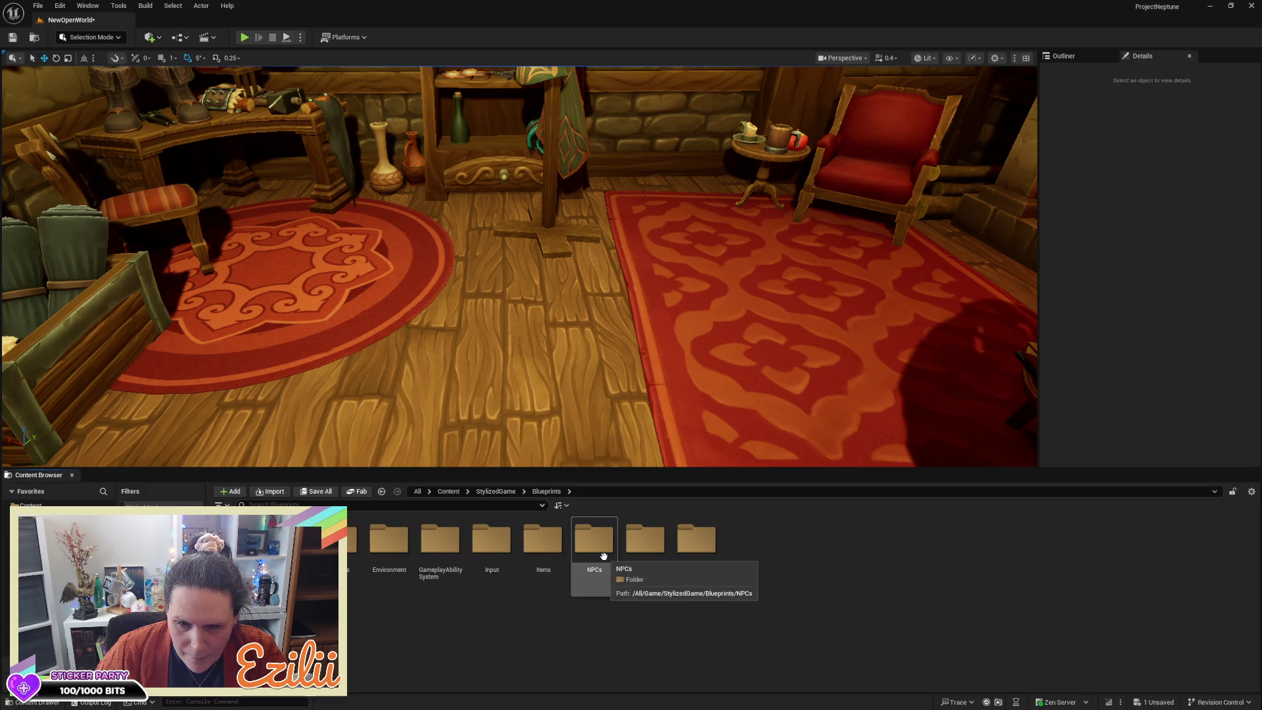
pyautogui.doubleClick(603, 557)
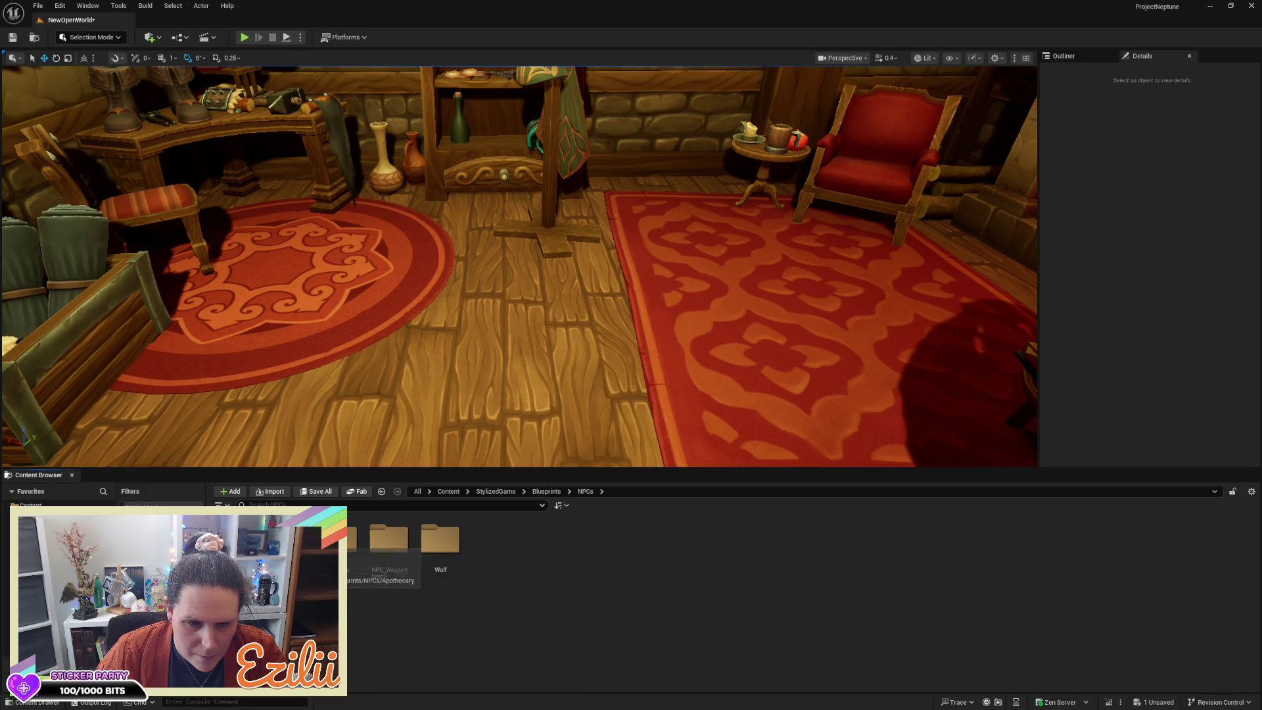
pyautogui.doubleClick(343, 538)
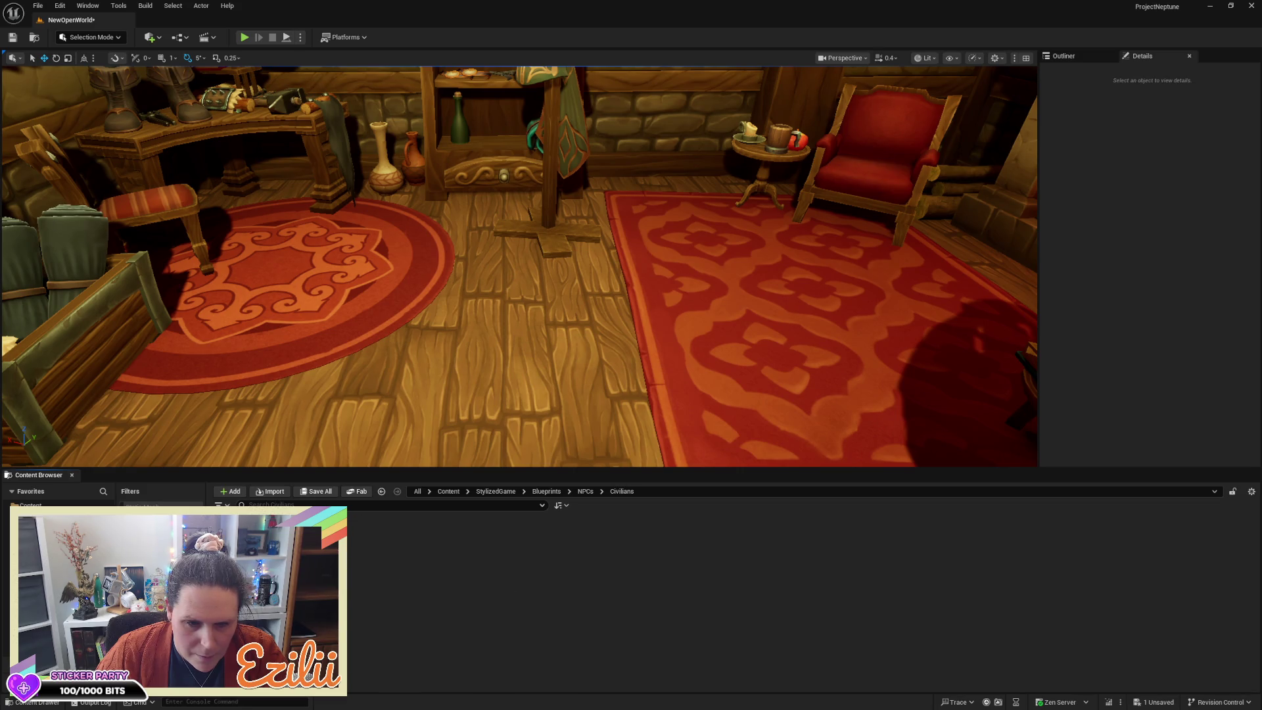
pyautogui.click(584, 492)
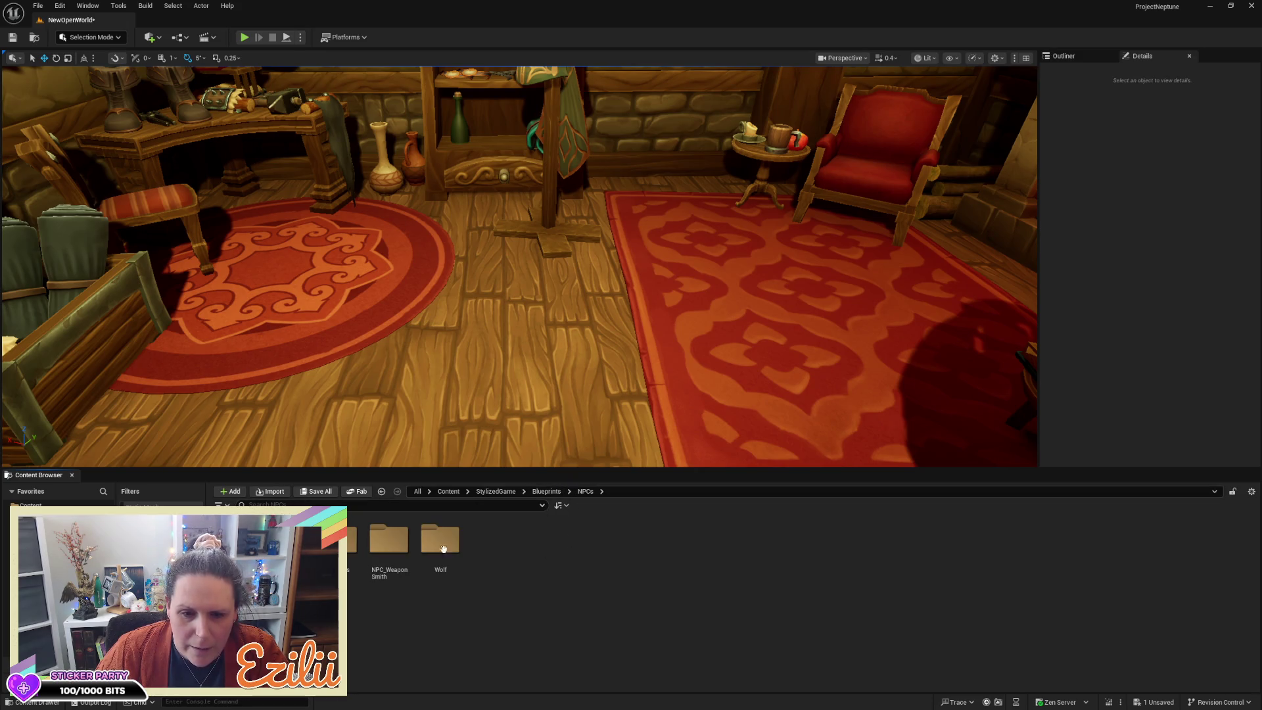
pyautogui.doubleClick(387, 544)
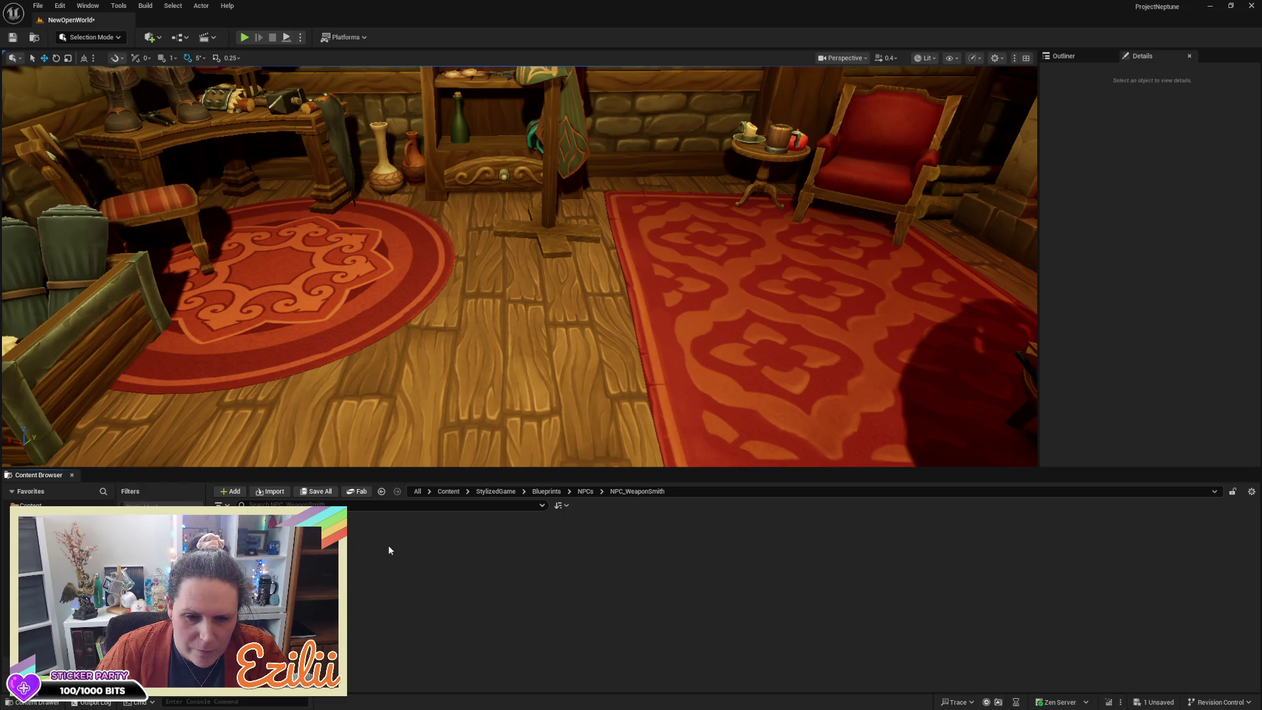
# Step: Place BP_NPC_Blacksmith2 on the round rug and rotate it 25° about its vertical axis
pyautogui.moveTo(388, 544)
pyautogui.mouseDown()
pyautogui.moveTo(259, 366)
pyautogui.moveTo(309, 322)
pyautogui.moveTo(325, 282)
pyautogui.moveTo(382, 322)
pyautogui.moveTo(427, 329)
pyautogui.mouseUp()
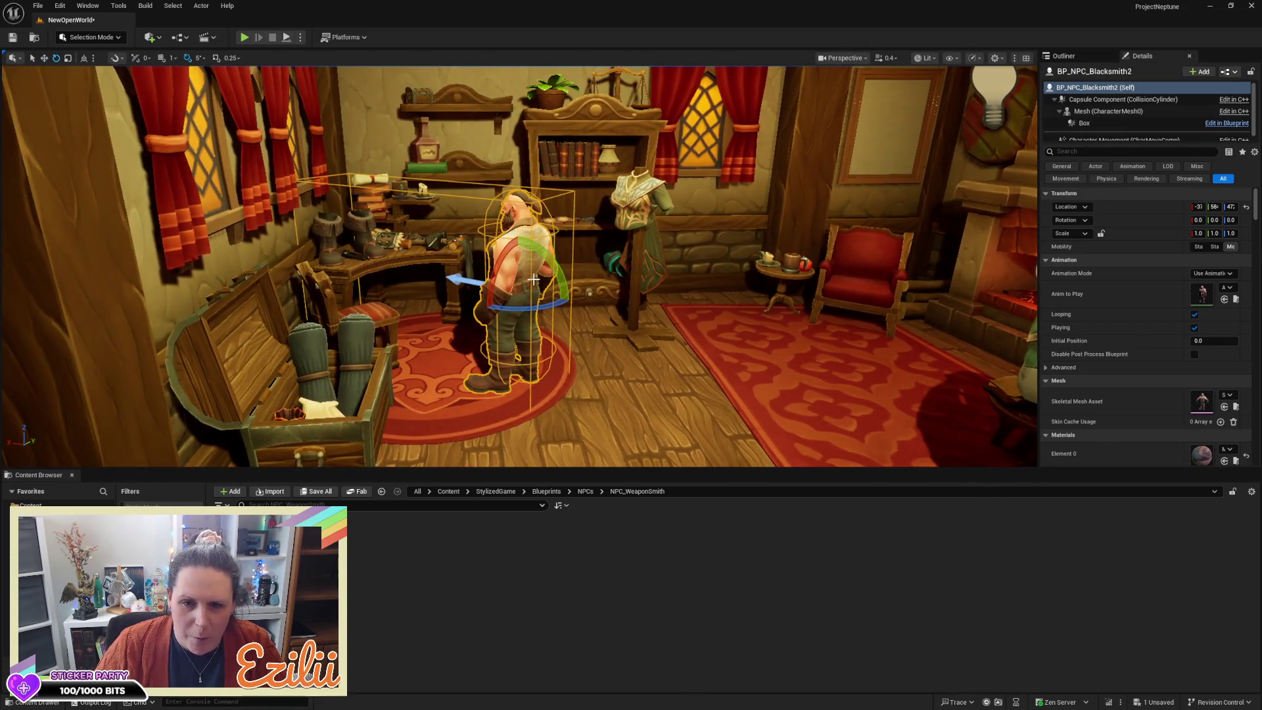
pyautogui.press('e')
pyautogui.moveTo(468, 292)
pyautogui.mouseDown()
pyautogui.moveTo(453, 290)
pyautogui.moveTo(556, 306)
pyautogui.moveTo(454, 258)
pyautogui.moveTo(490, 253)
pyautogui.moveTo(463, 233)
pyautogui.moveTo(565, 185)
pyautogui.mouseUp()
pyautogui.press('w')
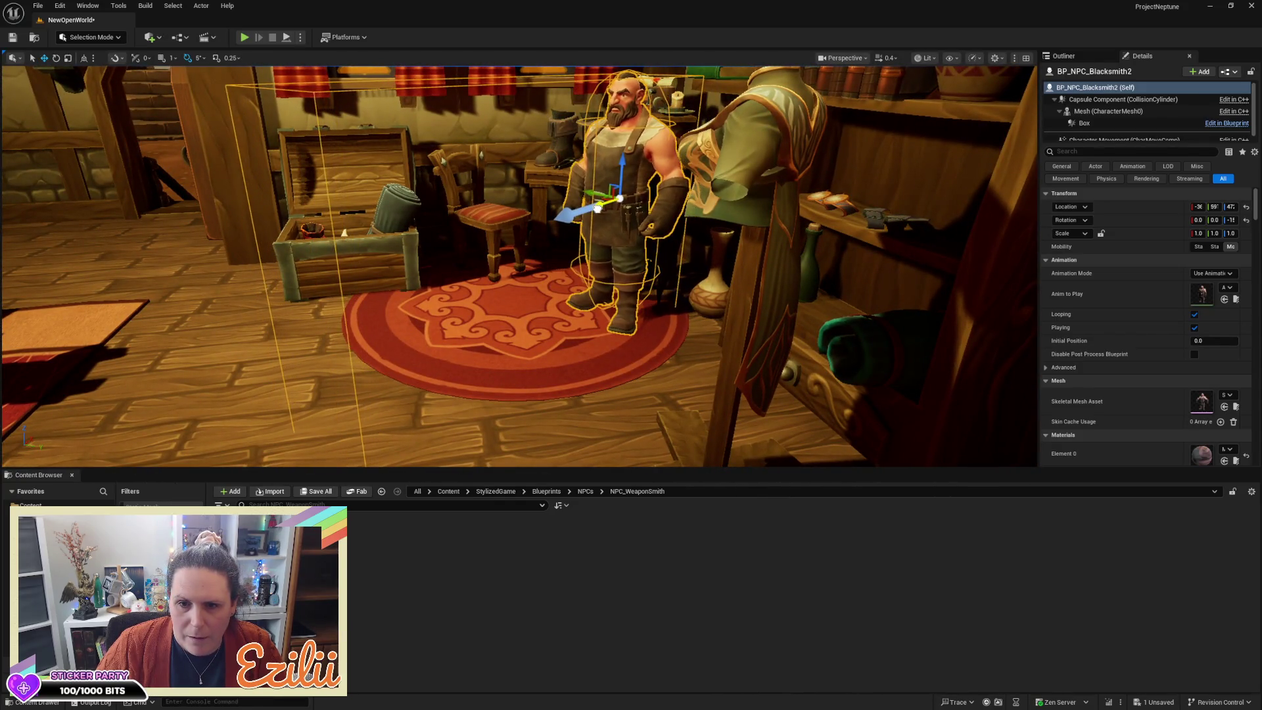
pyautogui.press('Escape')
pyautogui.scroll(-5, 627, 278)
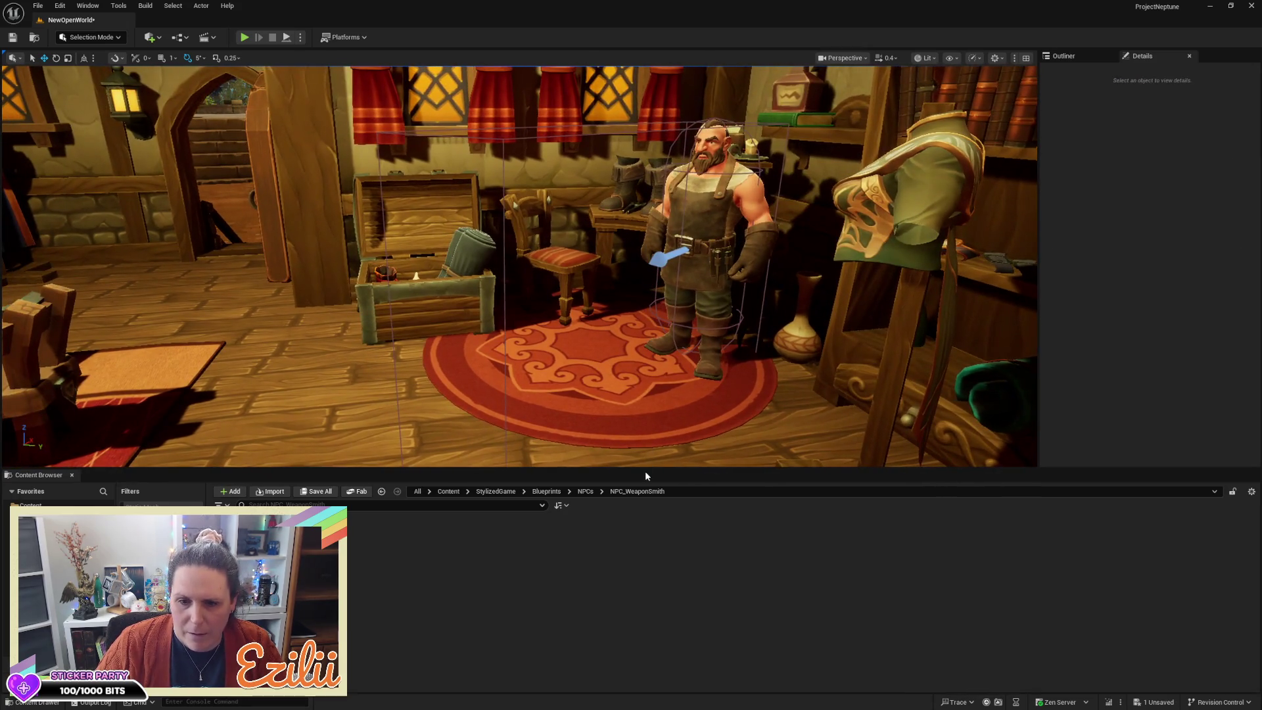
pyautogui.moveTo(648, 469); pyautogui.dragTo(648, 535)
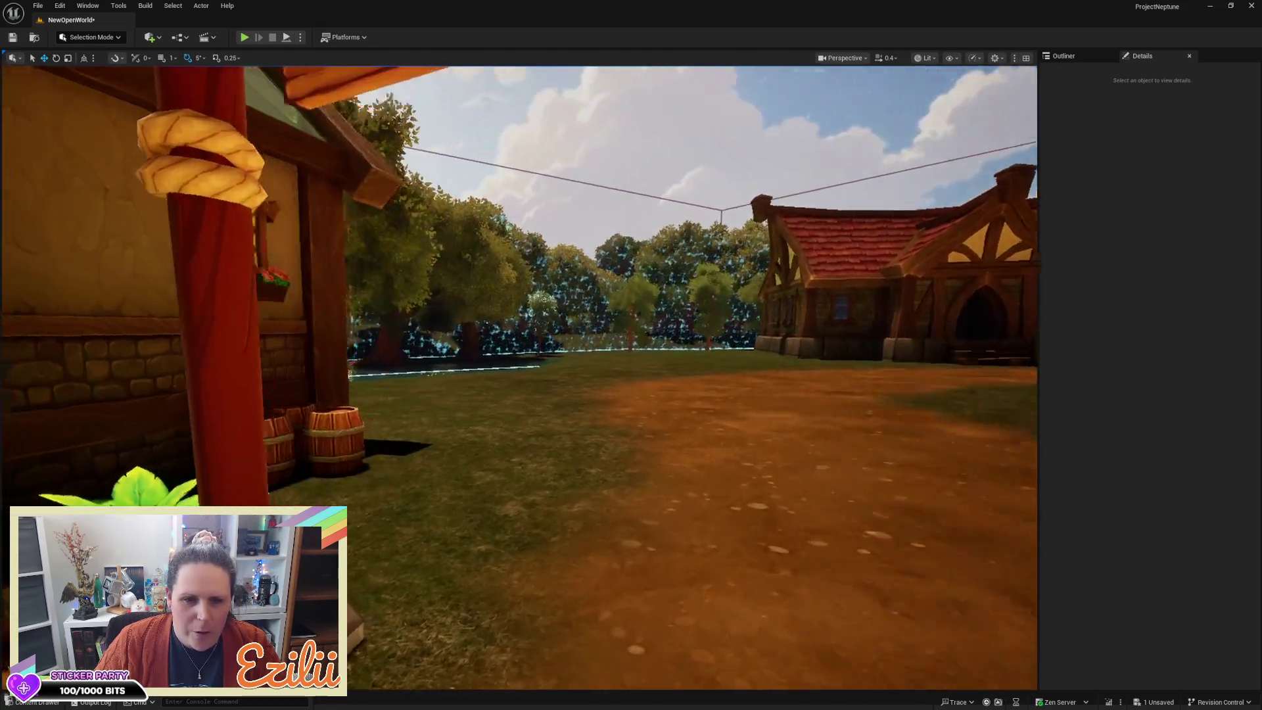
# Step: Fly the viewport left and around the corner of the village house
pyautogui.press('a')
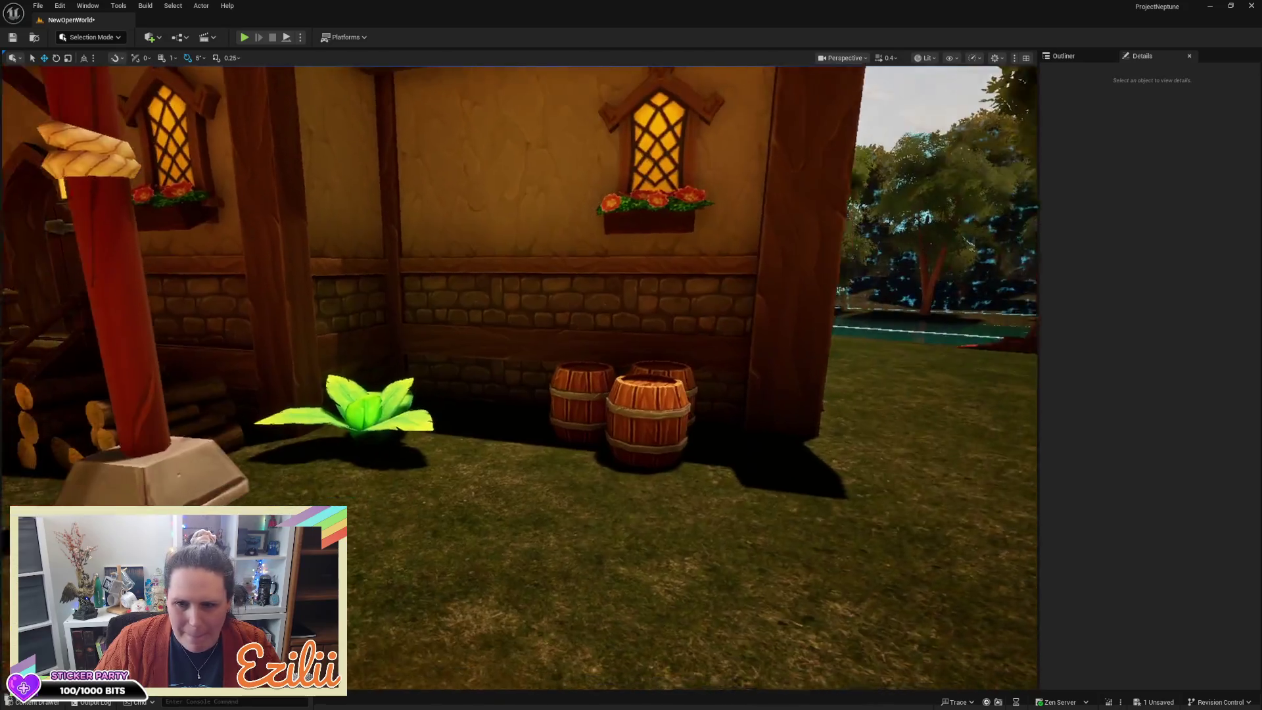
pyautogui.press('d')
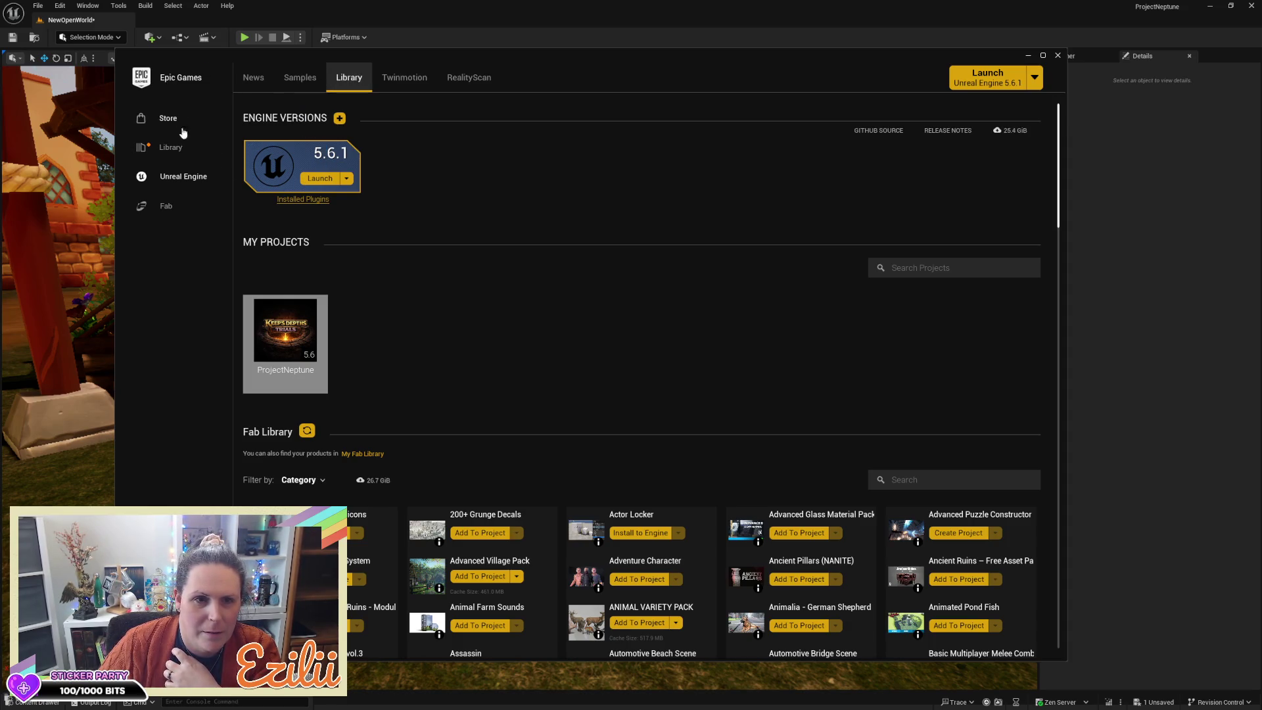
# Step: Open the Fab marketplace and browse its Unreal Engine channel
pyautogui.click(168, 205)
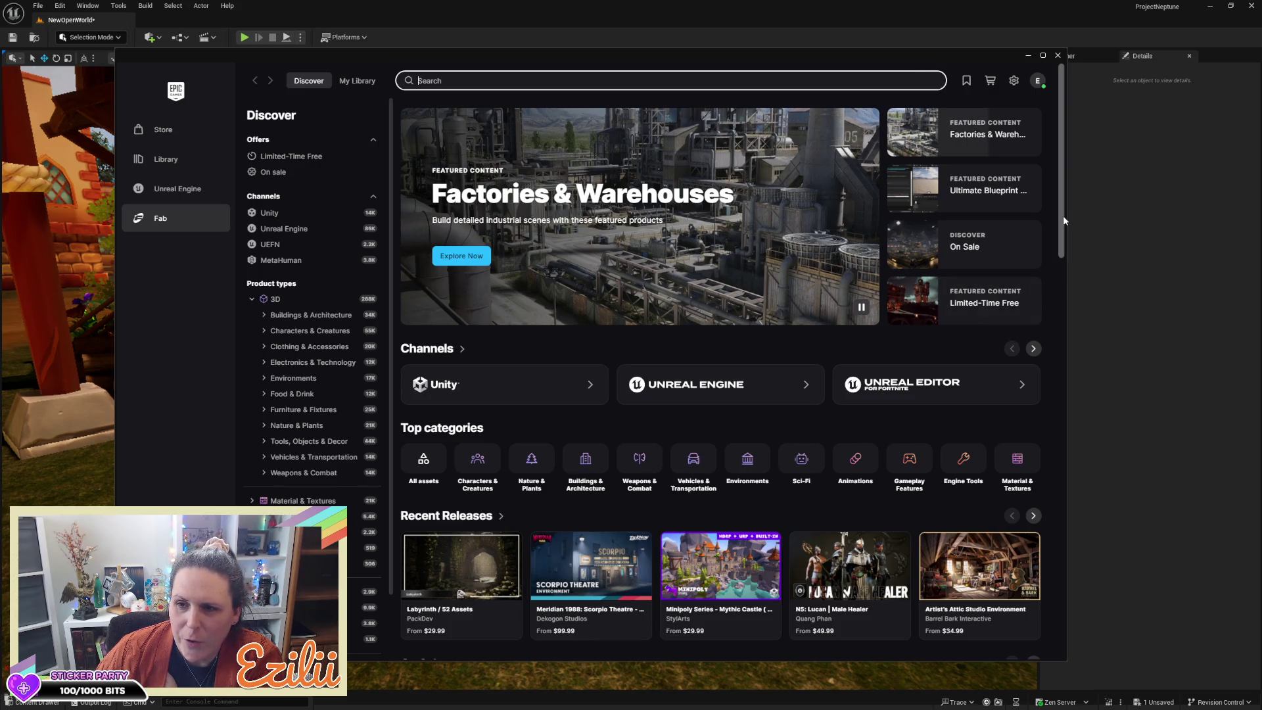
pyautogui.moveTo(1062, 216); pyautogui.dragTo(1076, 282)
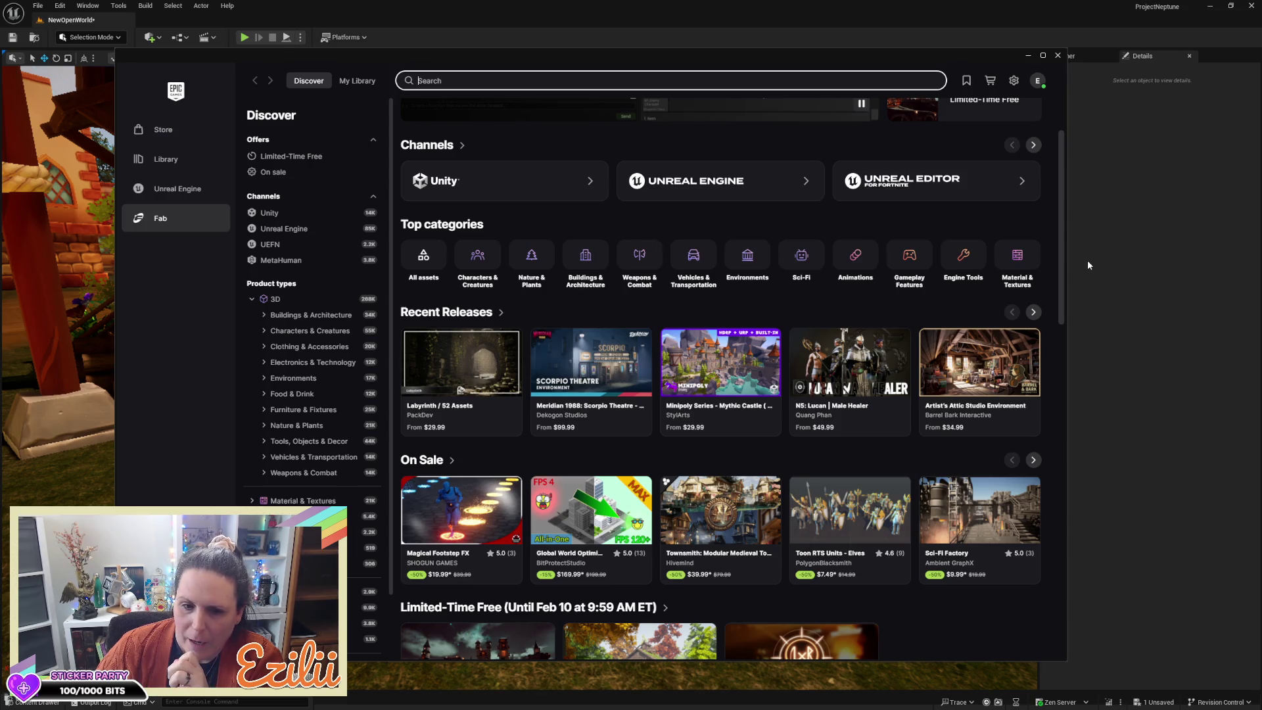
pyautogui.scroll(3, 1059, 248)
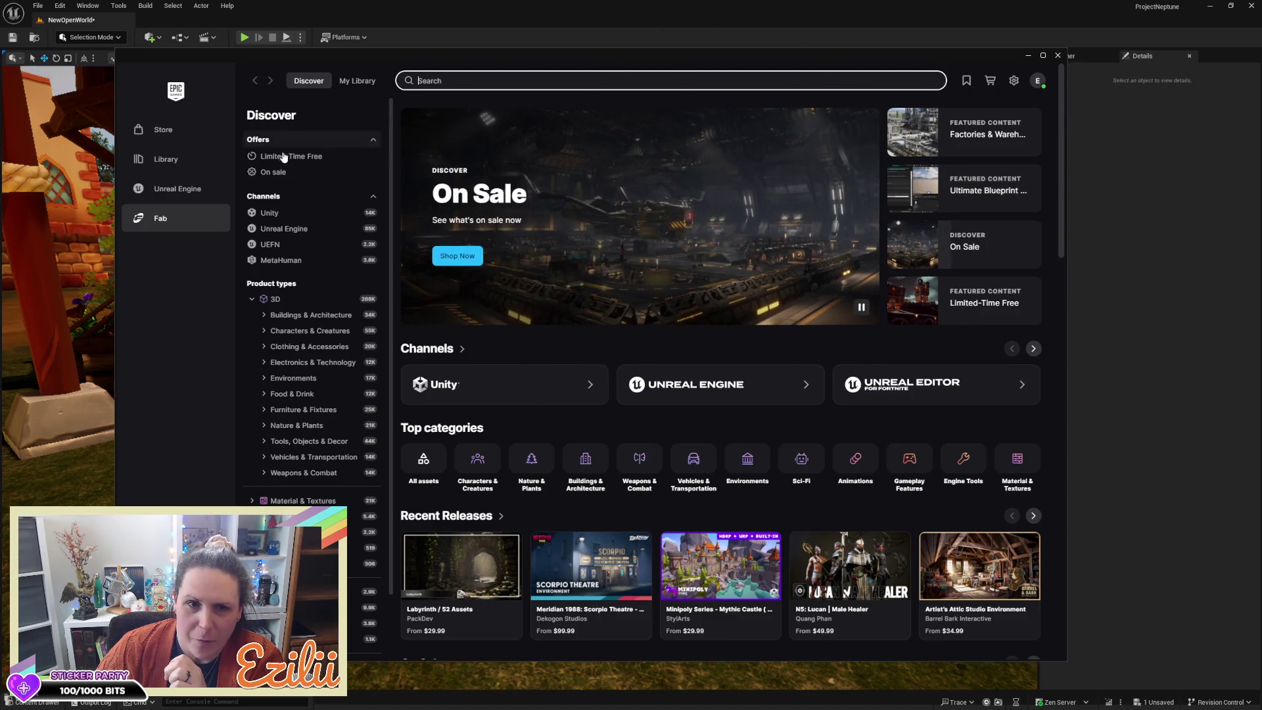
pyautogui.click(282, 229)
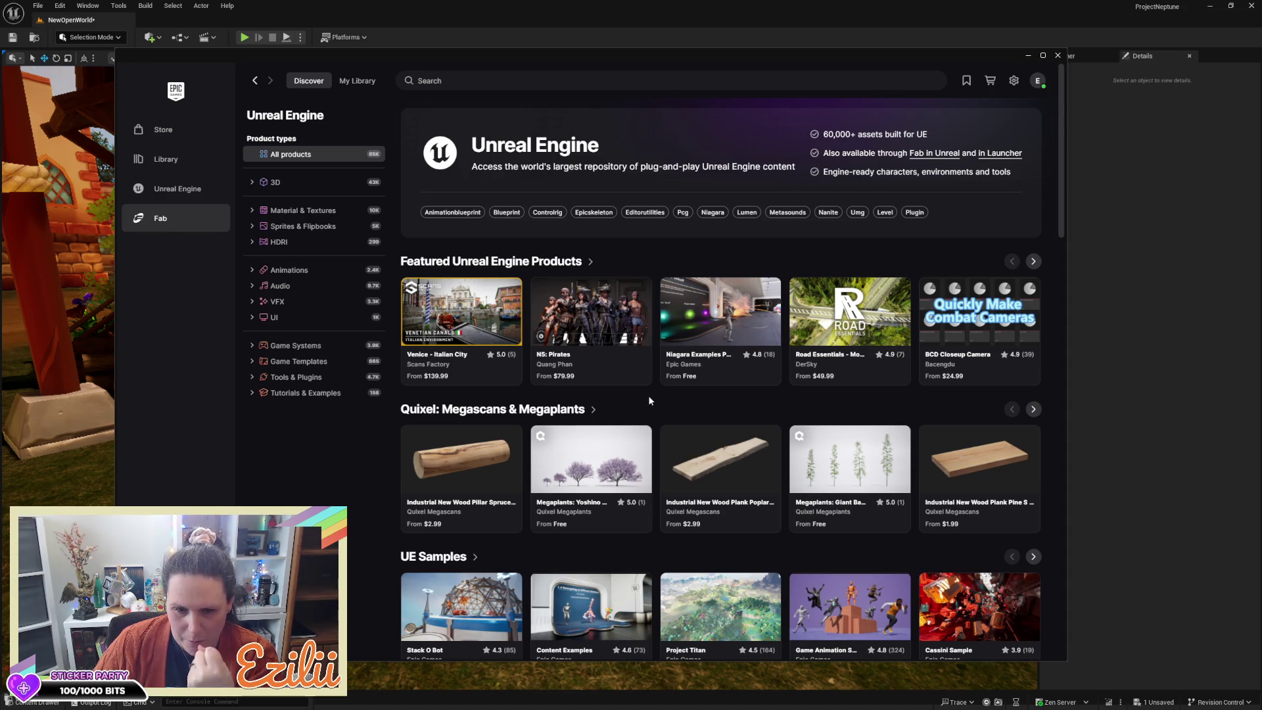
pyautogui.scroll(-3, 651, 387)
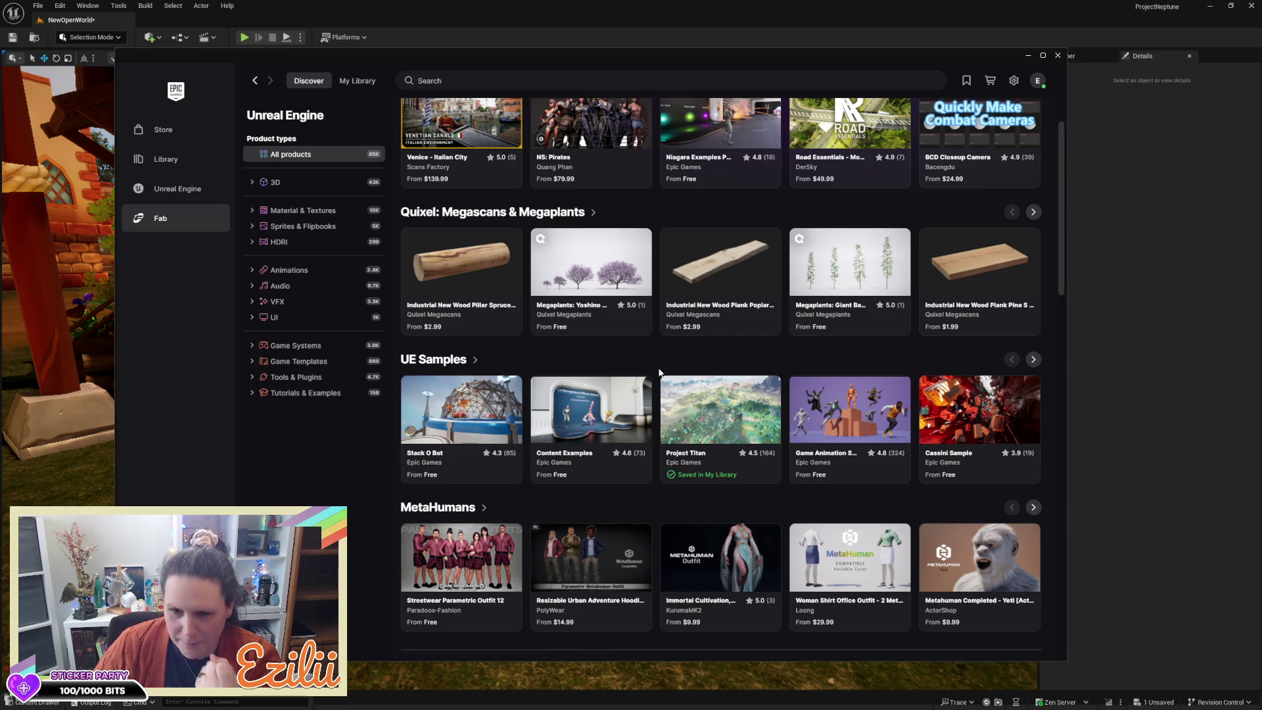
pyautogui.scroll(3, 661, 370)
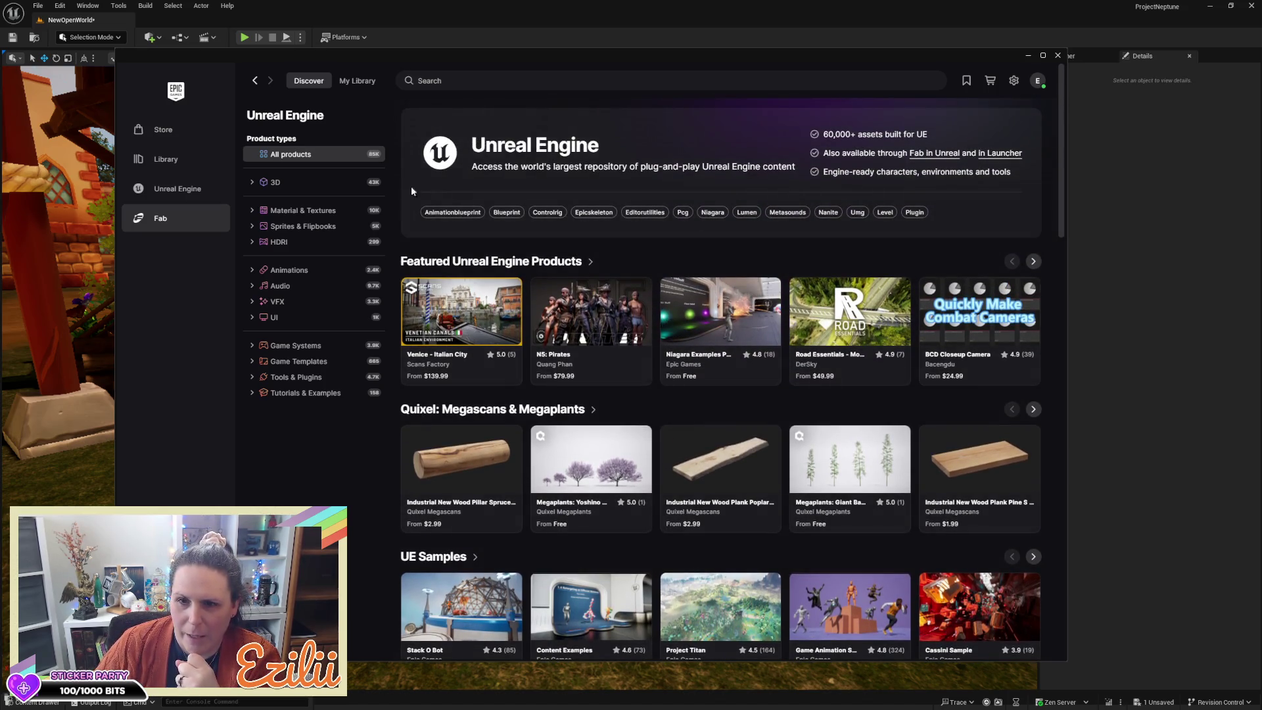
# Step: Search Fab Unreal Engine results for 'pelt' with only free products shown, then select the query
pyautogui.click(444, 83)
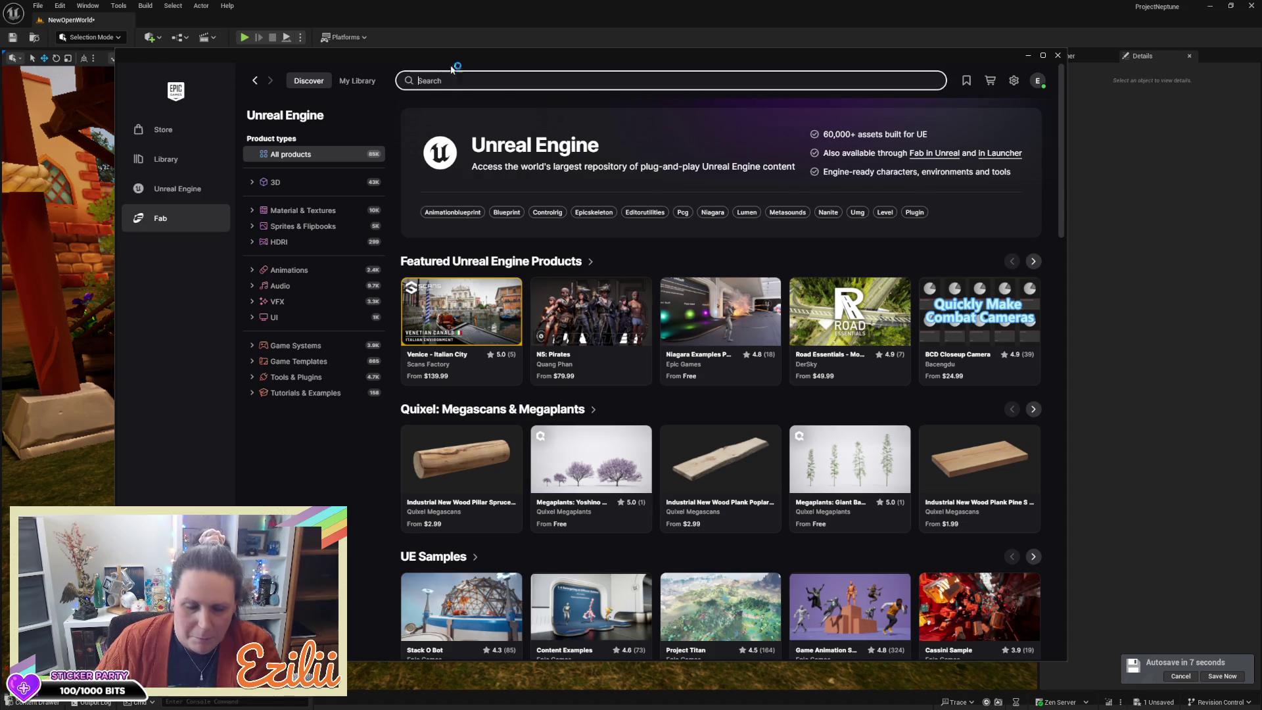
pyautogui.write('pelt')
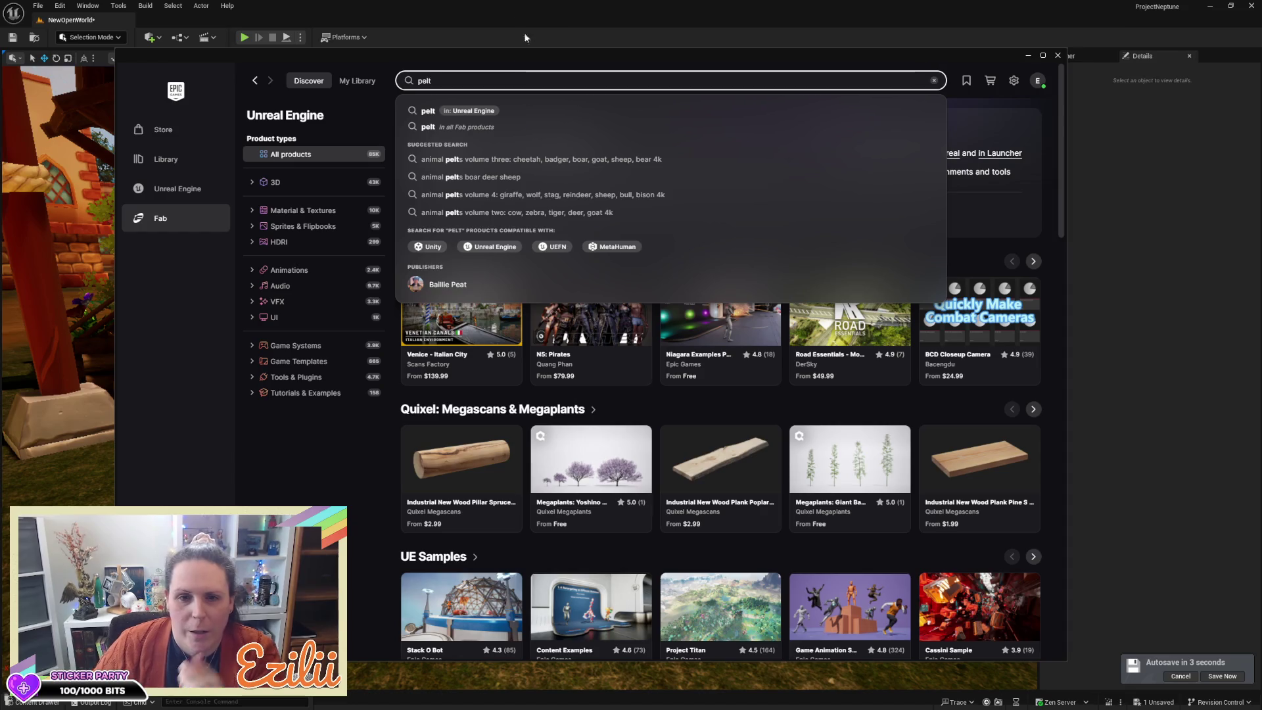
pyautogui.click(533, 116)
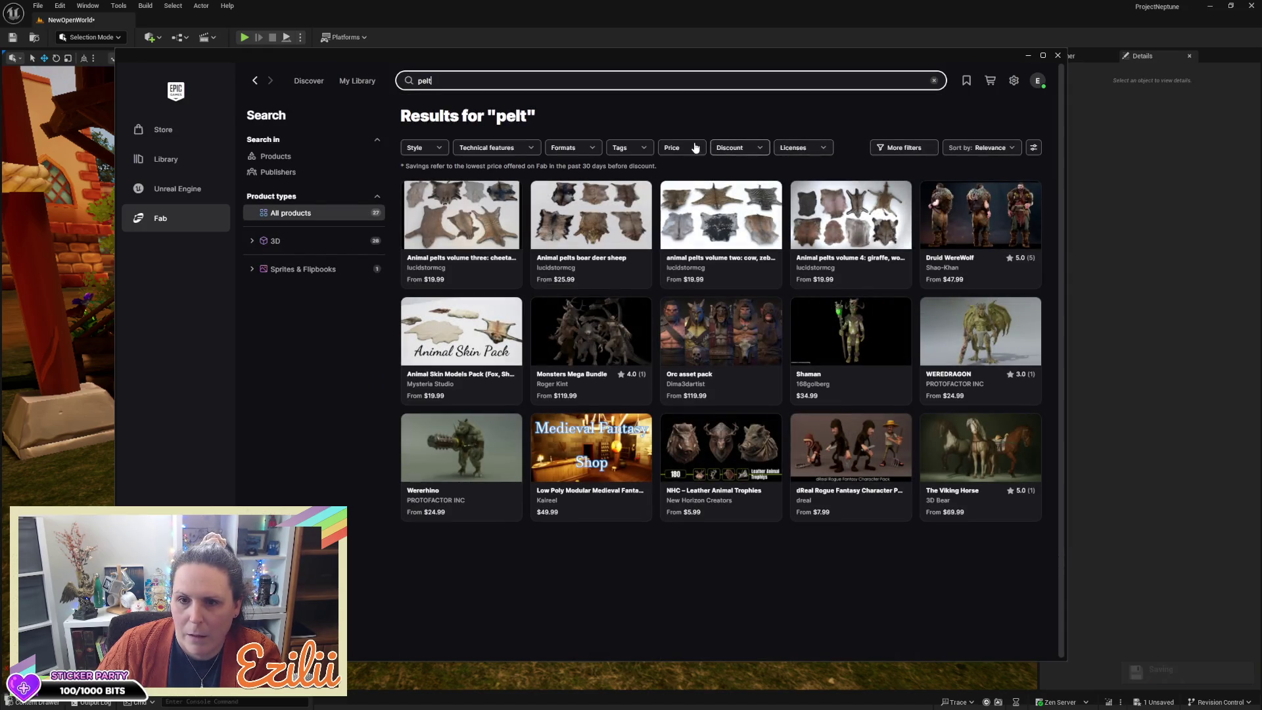
pyautogui.click(692, 148)
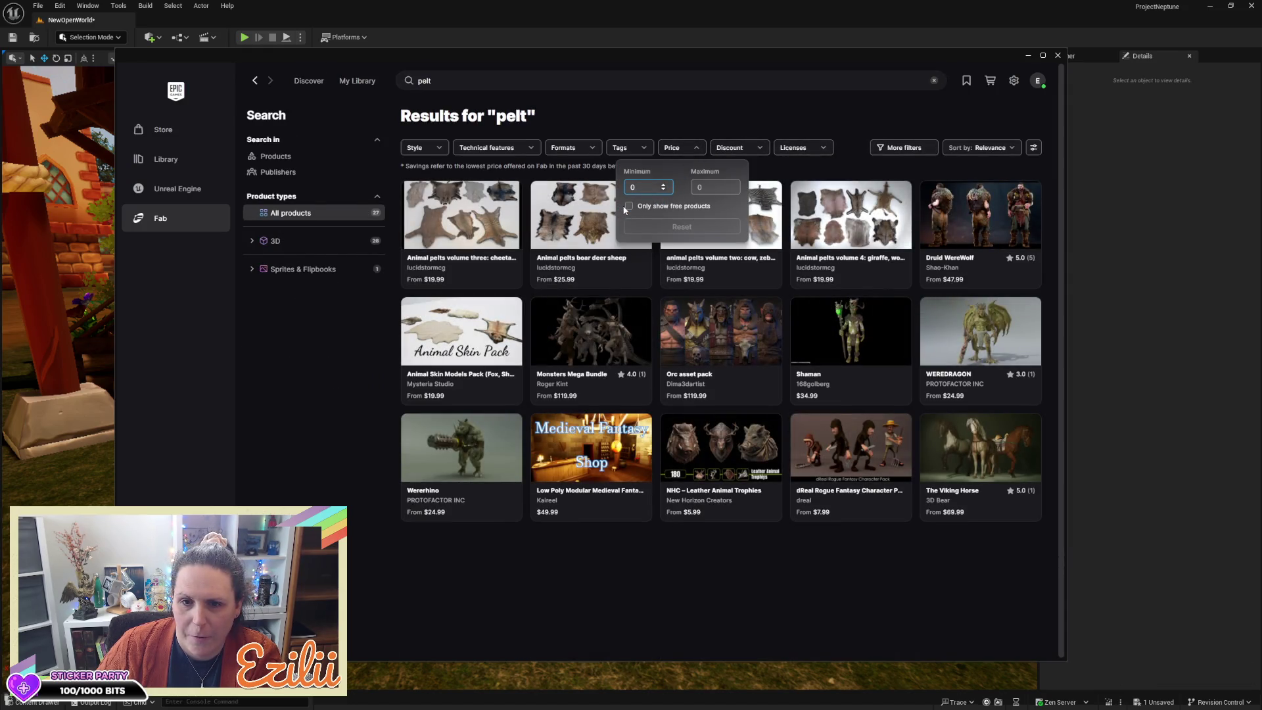
pyautogui.click(628, 207)
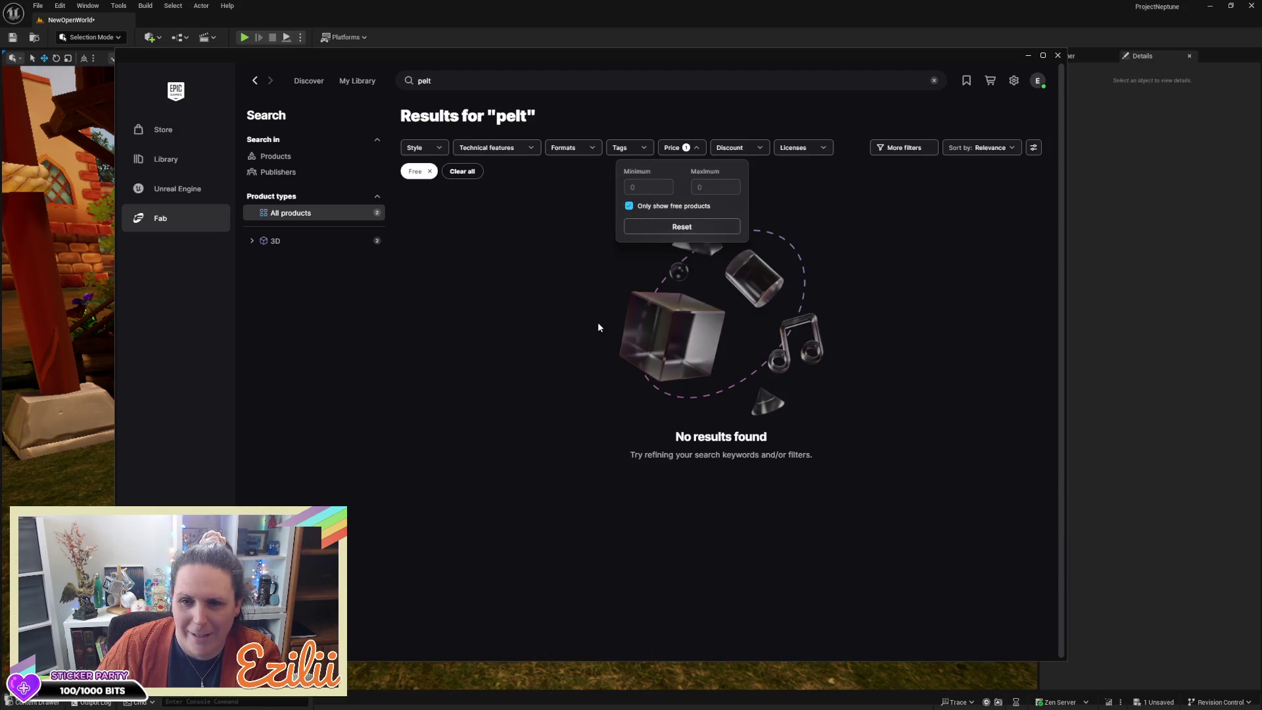
pyautogui.click(473, 78)
pyautogui.hotkey('ctrl', 'a')
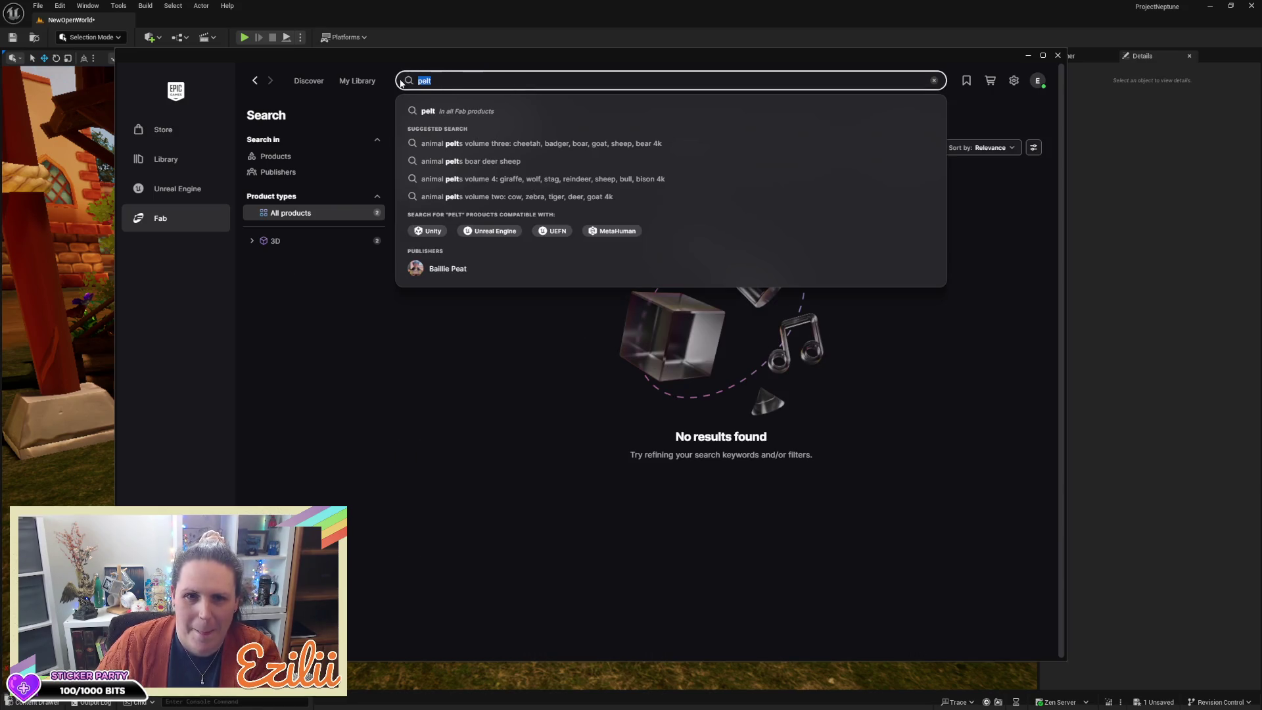
# Step: Search Fab for 'leather' and narrow the free results to 3D products
pyautogui.write('leather')
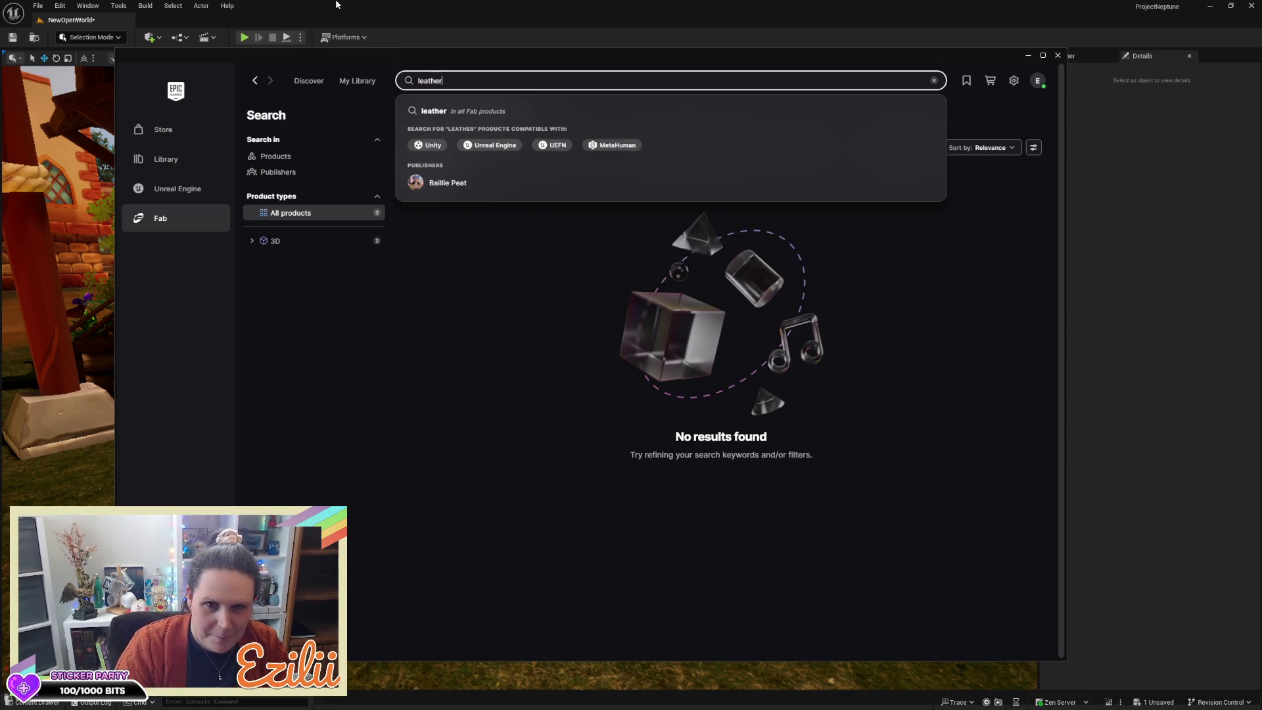
pyautogui.press('Return')
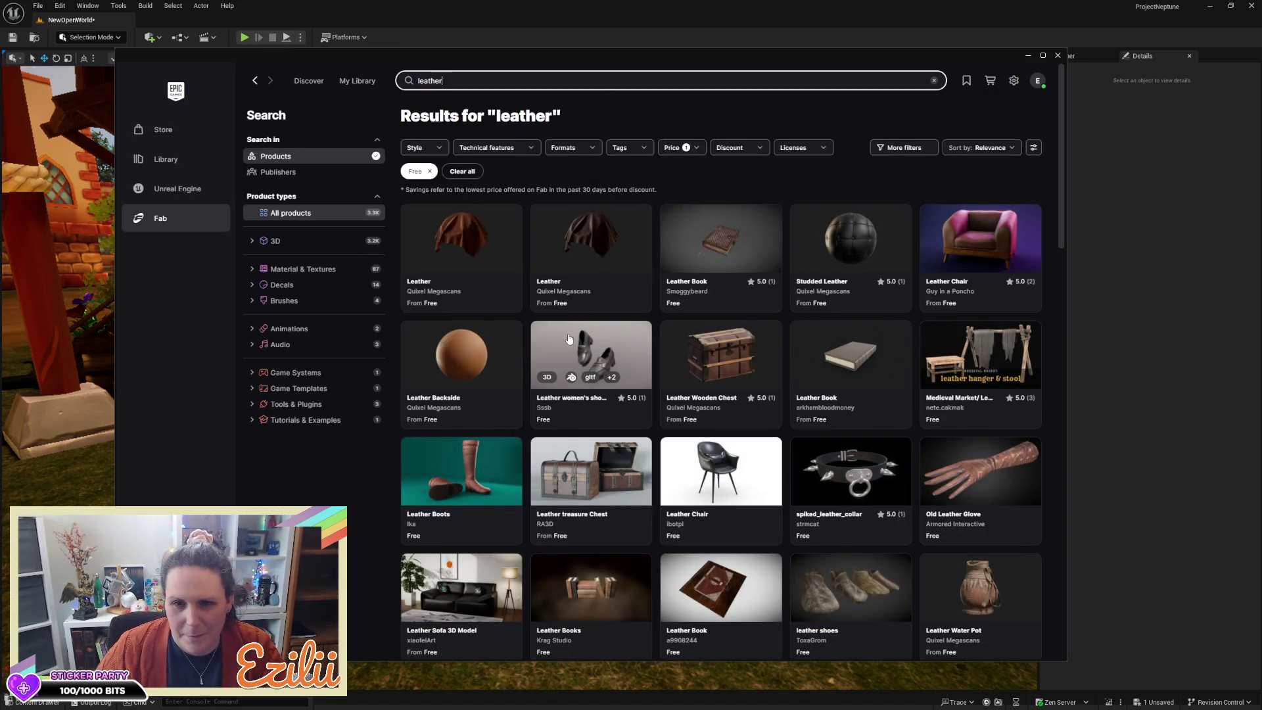
pyautogui.click(302, 245)
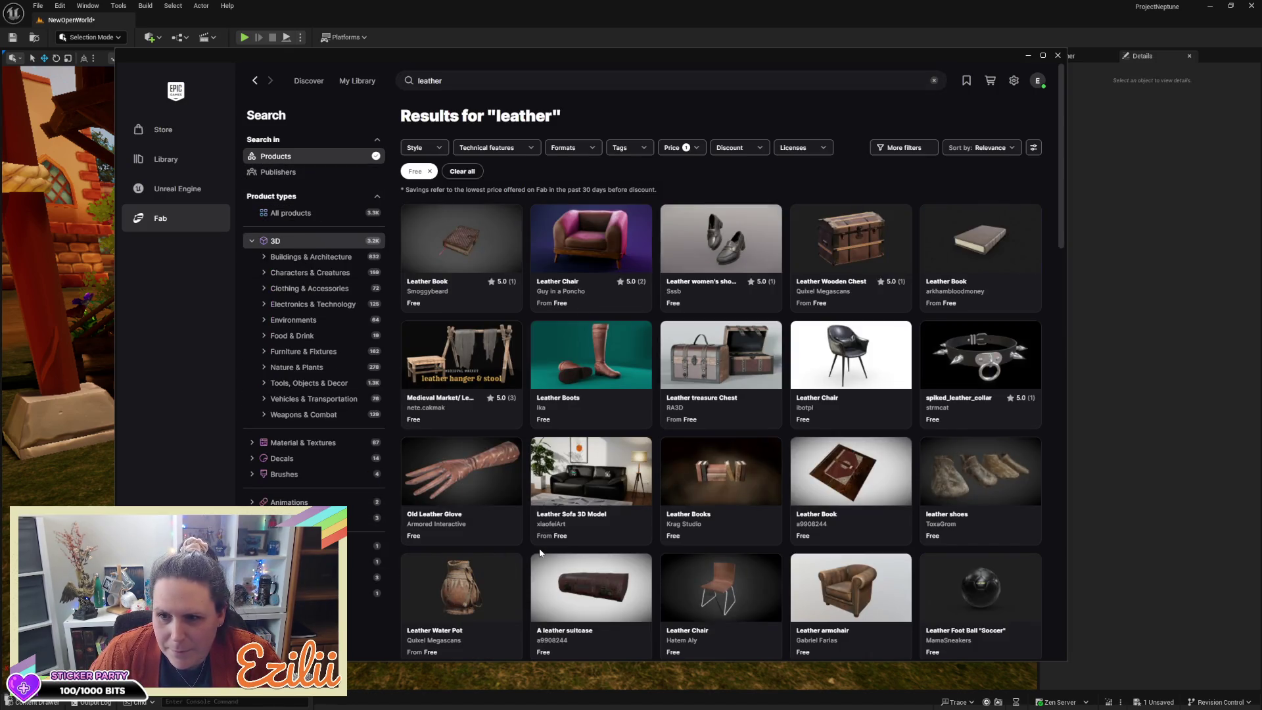
pyautogui.scroll(-1, 540, 552)
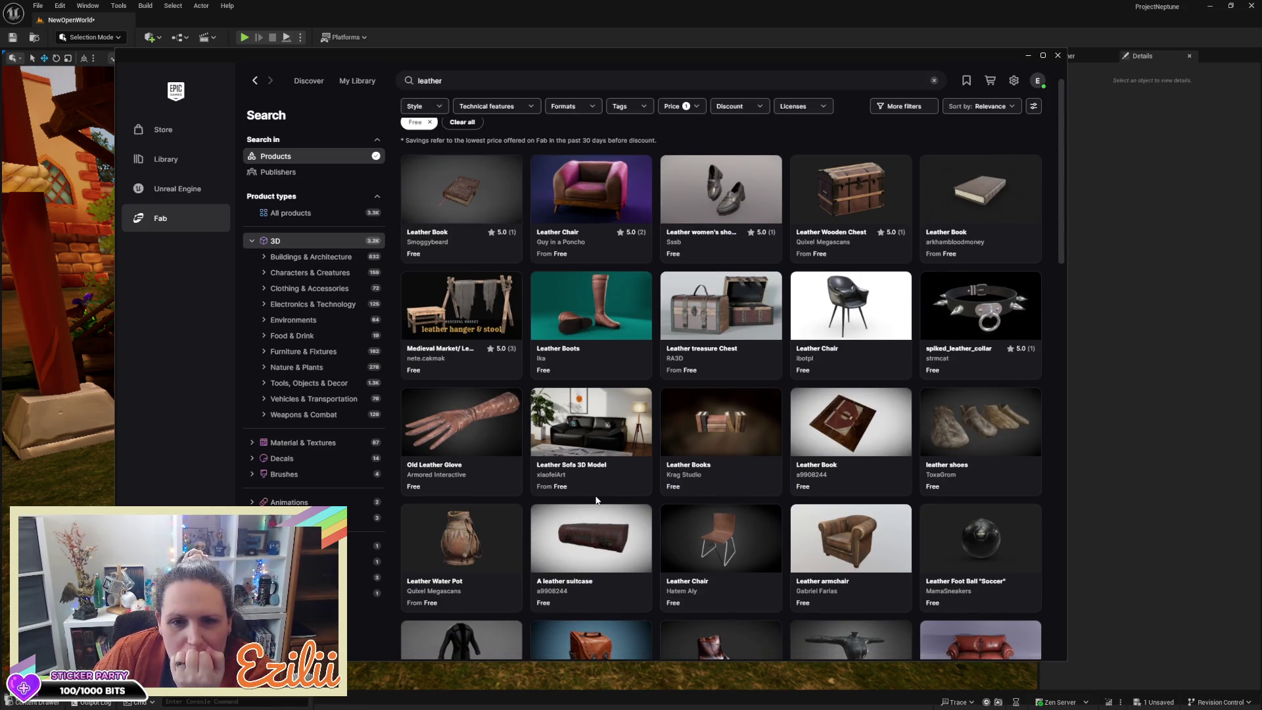
pyautogui.scroll(-5, 589, 506)
# Step: Scroll through the leather results and move the Stylized Gold Sword listing window centre-left
pyautogui.scroll(-5, 596, 501)
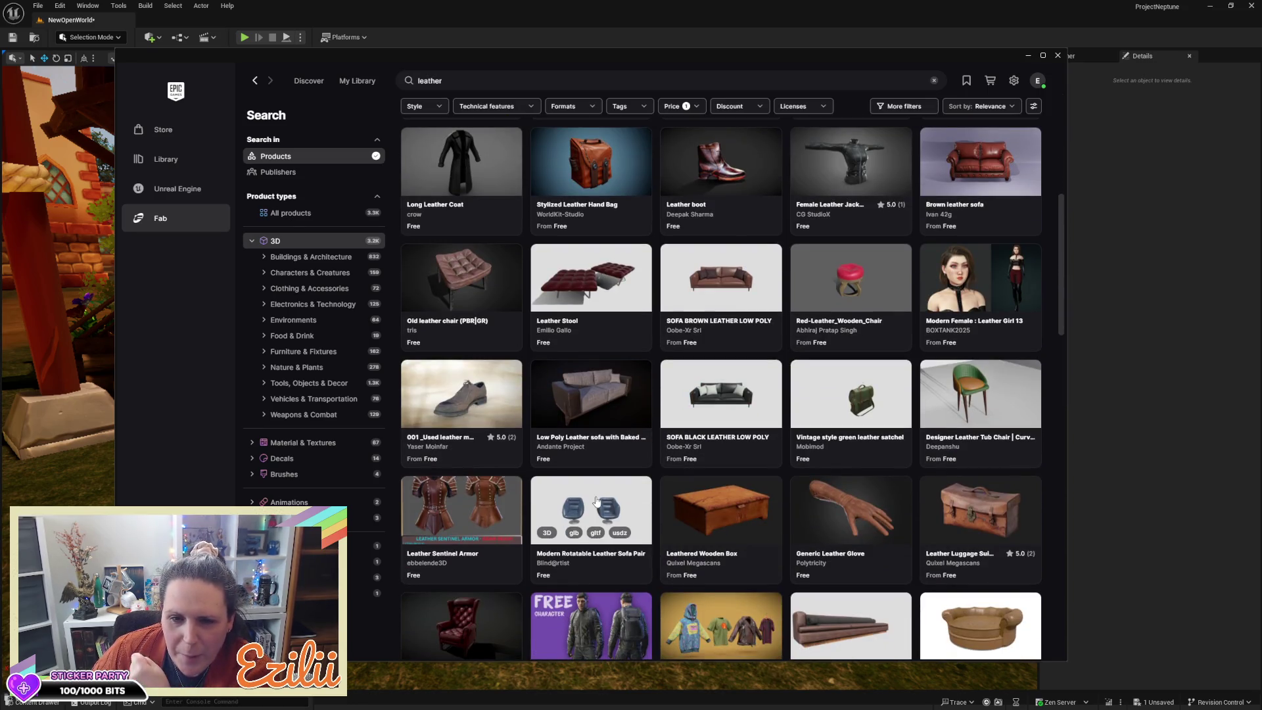
pyautogui.scroll(-10, 596, 501)
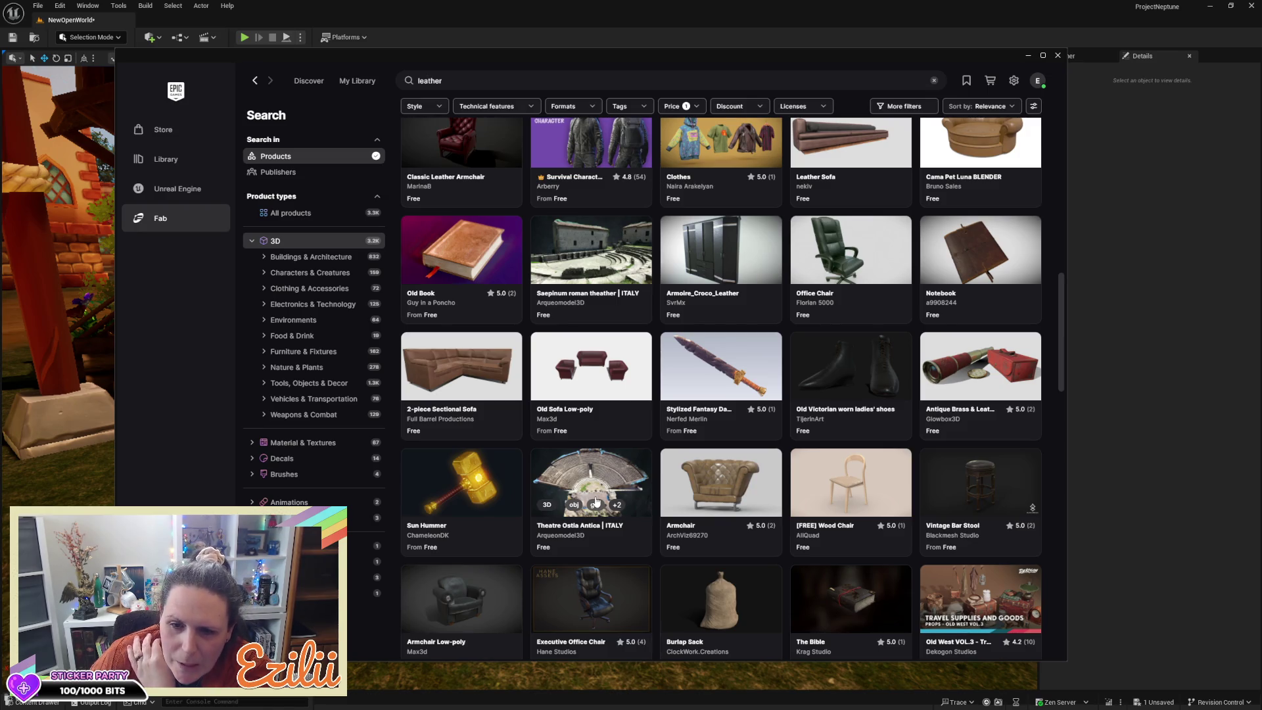
pyautogui.scroll(-8, 596, 501)
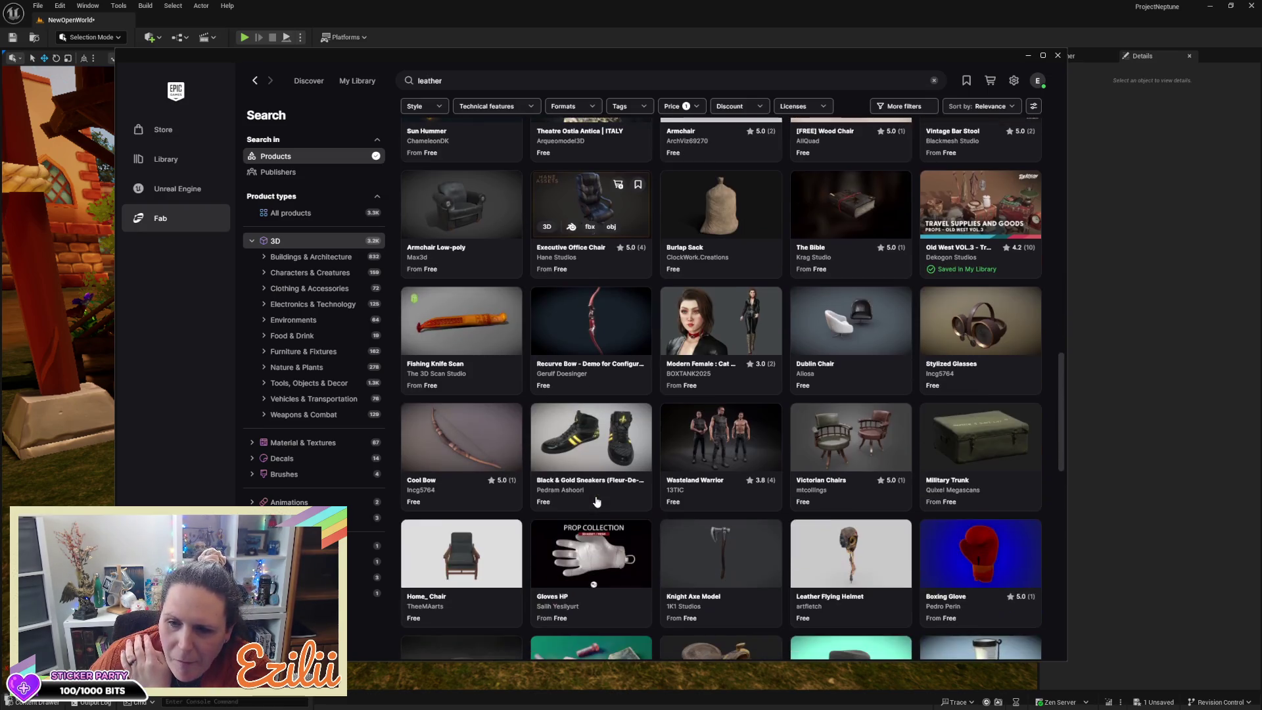
pyautogui.scroll(-10, 596, 502)
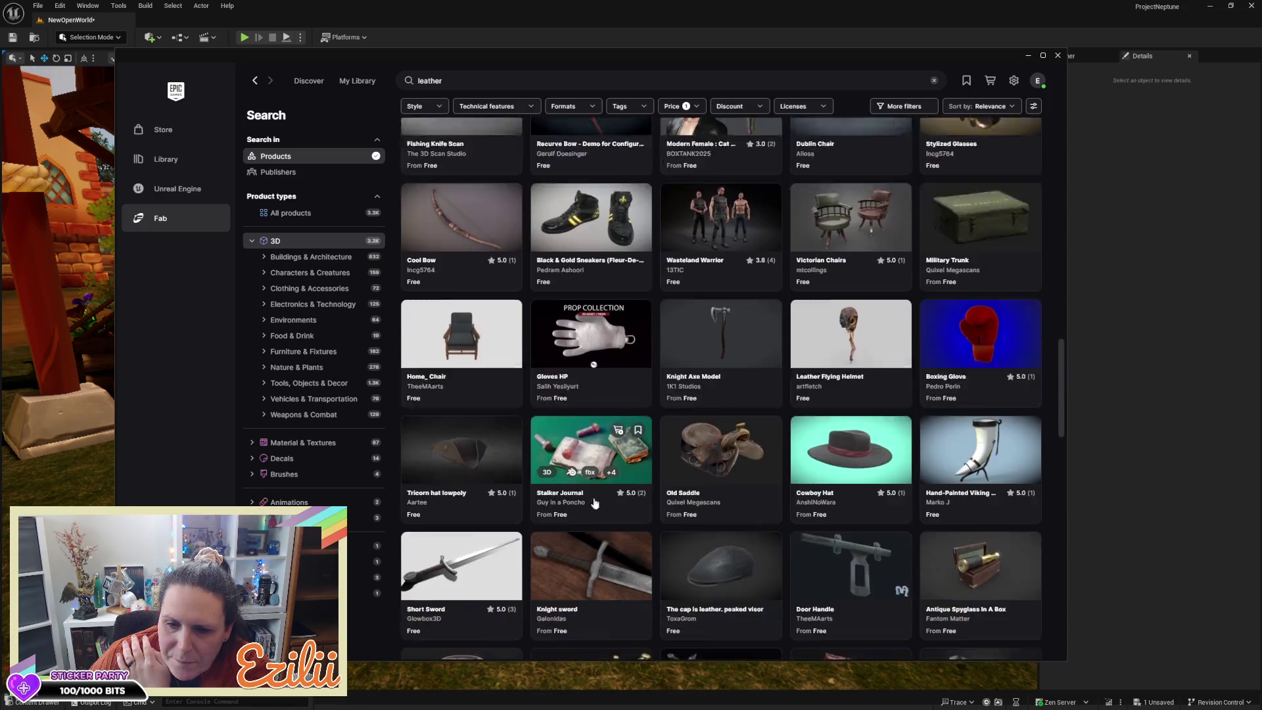
pyautogui.scroll(-8, 595, 503)
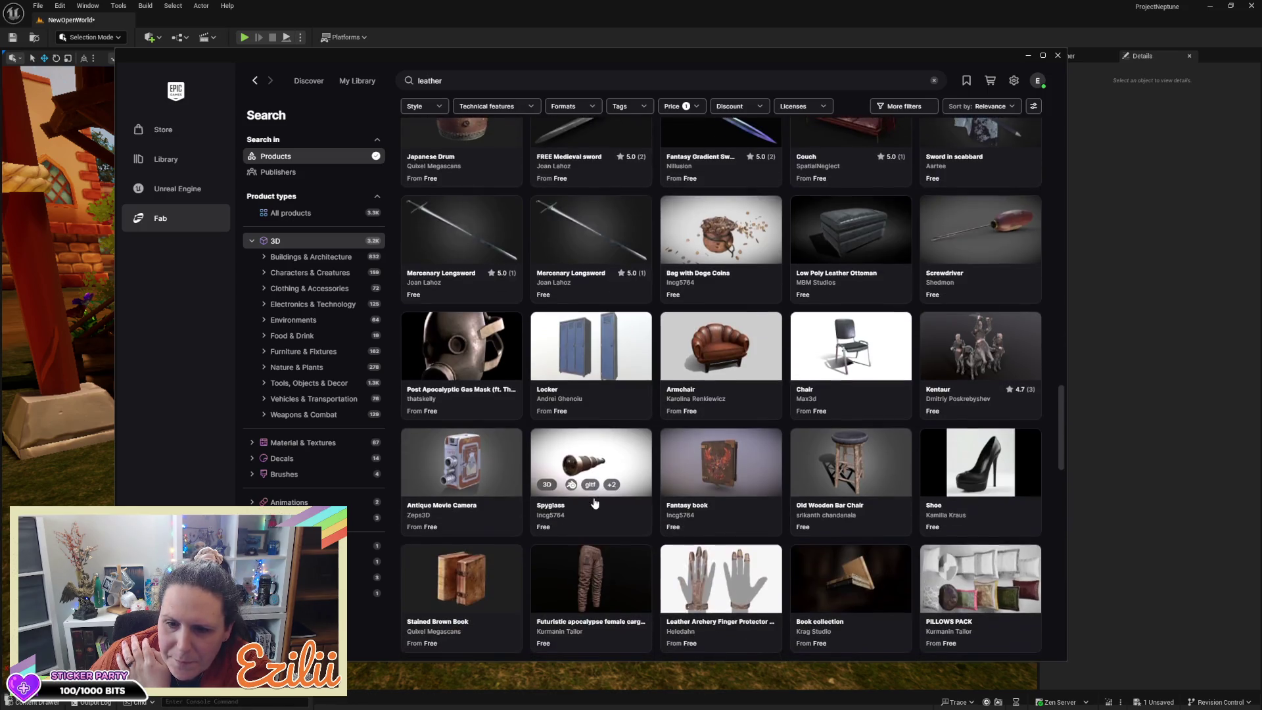
pyautogui.scroll(-3, 595, 503)
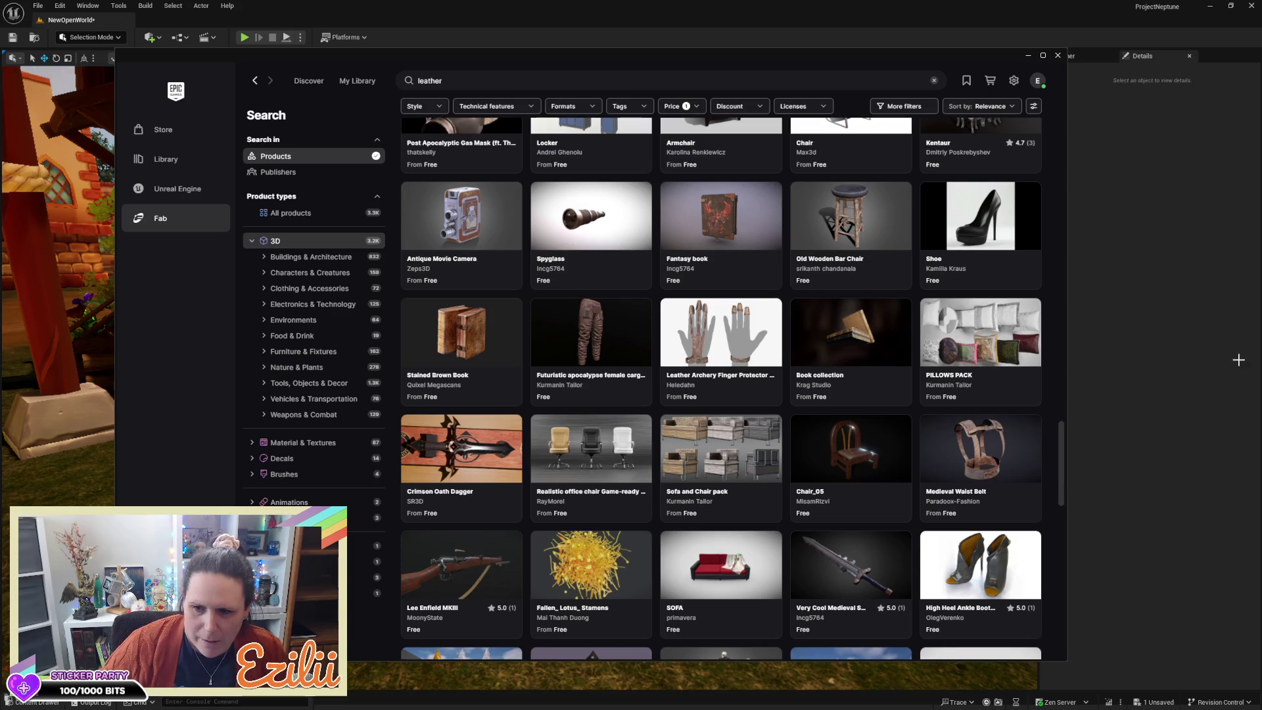
pyautogui.scroll(-5, 961, 406)
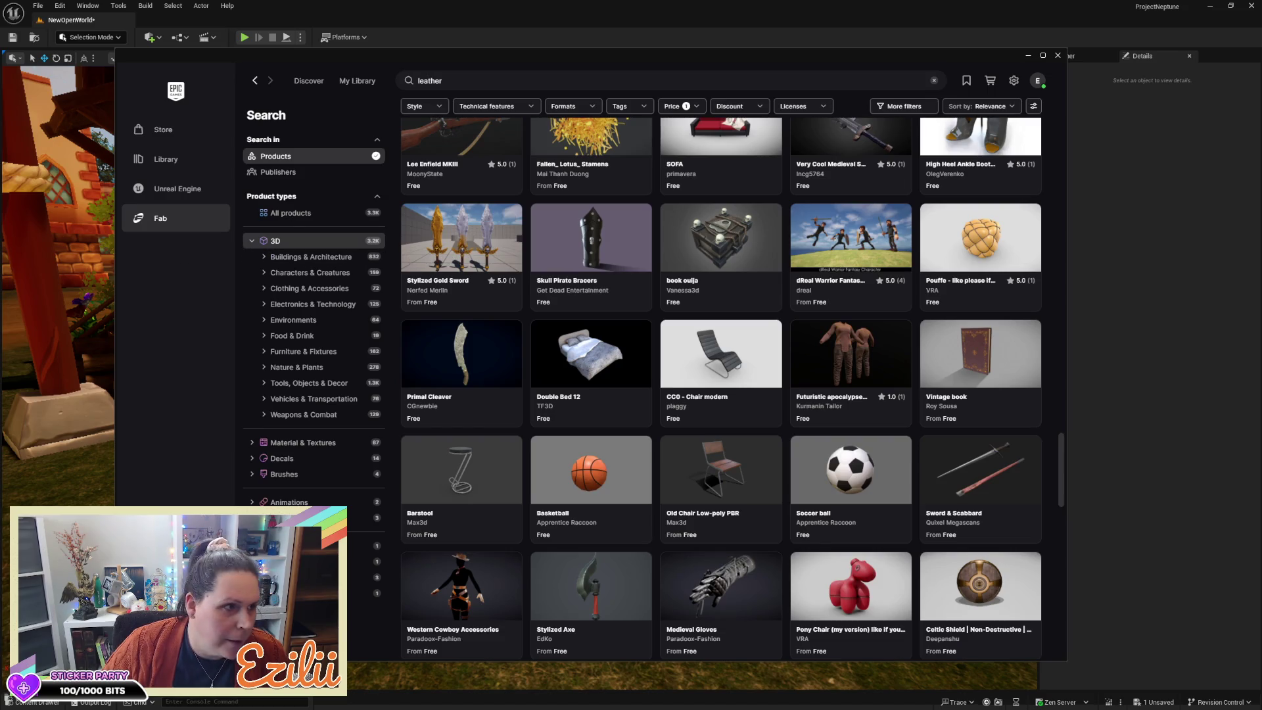
pyautogui.moveTo(313, 144)
pyautogui.mouseDown()
pyautogui.moveTo(672, 52)
pyautogui.moveTo(578, 38)
pyautogui.mouseUp()
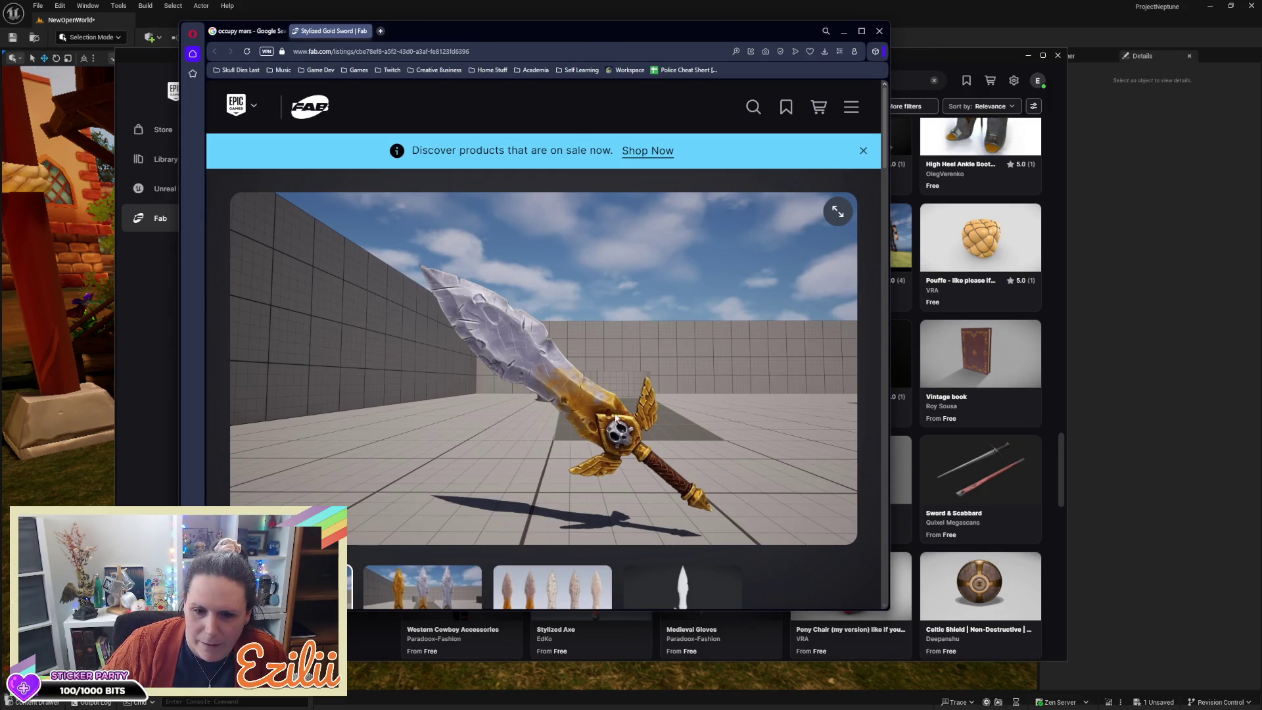
# Step: View the five-sword wireframe and sword scene images in the listing gallery
pyautogui.click(525, 587)
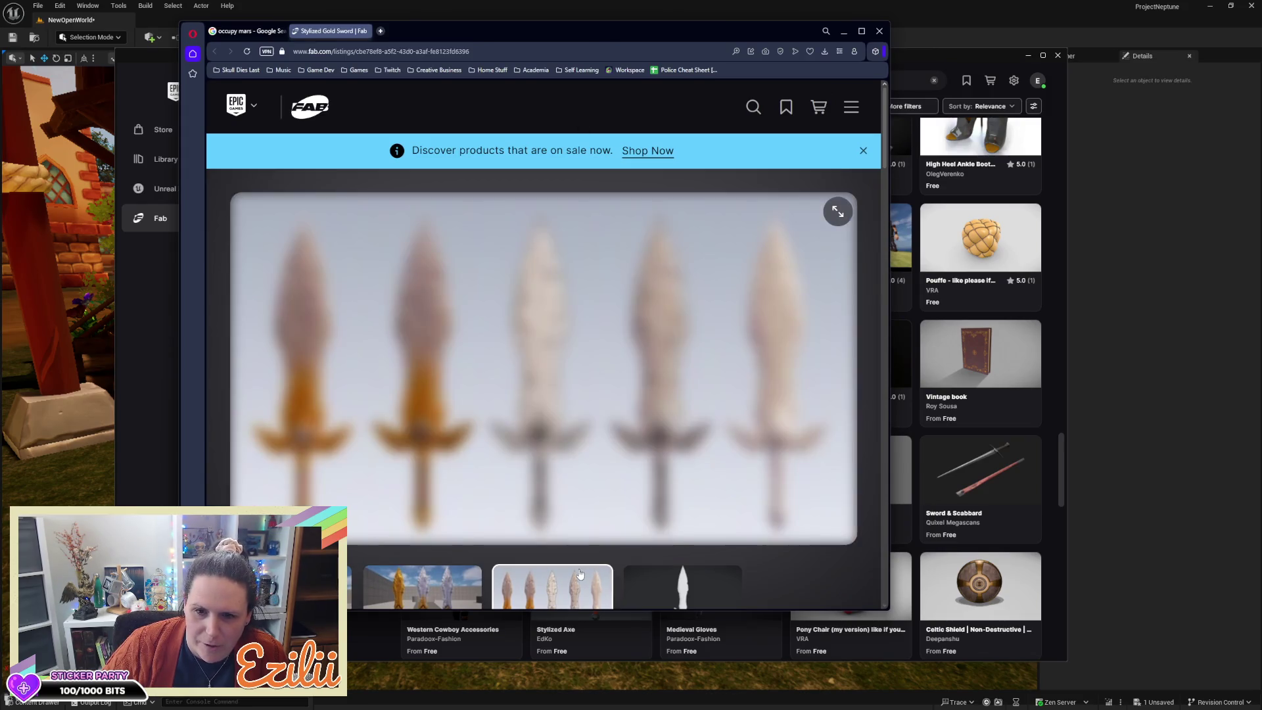
pyautogui.click(436, 592)
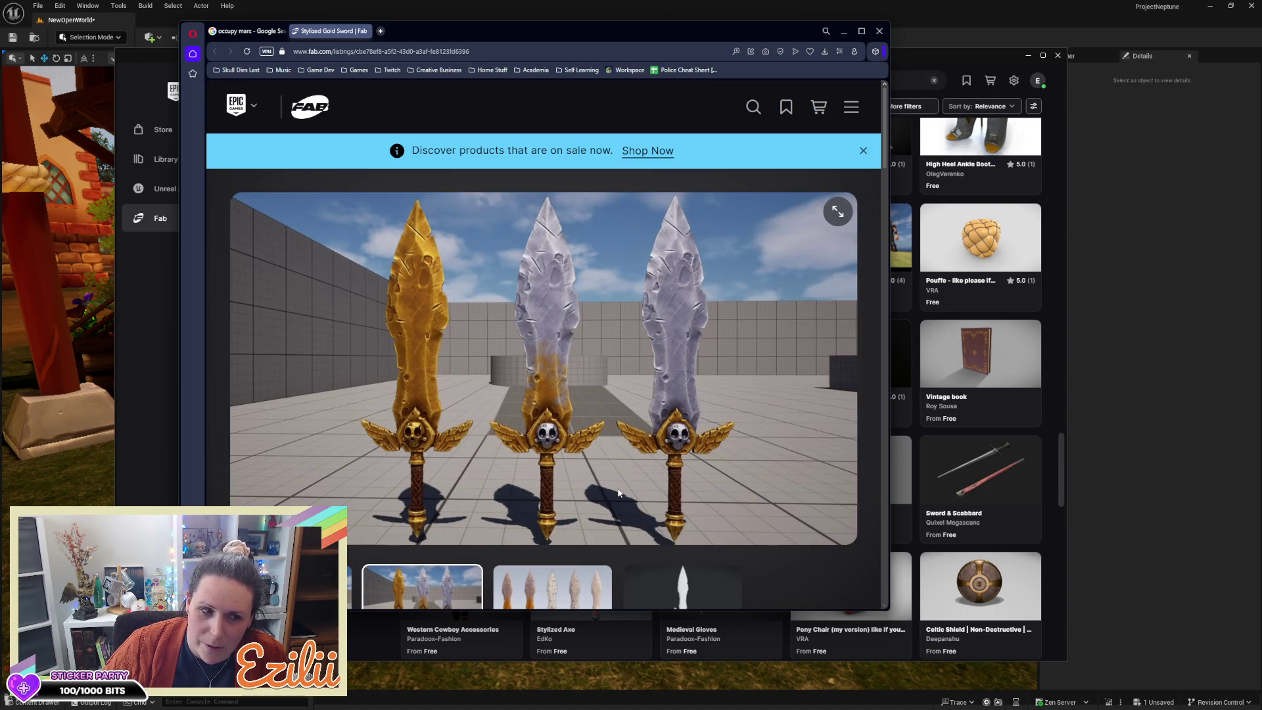
pyautogui.scroll(-1, 644, 442)
pyautogui.scroll(1, 644, 442)
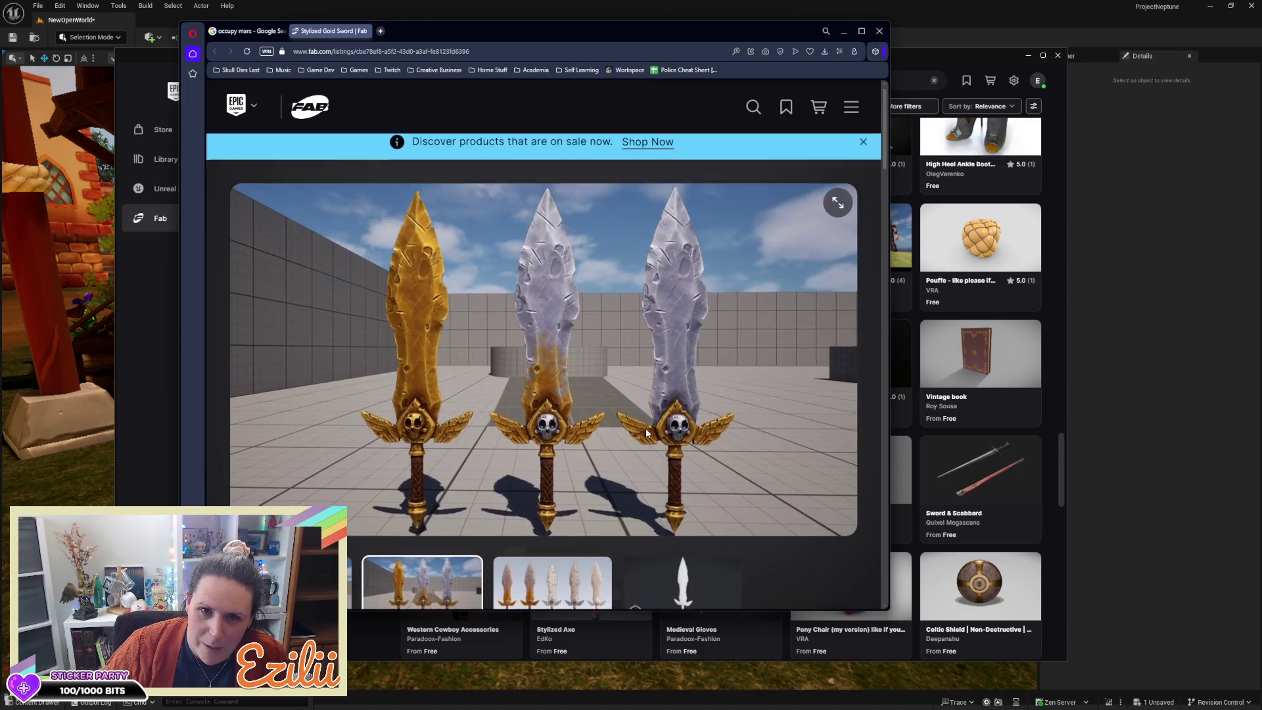
# Step: Copy the Stylized Gold Sword listing's web address and minimize the browser
pyautogui.click(621, 52)
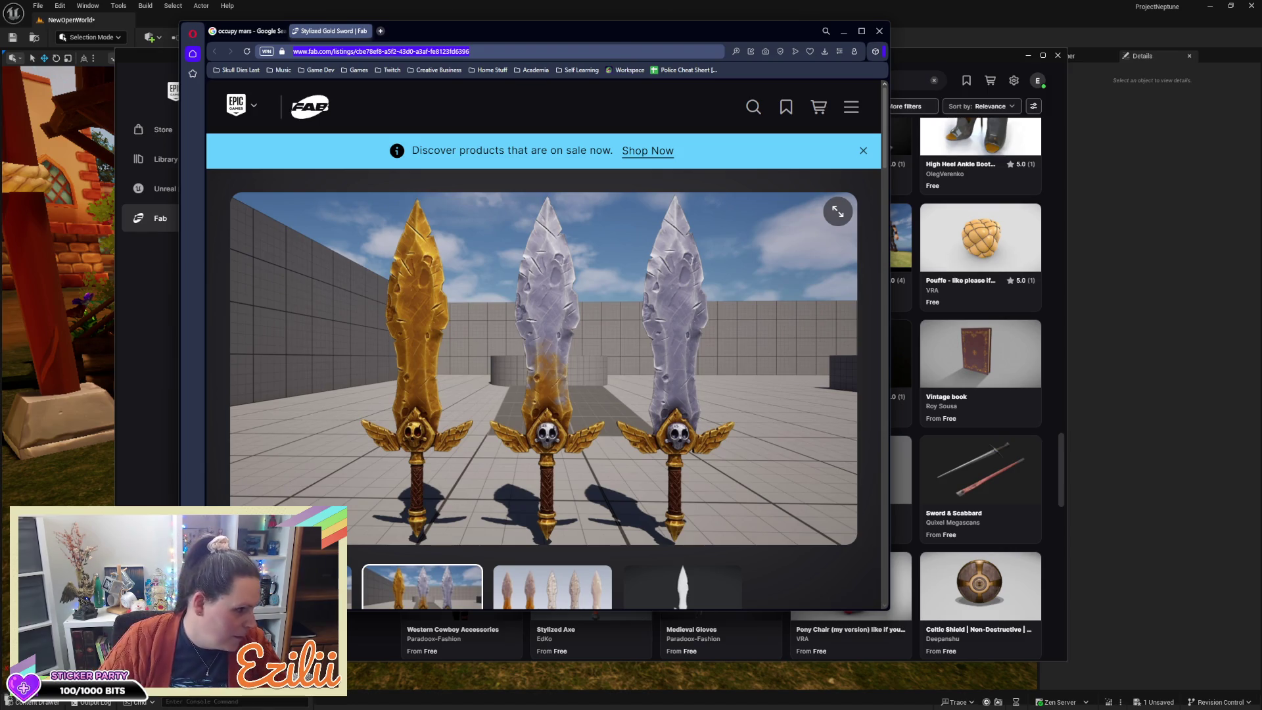
pyautogui.hotkey('ctrl', 'c')
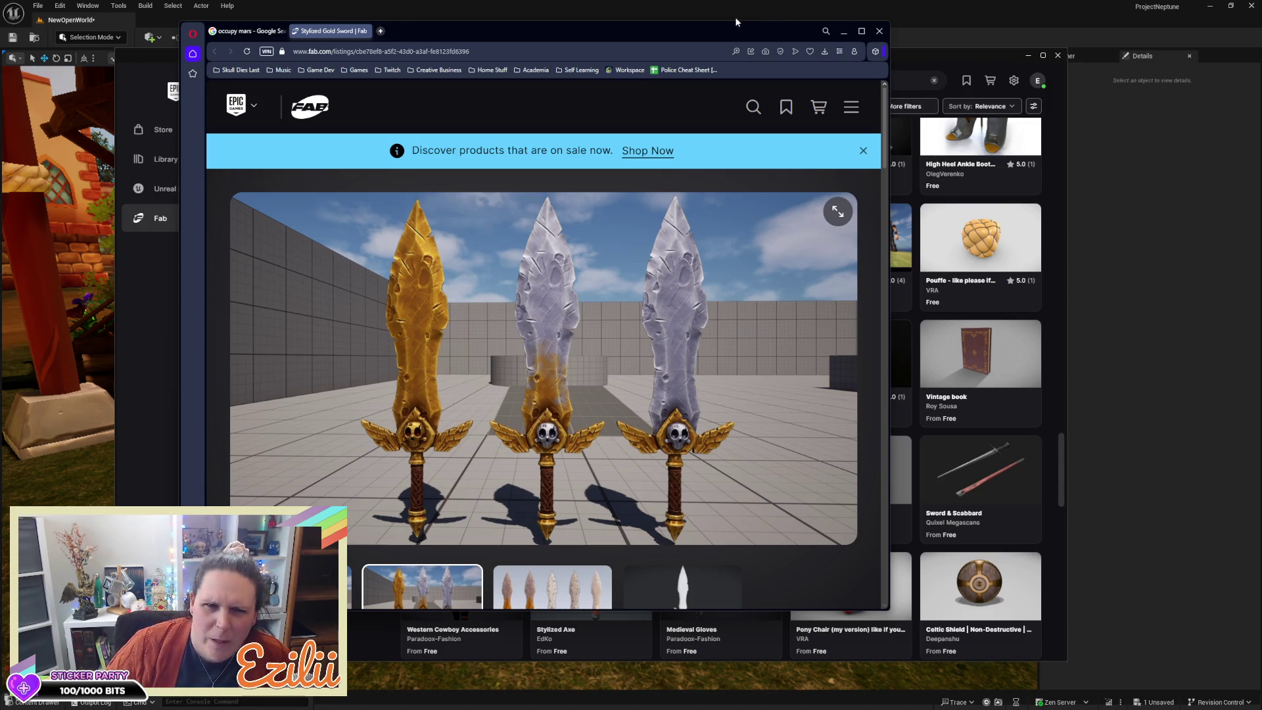
pyautogui.click(418, 9)
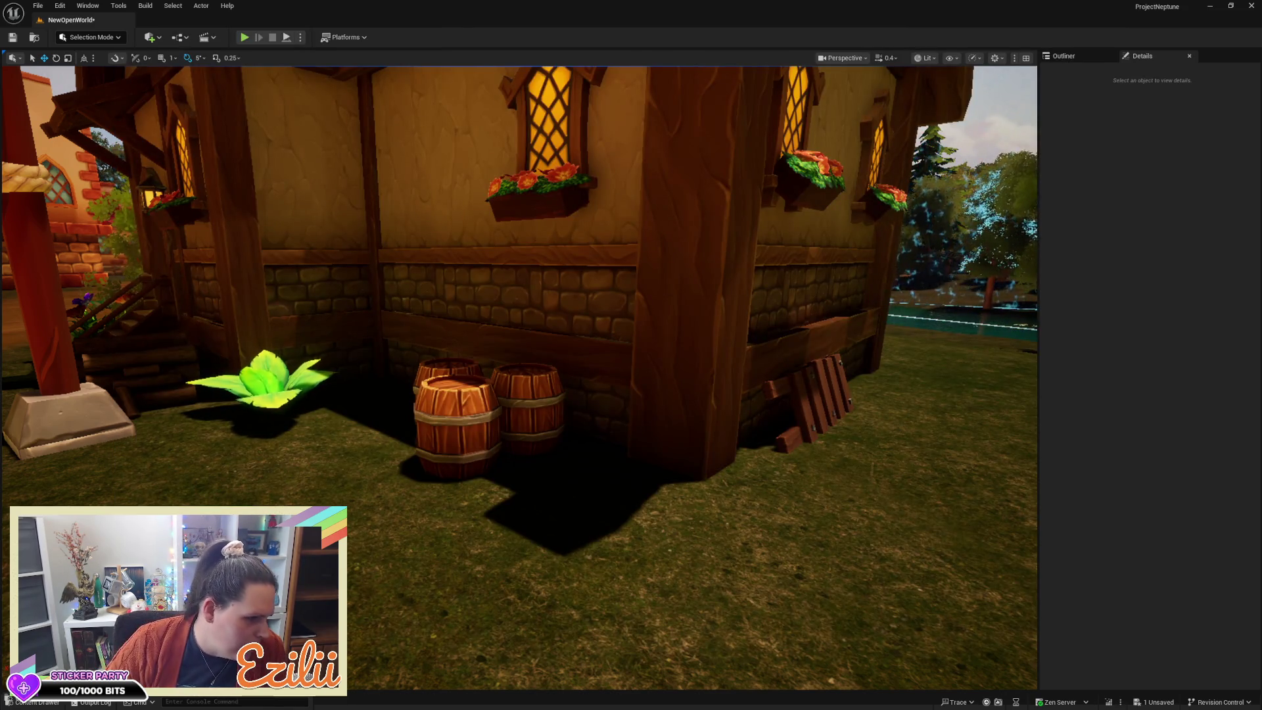
# Step: Scroll back through the free leather results and open the medieval backpack listing
pyautogui.hotkey('alt', 'Tab')
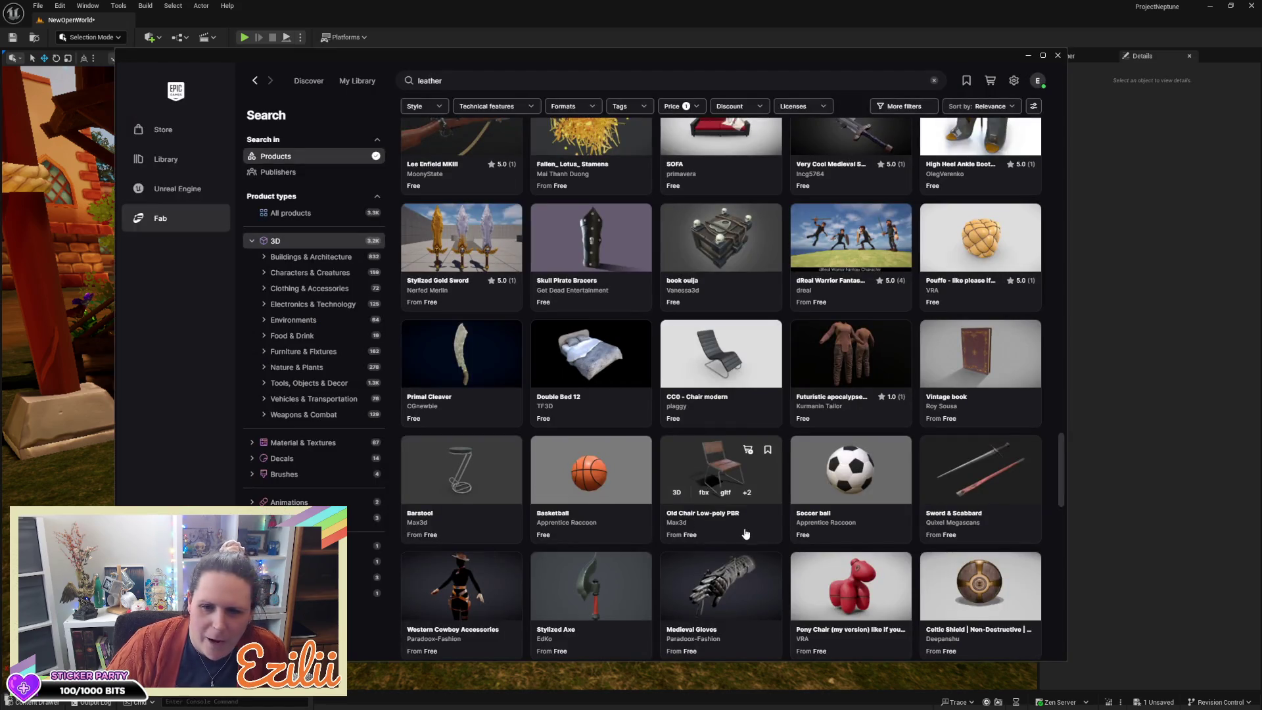
pyautogui.scroll(-10, 746, 534)
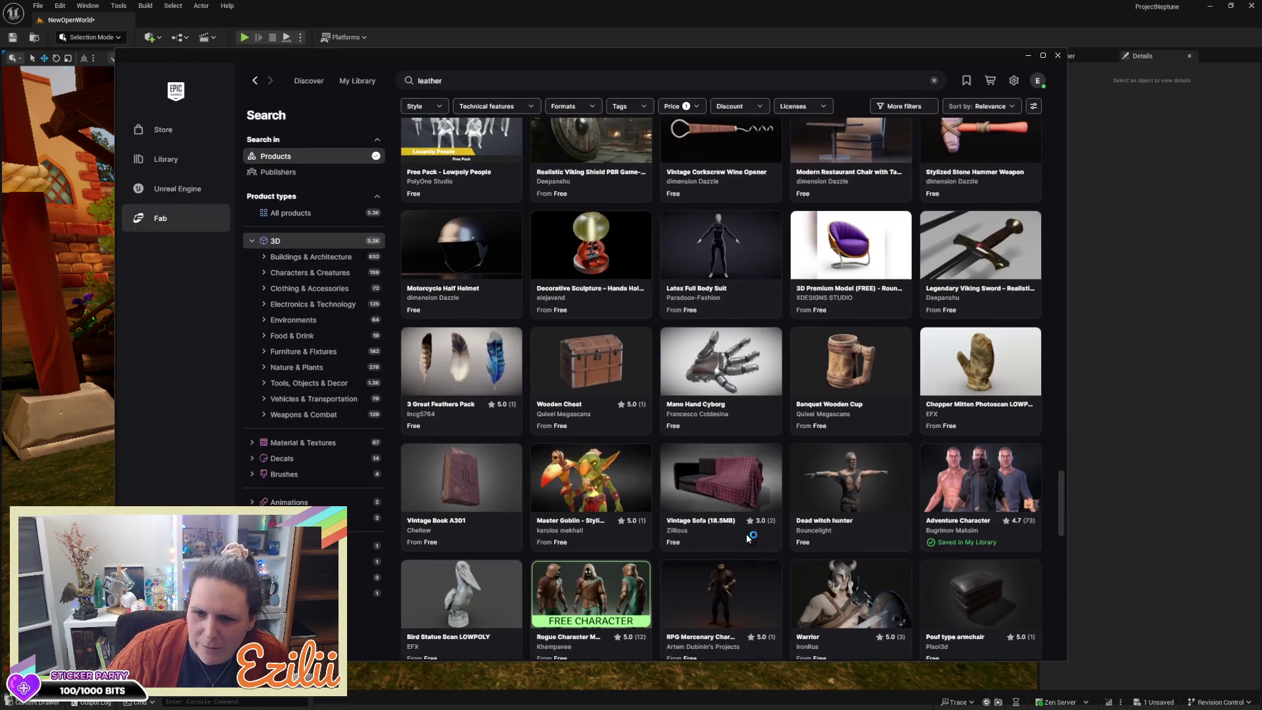
pyautogui.scroll(-2, 747, 537)
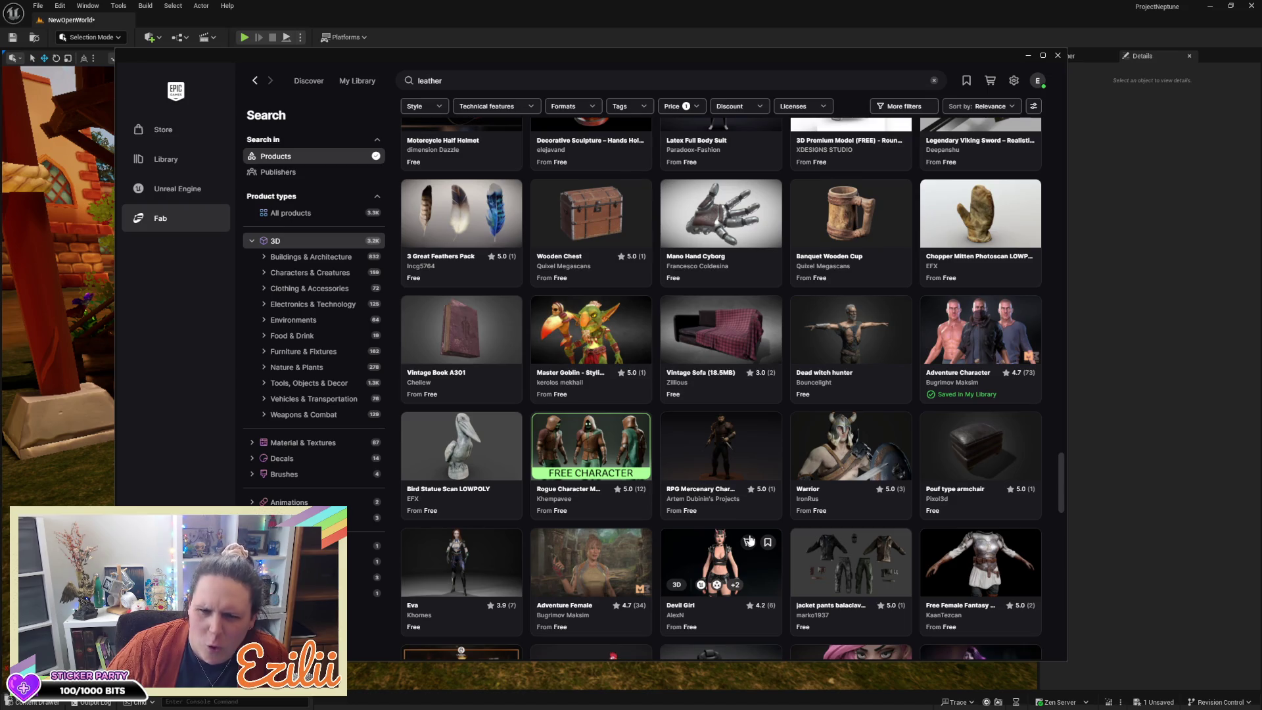
pyautogui.scroll(-10, 749, 540)
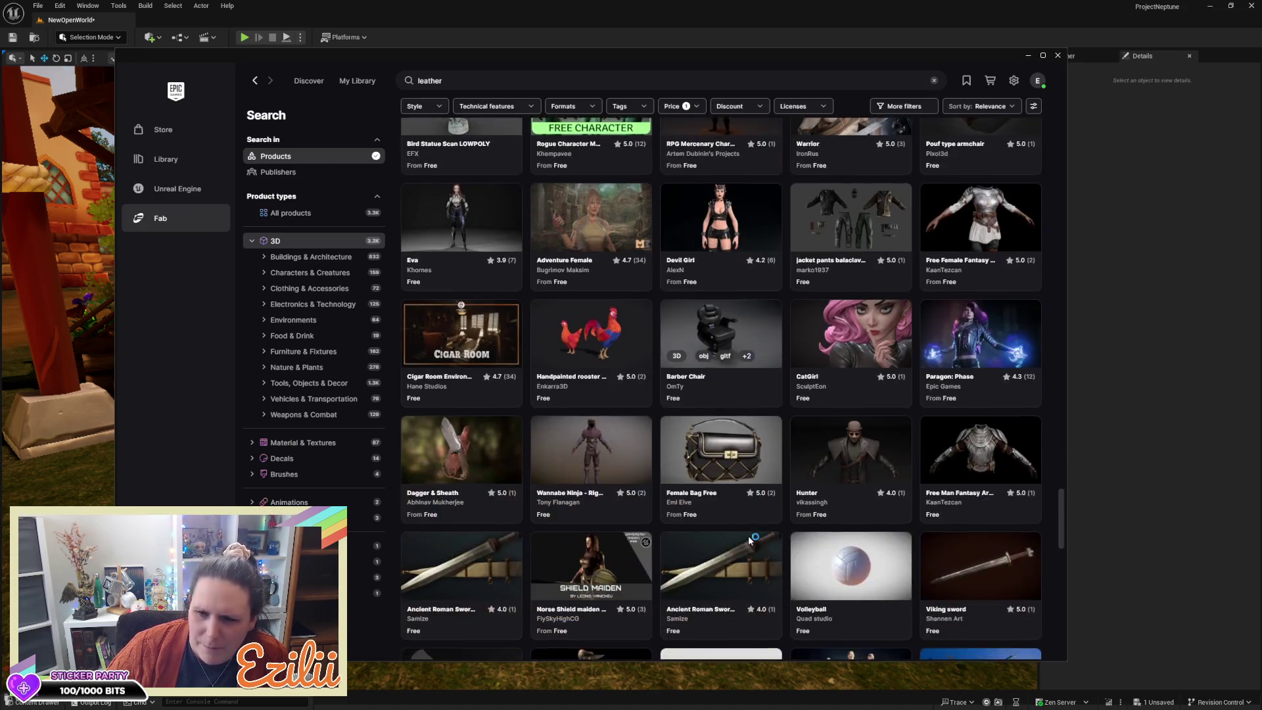
pyautogui.scroll(-2, 748, 539)
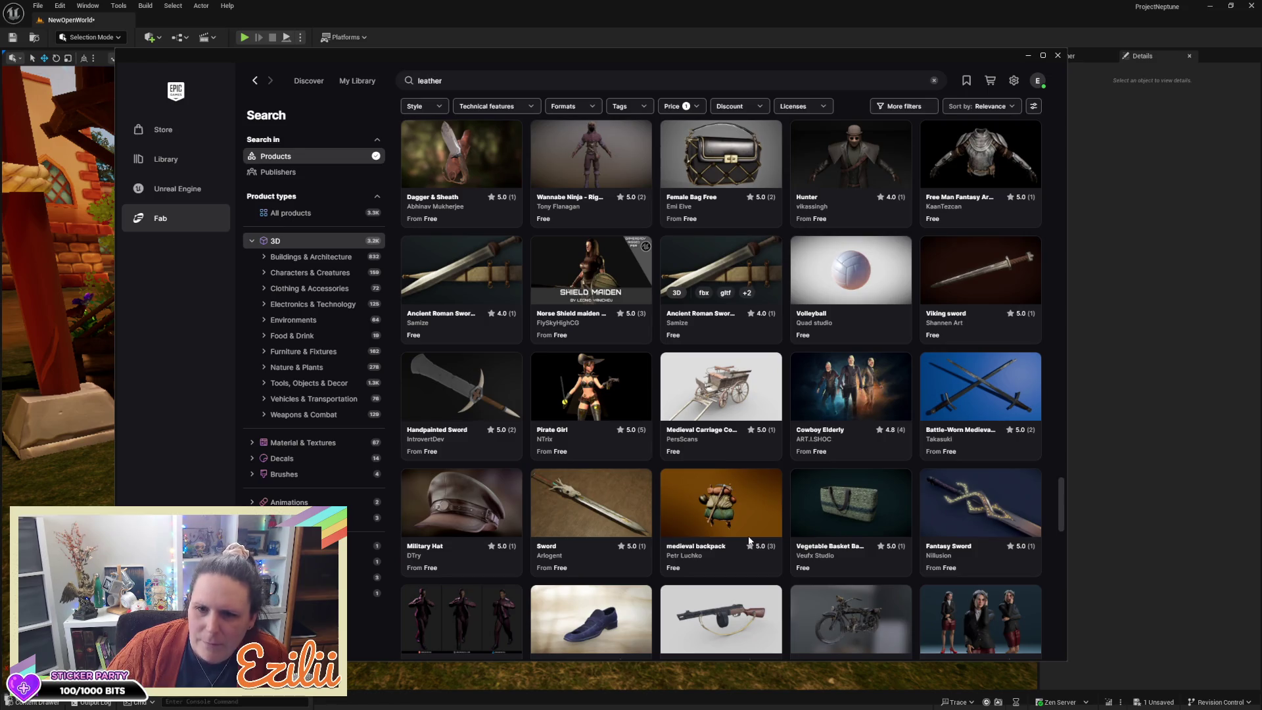
pyautogui.scroll(-3, 748, 540)
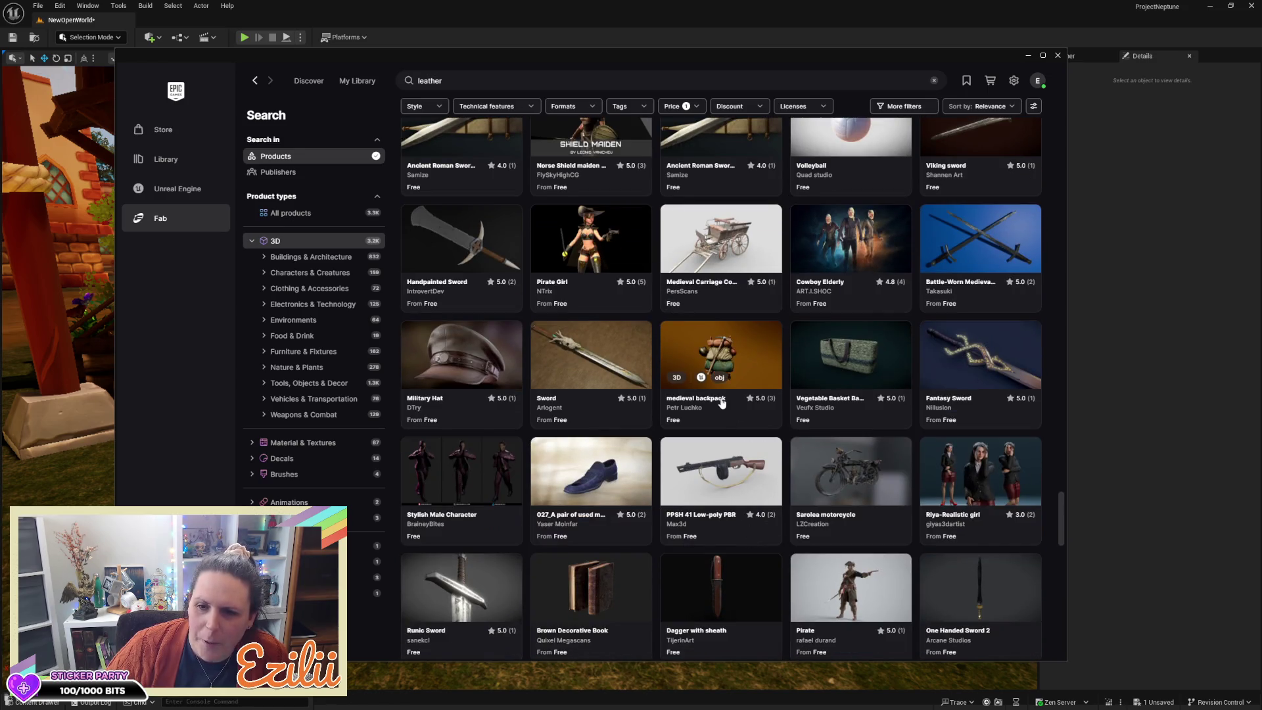
pyautogui.click(722, 362)
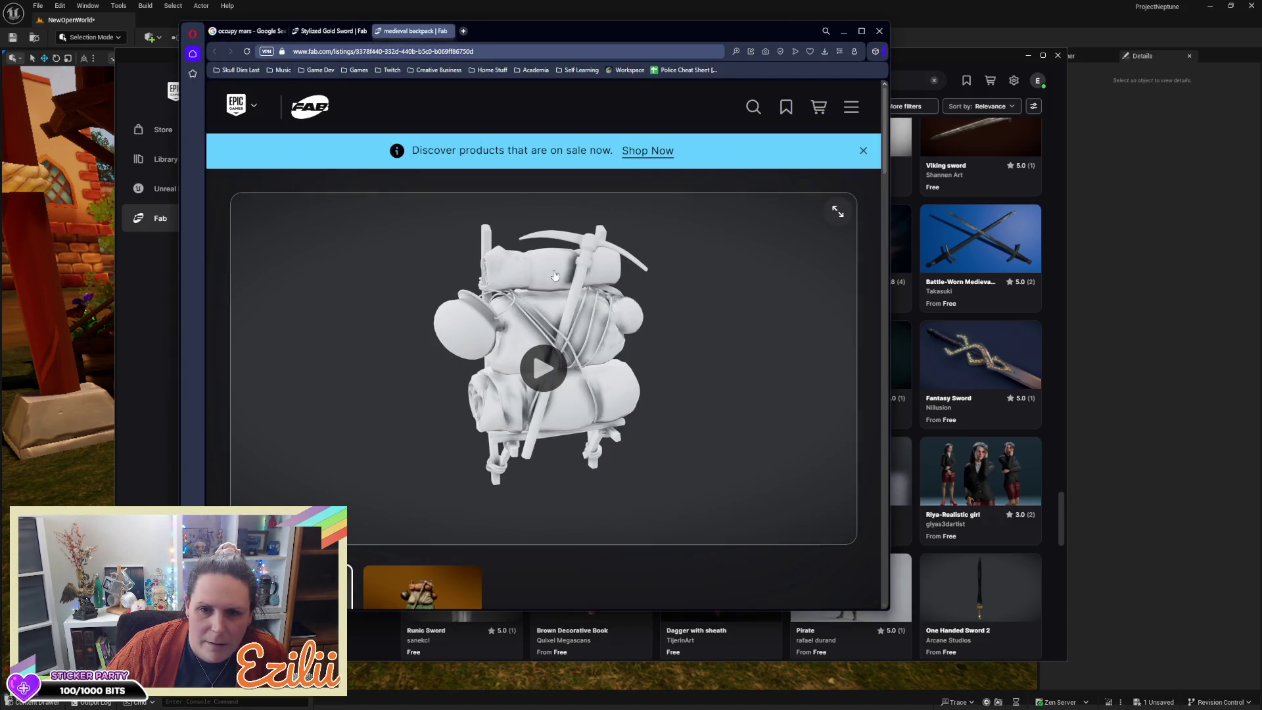
# Step: View the coloured backpack render, close the 'occupy mars' Google tab, and minimize the Fab windows
pyautogui.click(460, 576)
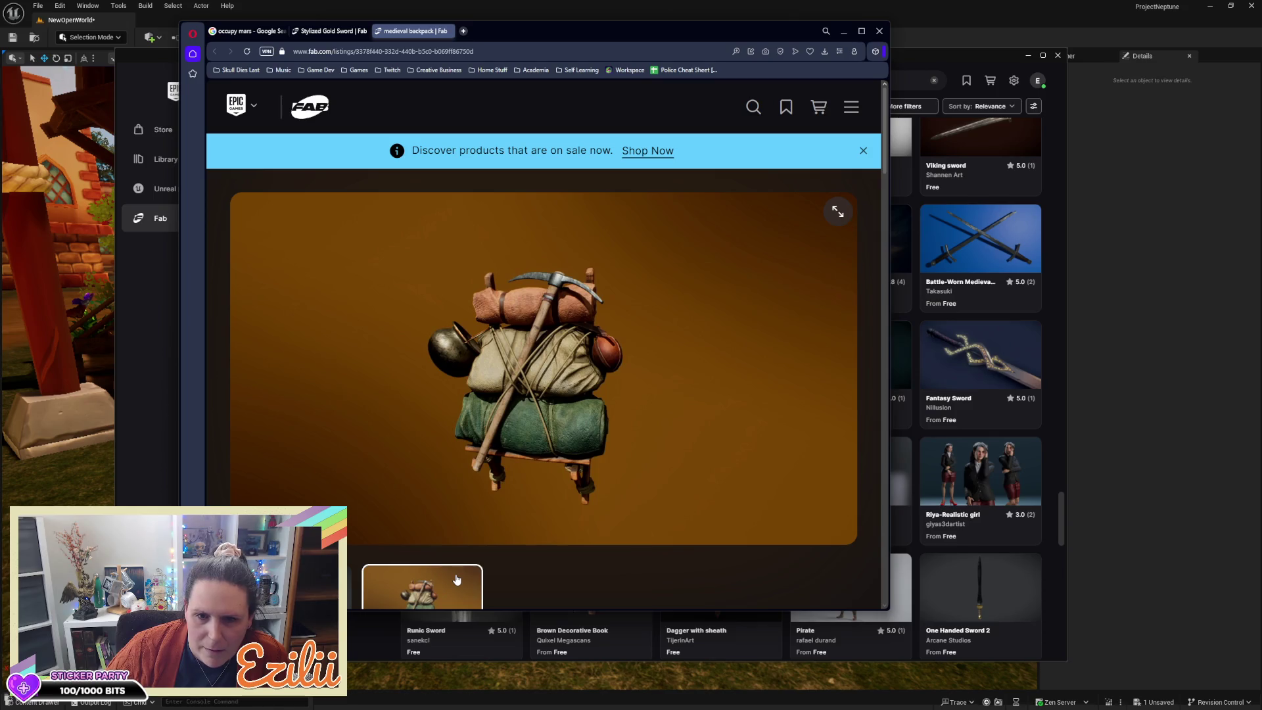
pyautogui.scroll(-2, 567, 443)
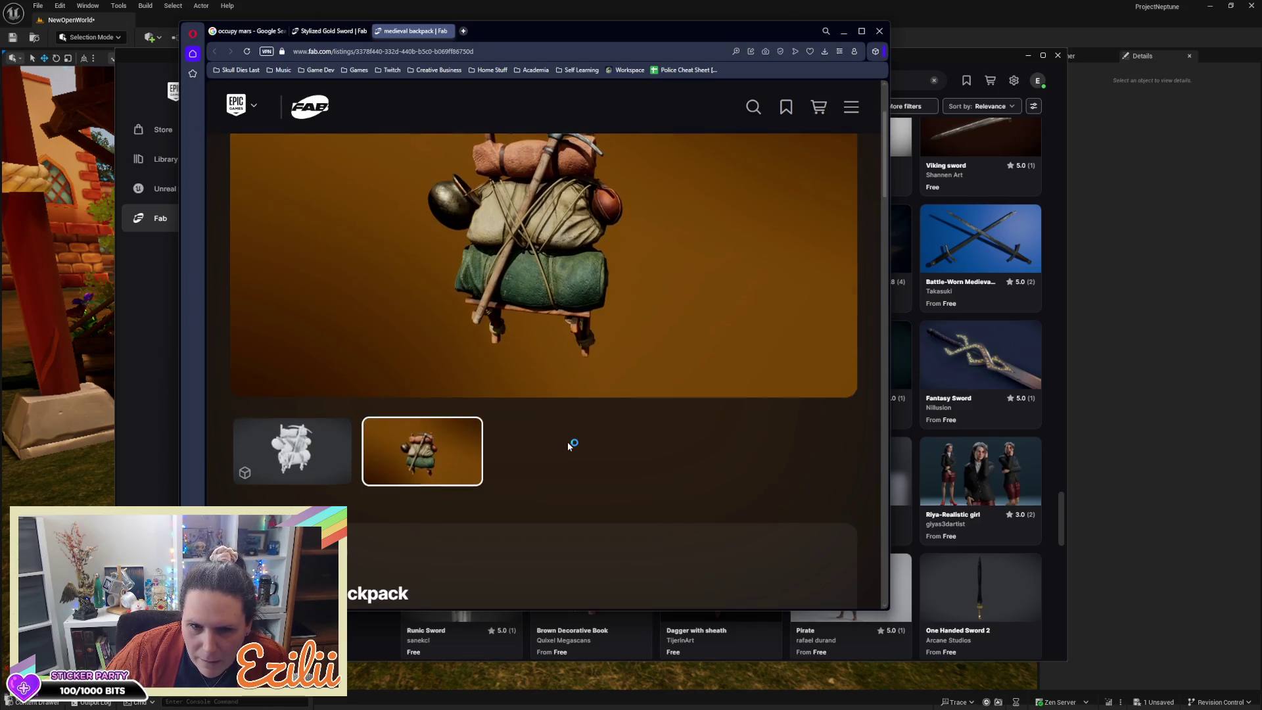
pyautogui.scroll(2, 567, 442)
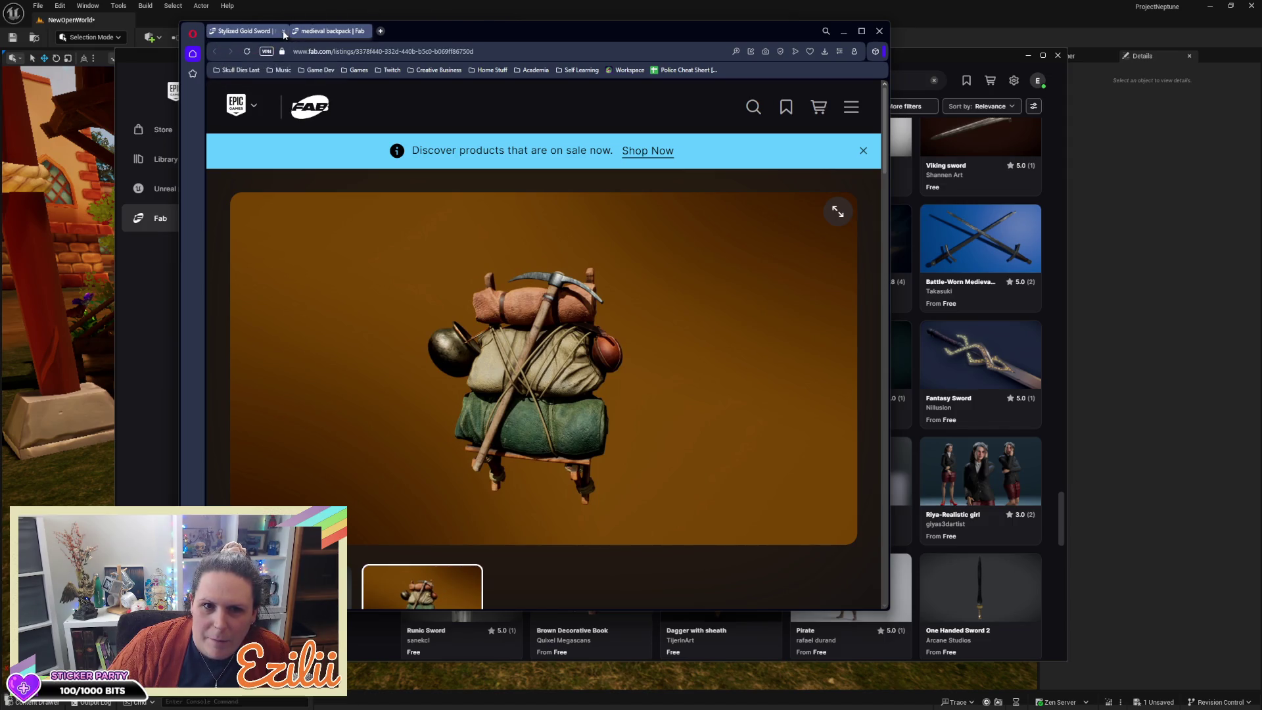
pyautogui.click(282, 31)
pyautogui.click(1170, 326)
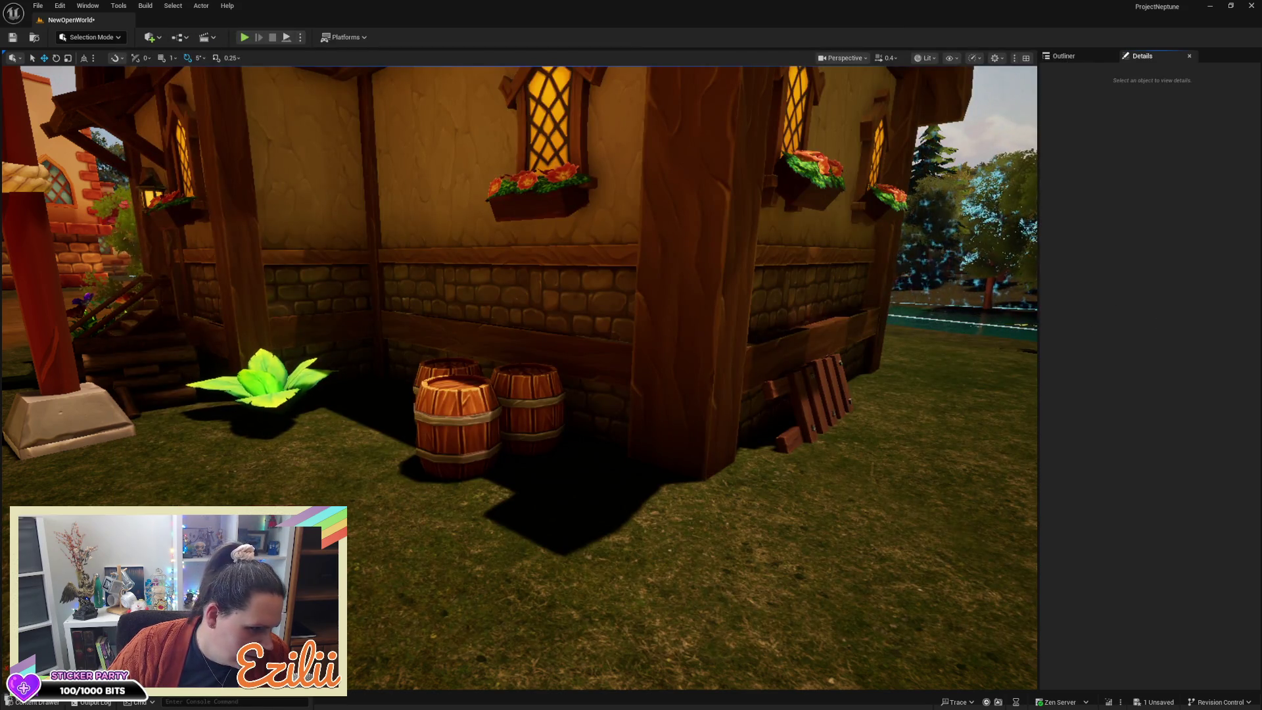
# Step: Return to the leather results, scroll down, and open the Cassandrae character listing
pyautogui.hotkey('alt', 'Tab')
pyautogui.scroll(-4, 616, 477)
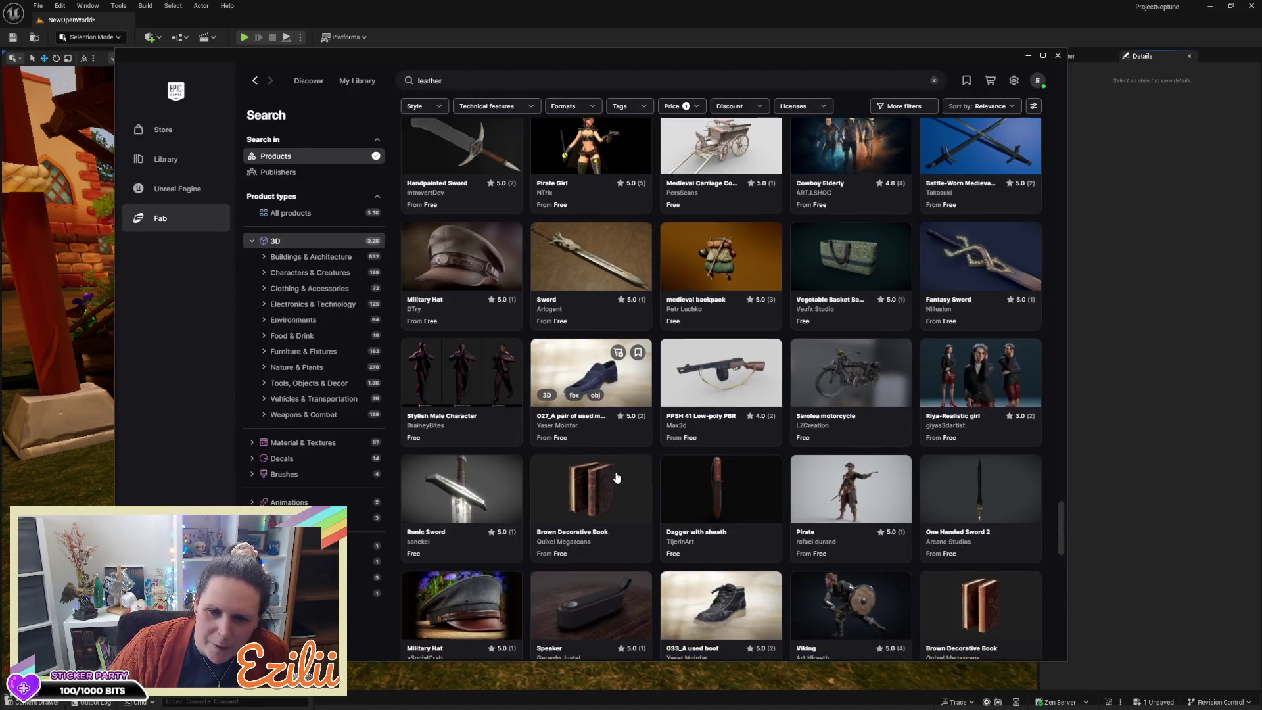
pyautogui.scroll(-5, 617, 478)
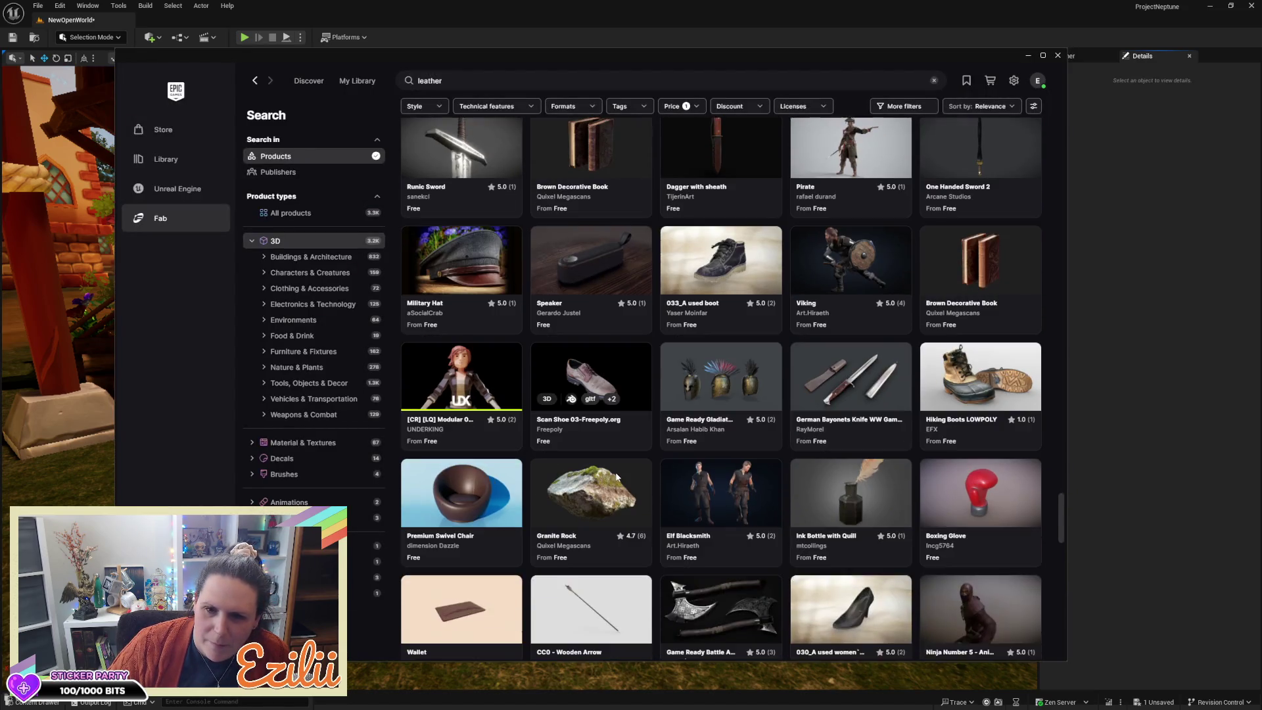
pyautogui.scroll(-2, 620, 475)
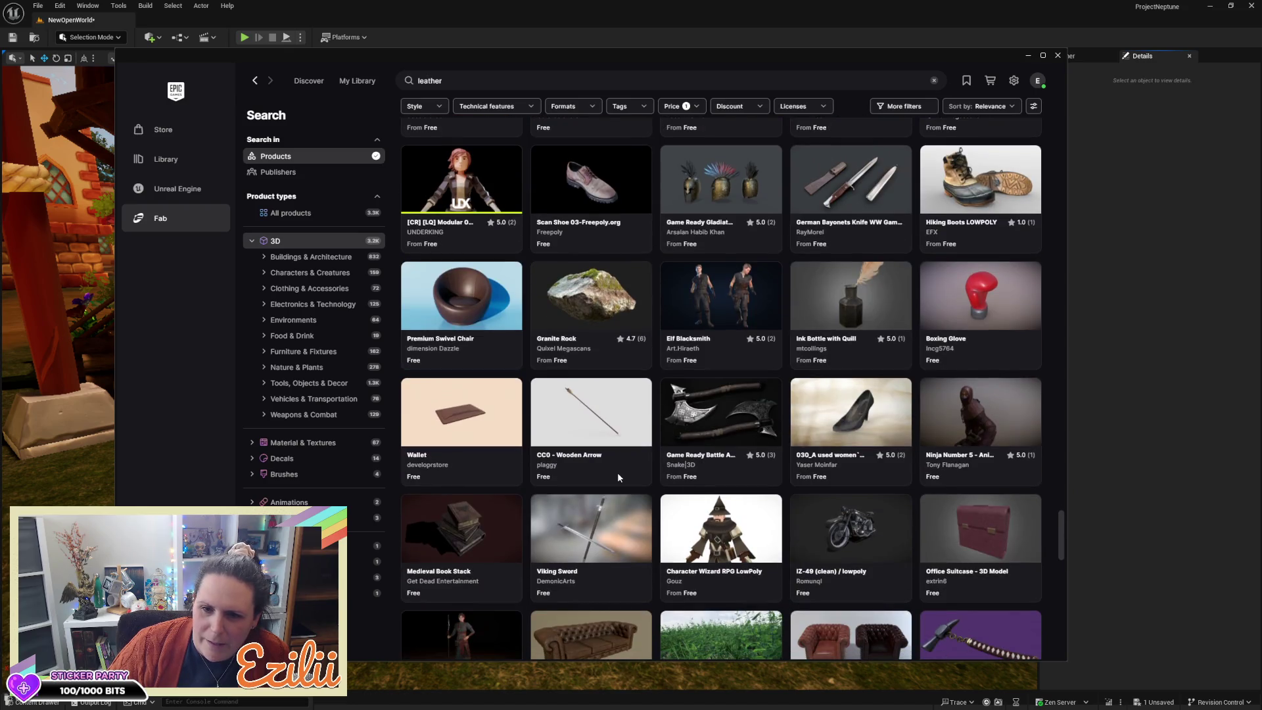
pyautogui.scroll(-2, 618, 475)
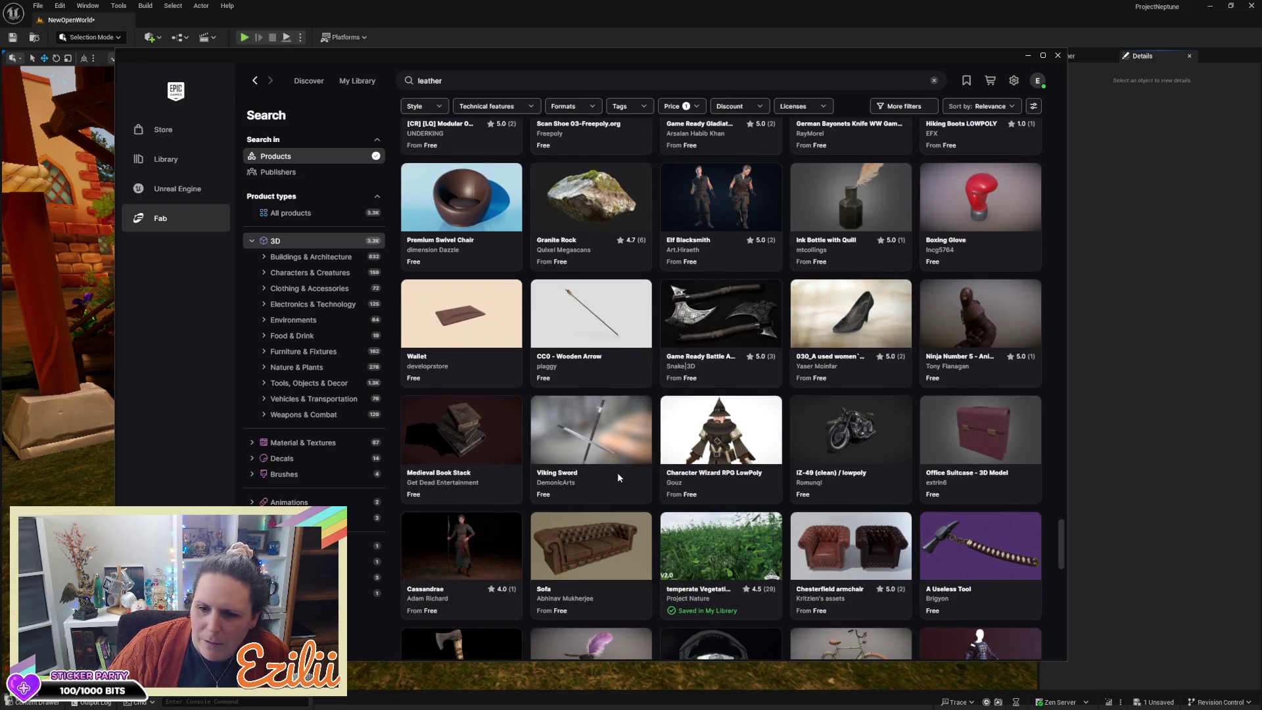
pyautogui.scroll(-3, 617, 474)
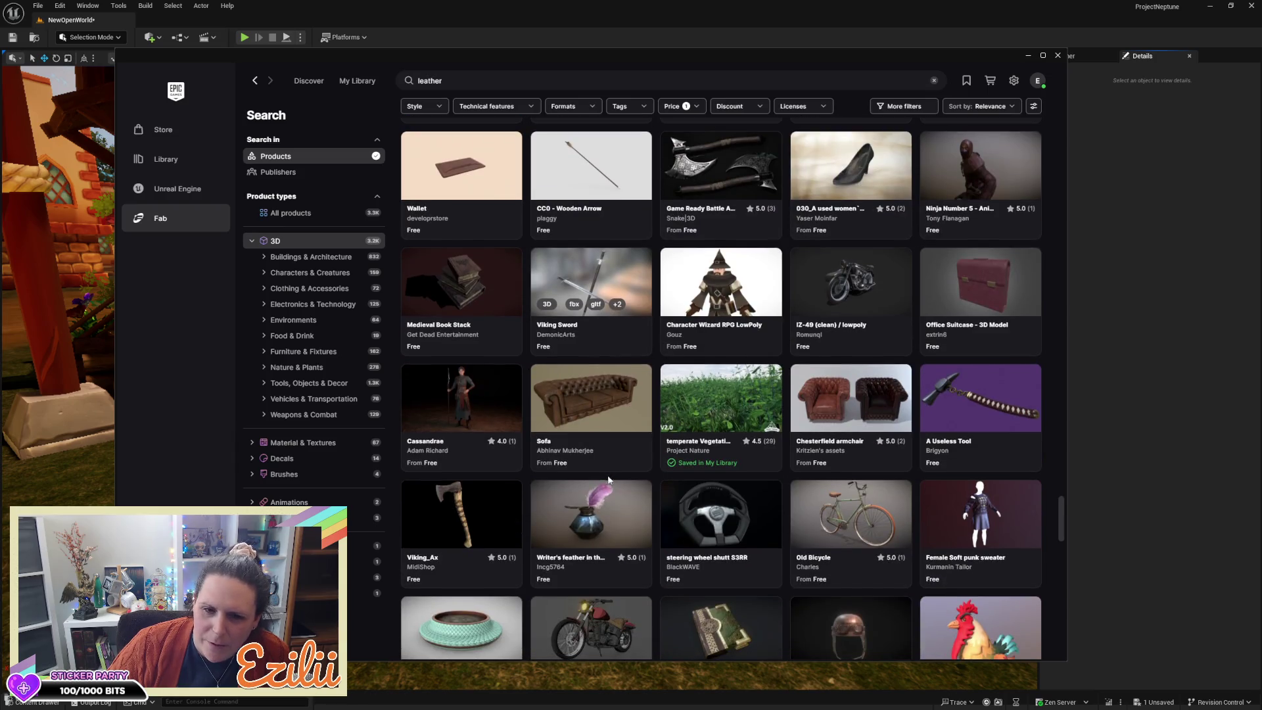
pyautogui.click(439, 402)
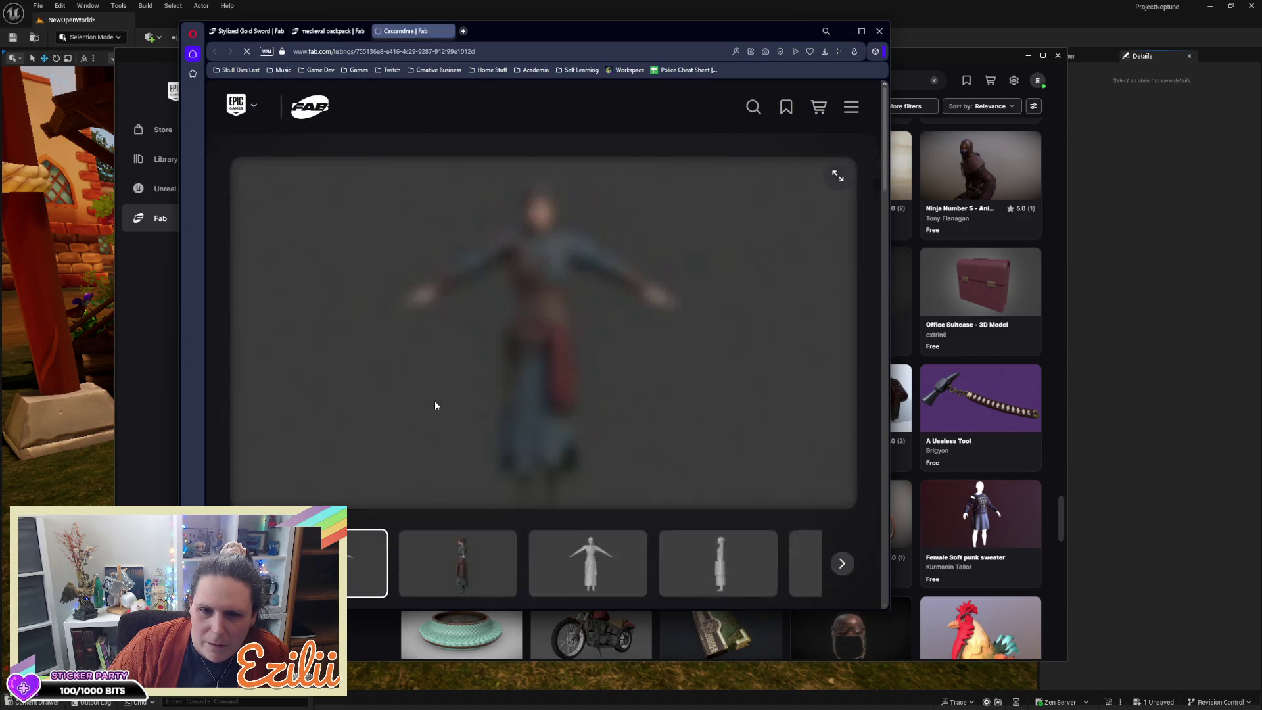
# Step: Preview the Cassandrae character's side and front views, then return to the launcher's leather results
pyautogui.scroll(-2, 455, 408)
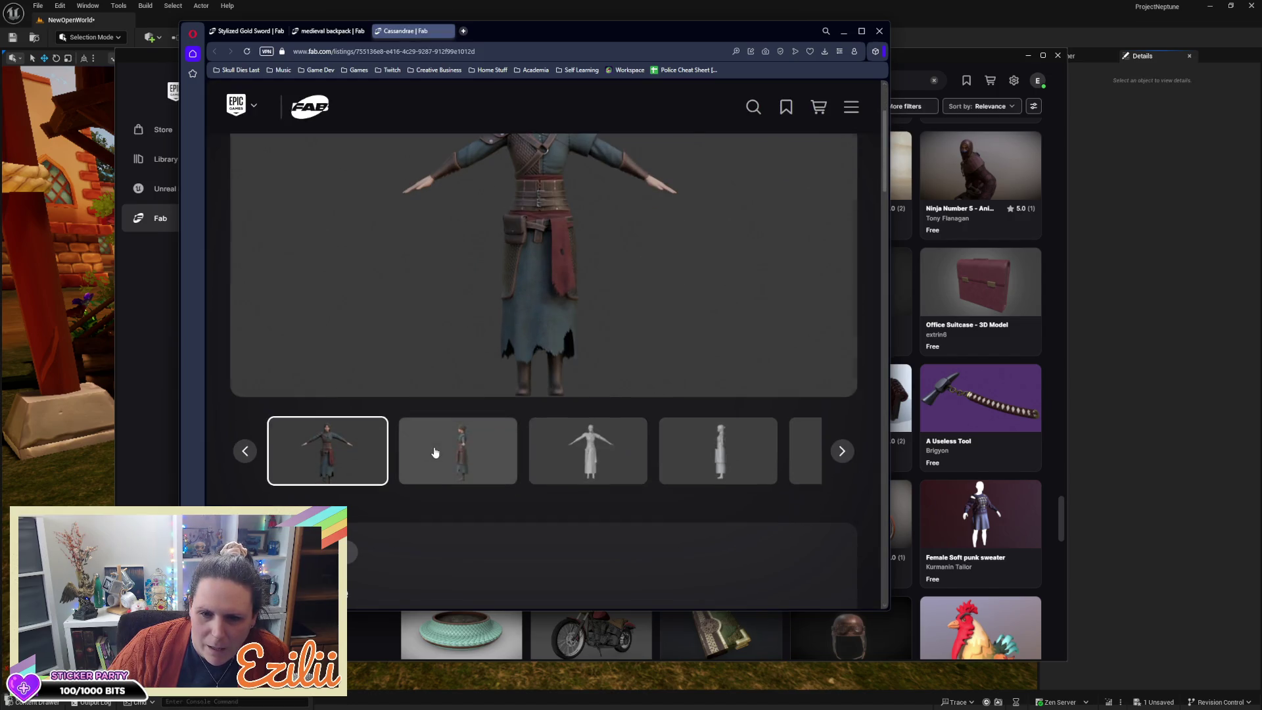
pyautogui.click(434, 452)
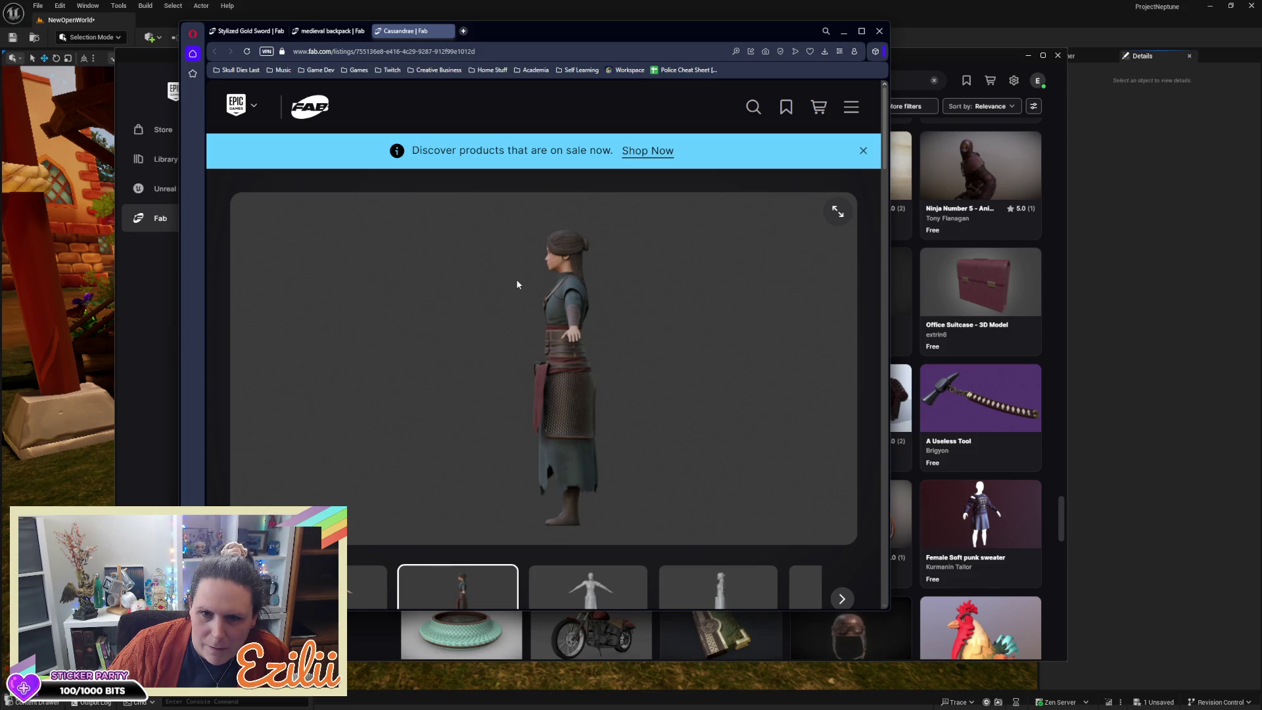
pyautogui.scroll(-2, 533, 329)
pyautogui.click(356, 451)
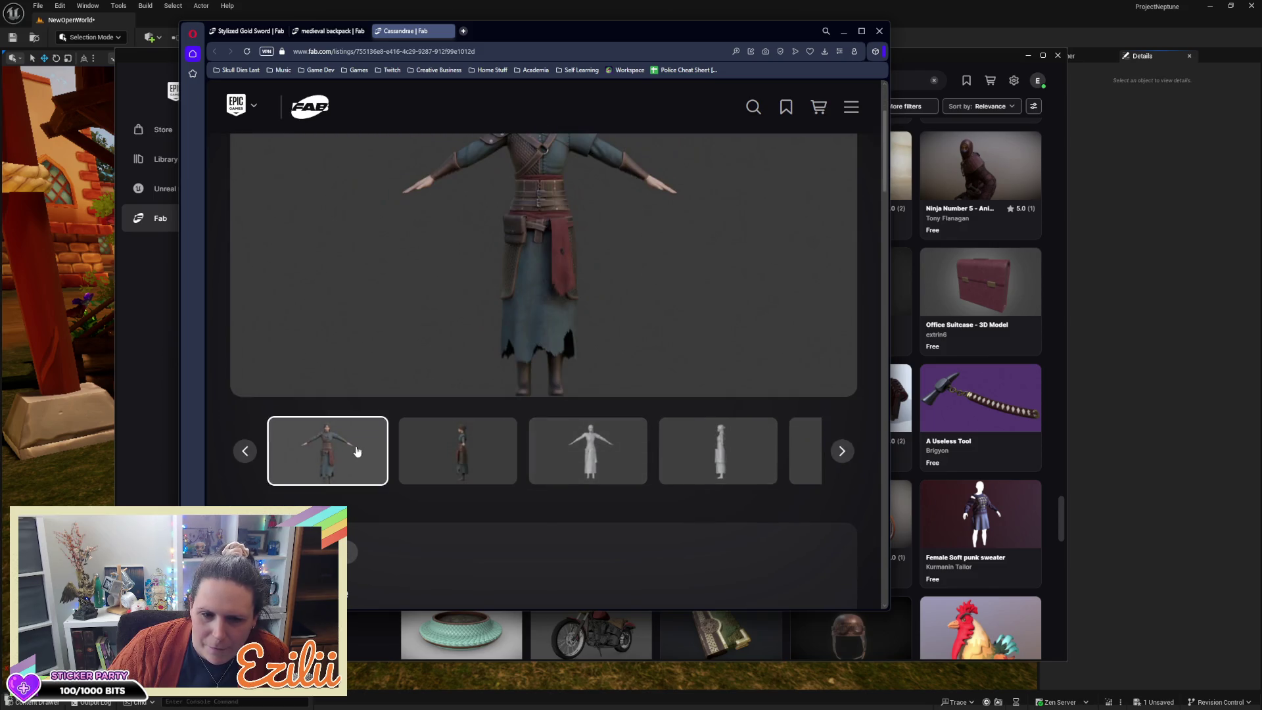
pyautogui.scroll(2, 506, 379)
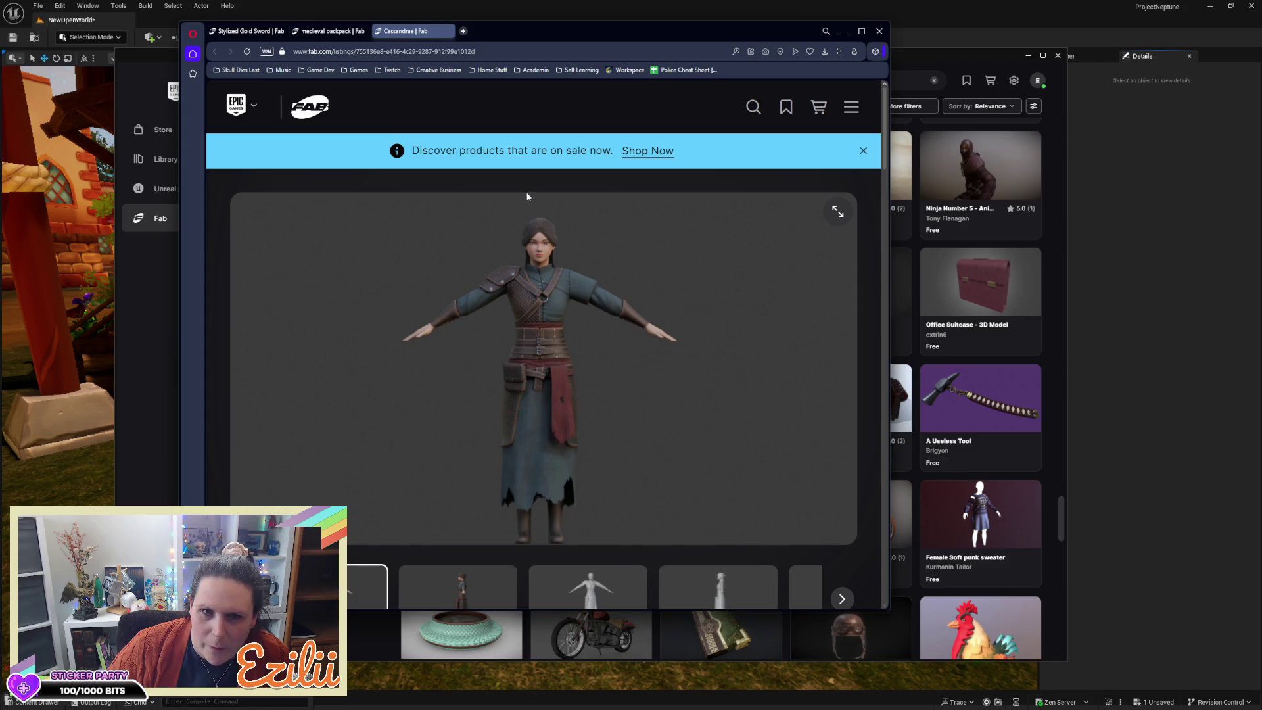
pyautogui.click(173, 311)
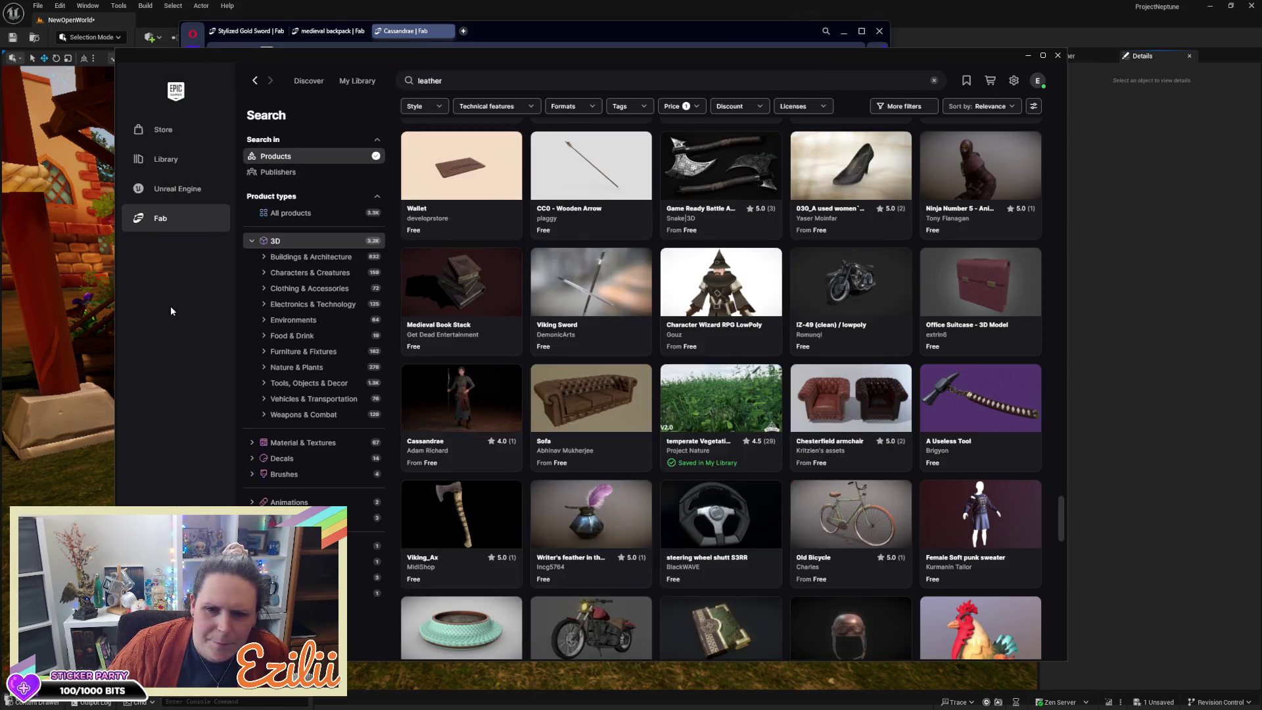
# Step: Scroll through the free 'leather' results past rocks, crates, a dumpster and a goblin
pyautogui.scroll(-3, 722, 415)
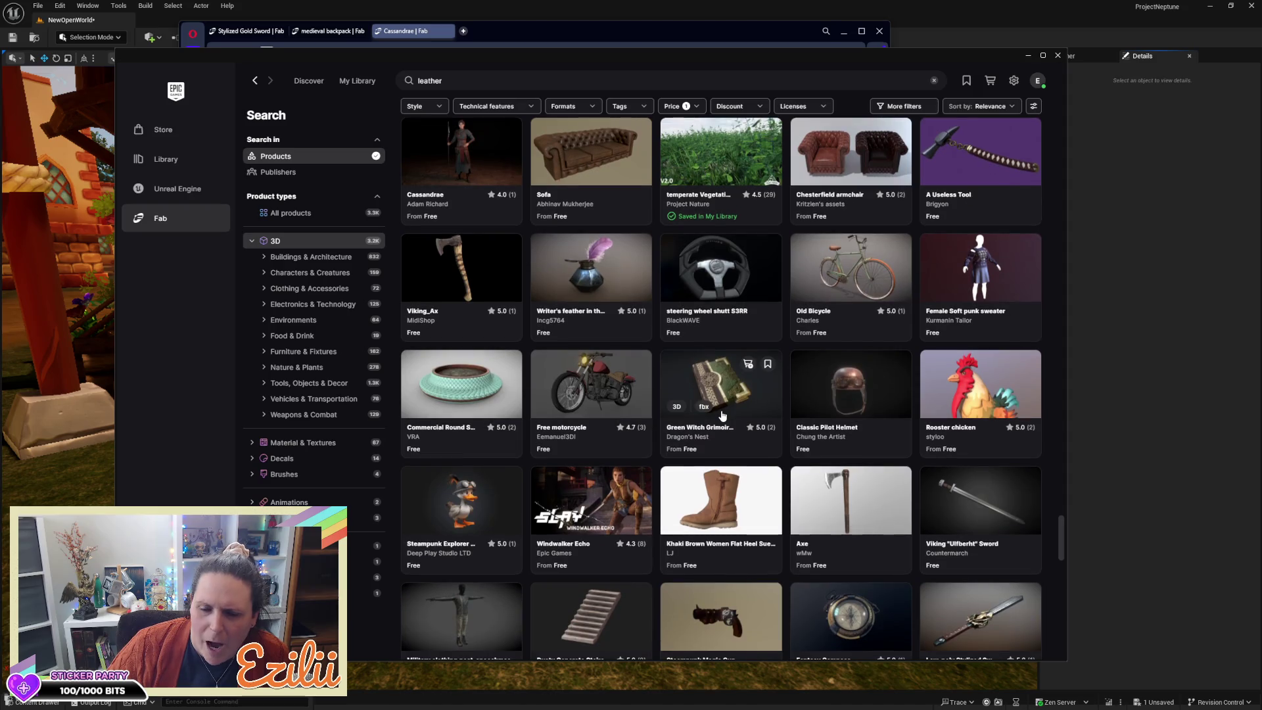
pyautogui.scroll(-2, 722, 416)
pyautogui.scroll(-1, 720, 419)
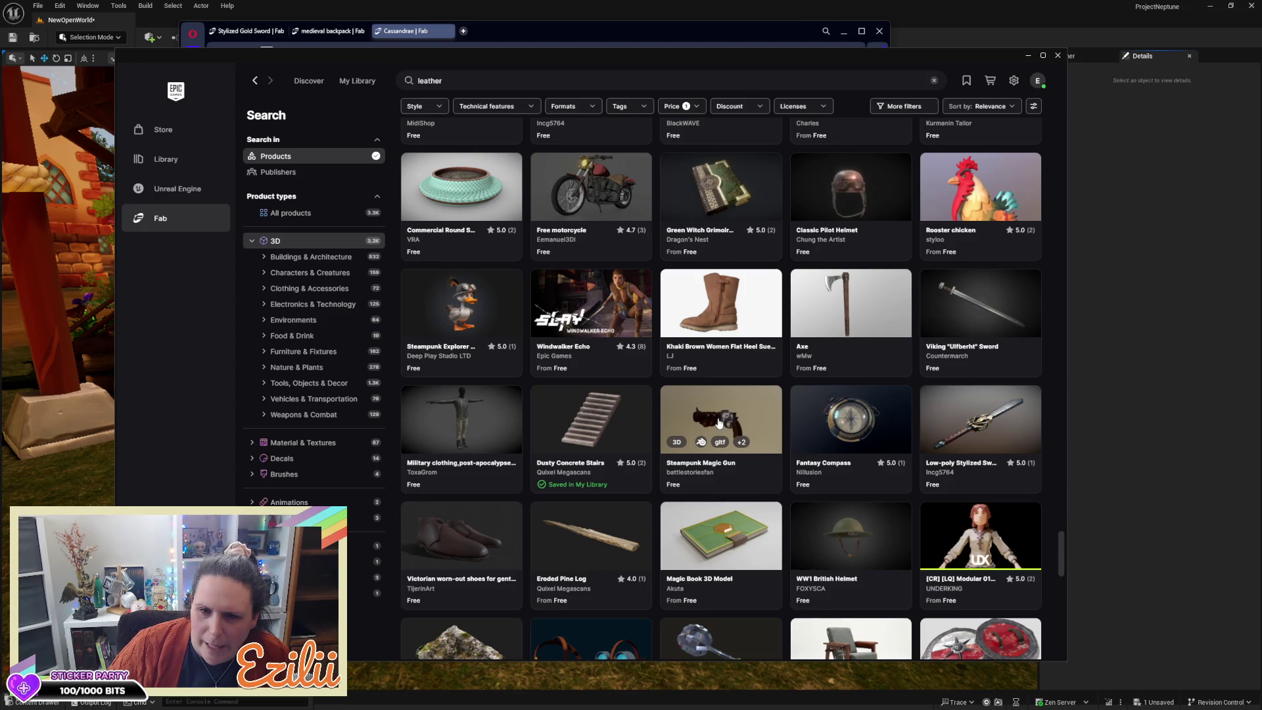
pyautogui.scroll(-4, 718, 422)
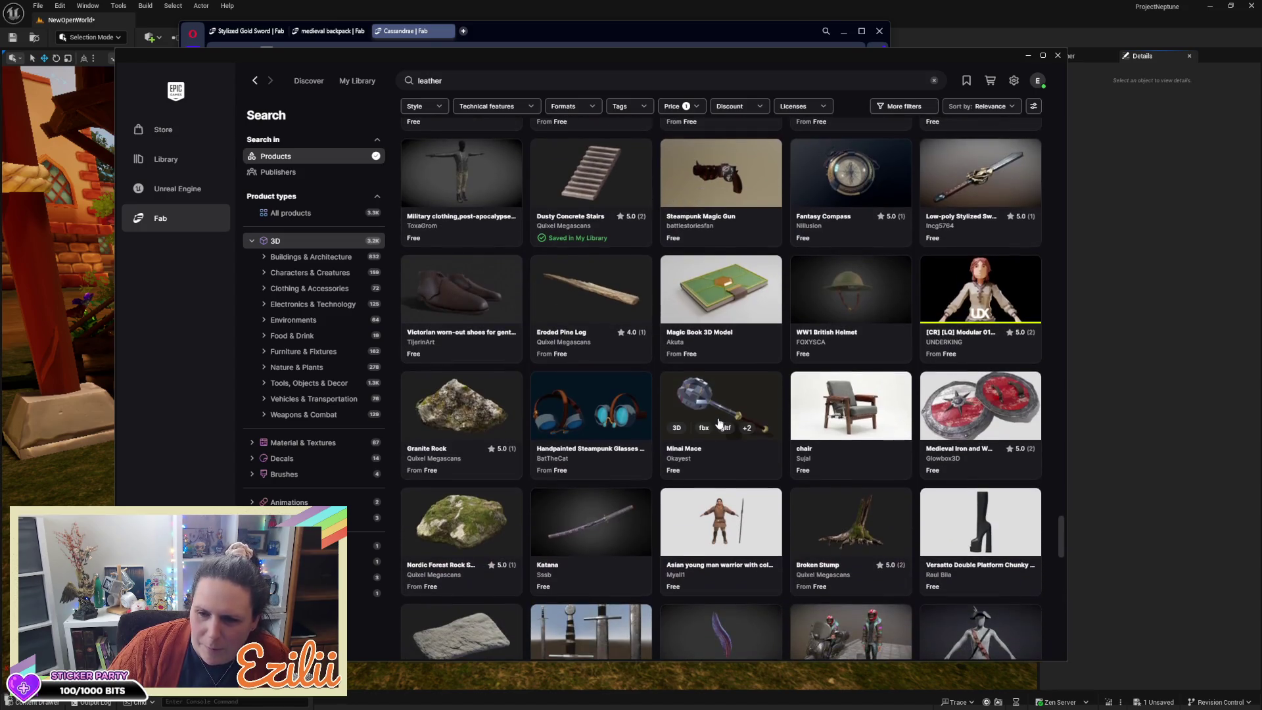
pyautogui.scroll(-4, 718, 422)
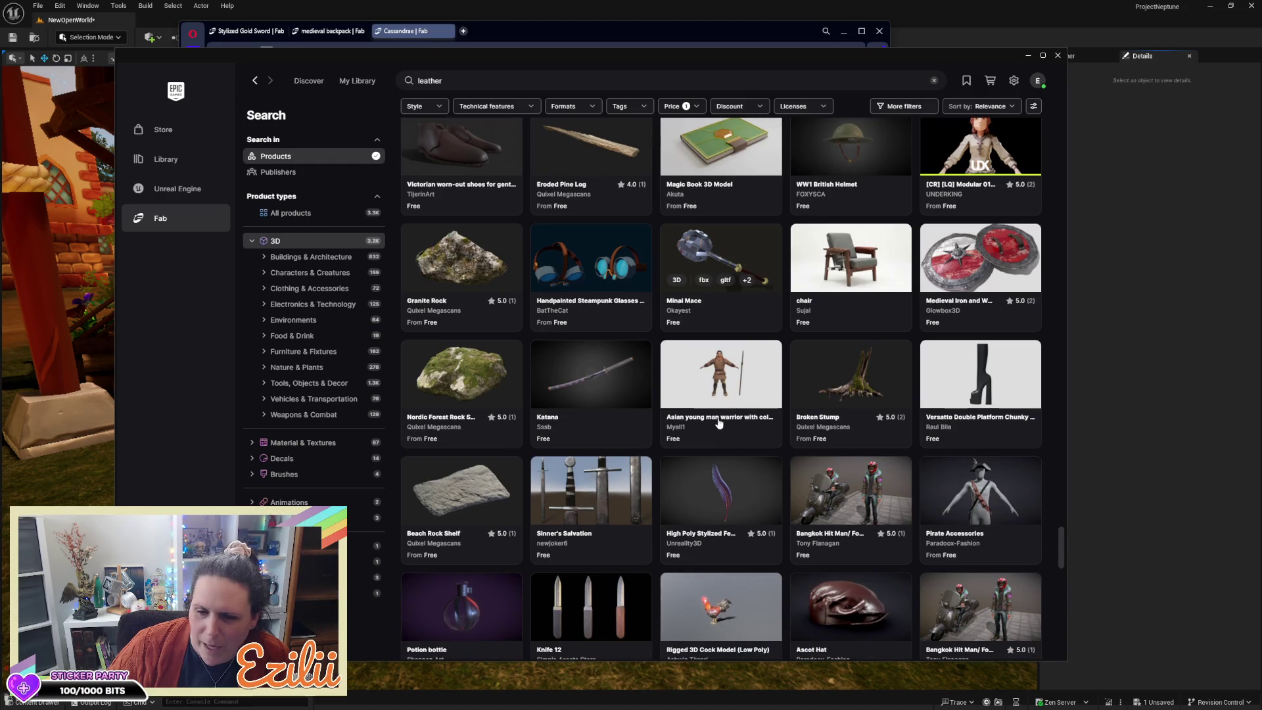
pyautogui.scroll(-1, 719, 422)
pyautogui.scroll(-4, 718, 423)
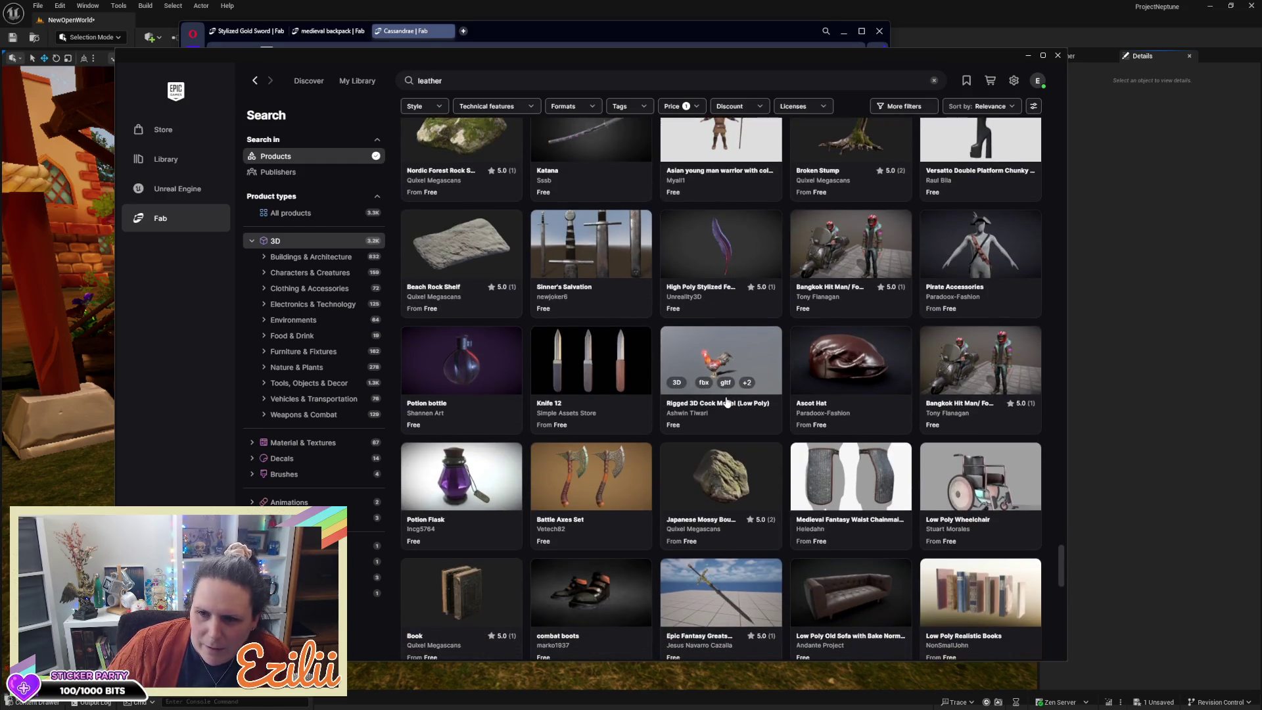
pyautogui.scroll(-1, 728, 399)
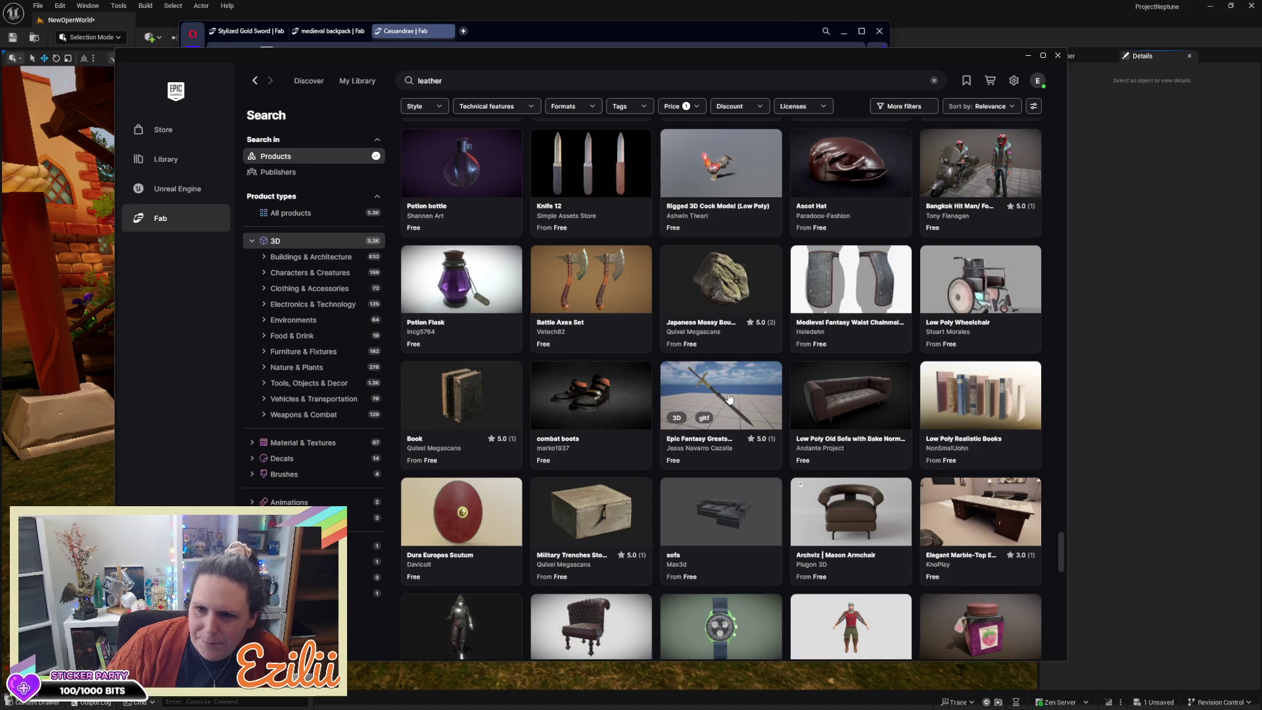
pyautogui.scroll(-2, 728, 398)
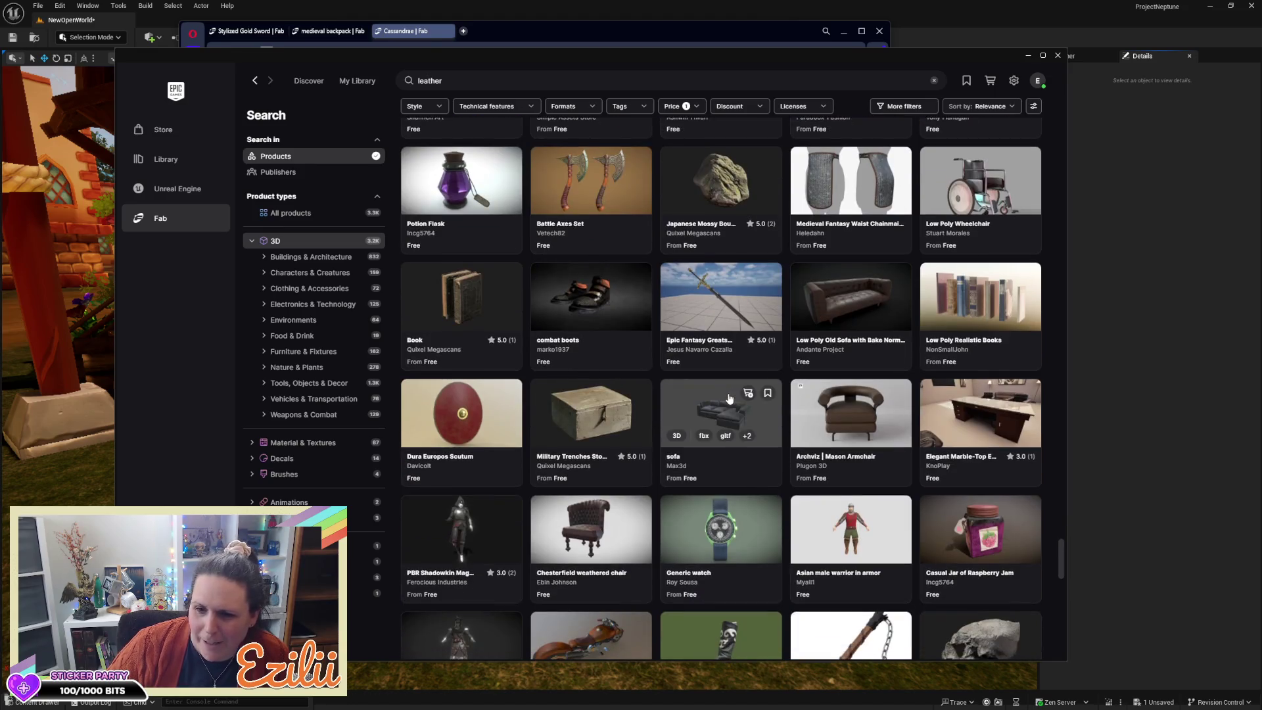
pyautogui.scroll(-6, 728, 399)
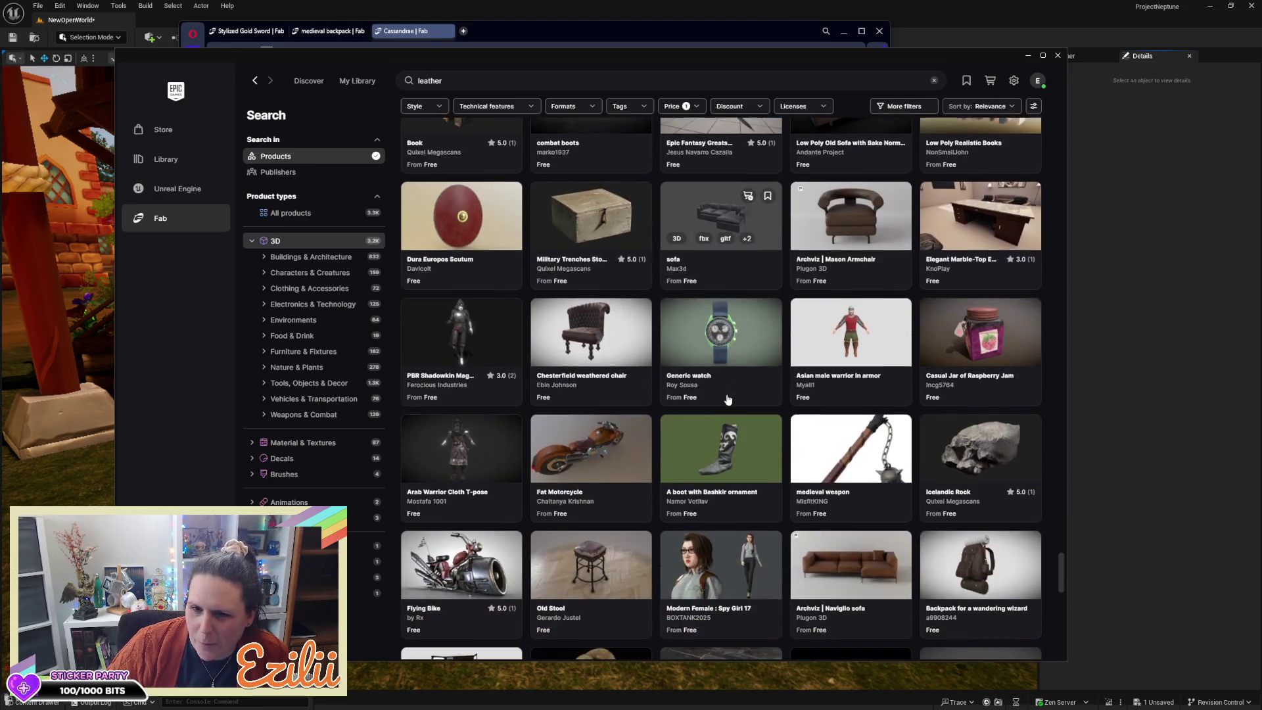
pyautogui.scroll(-6, 727, 399)
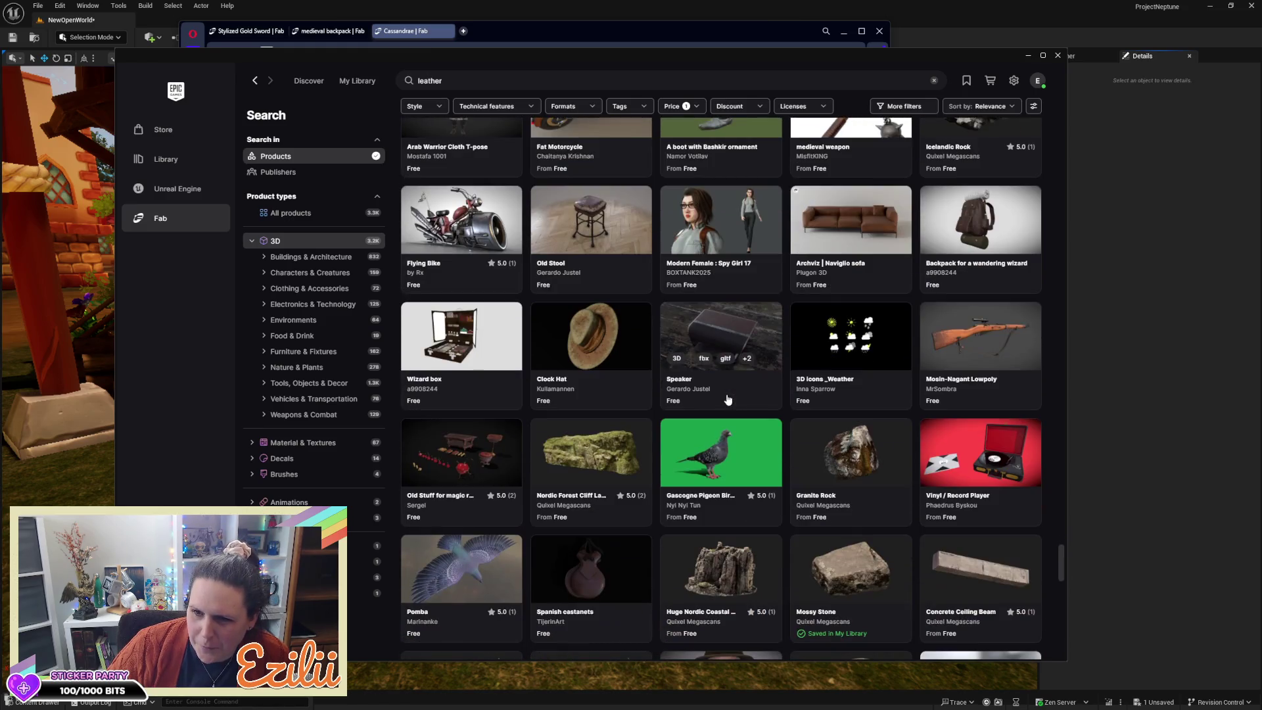
pyautogui.scroll(-4, 727, 399)
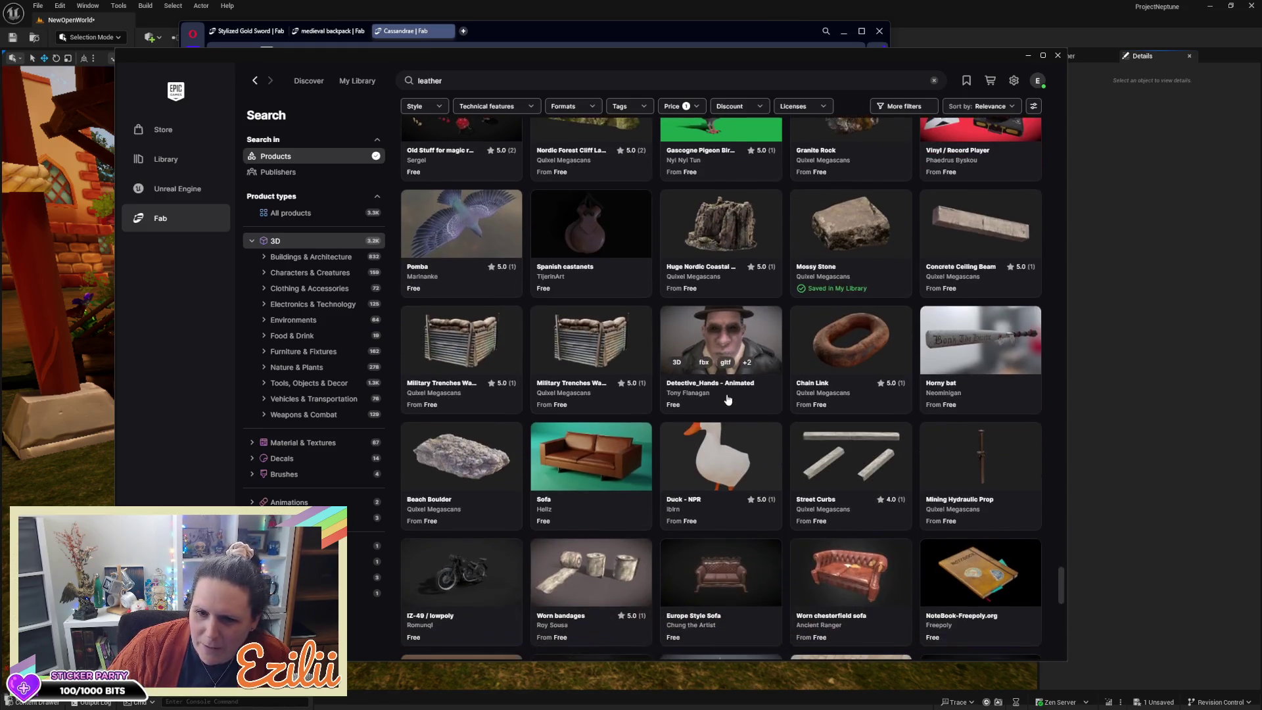
pyautogui.scroll(-8, 727, 399)
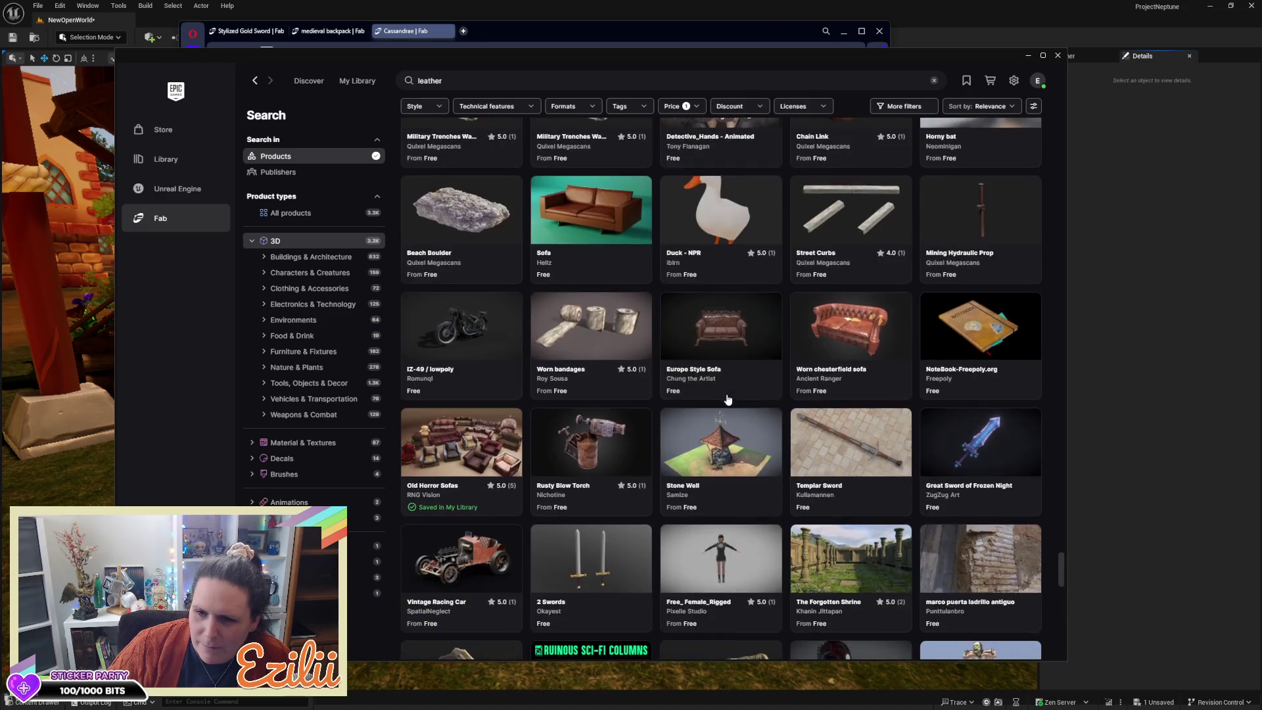
pyautogui.scroll(-2, 728, 399)
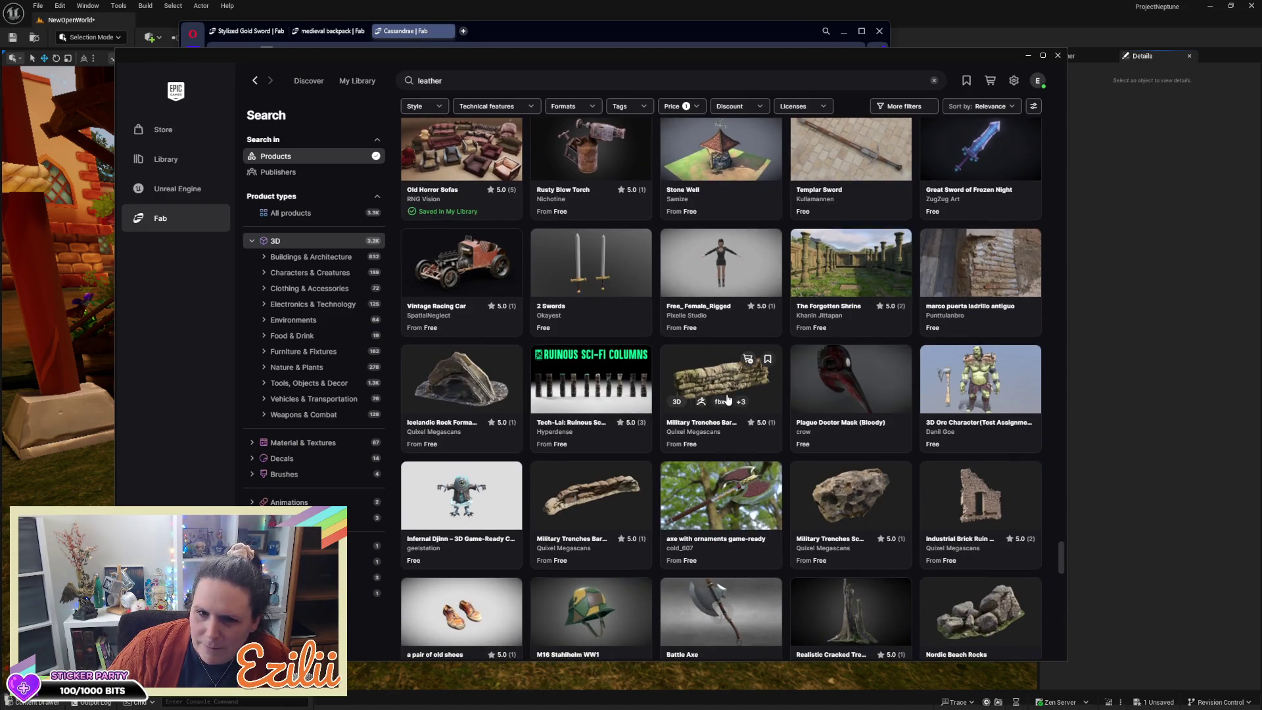
pyautogui.scroll(-8, 727, 399)
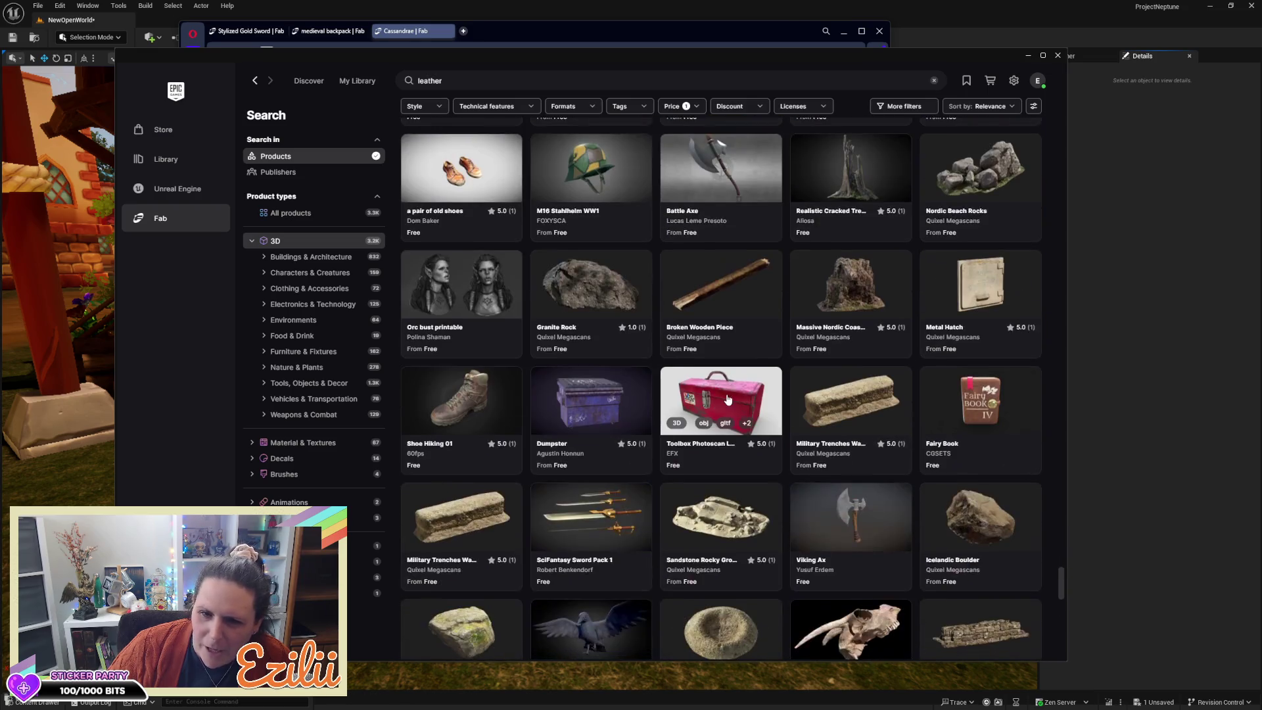
pyautogui.scroll(-5, 727, 399)
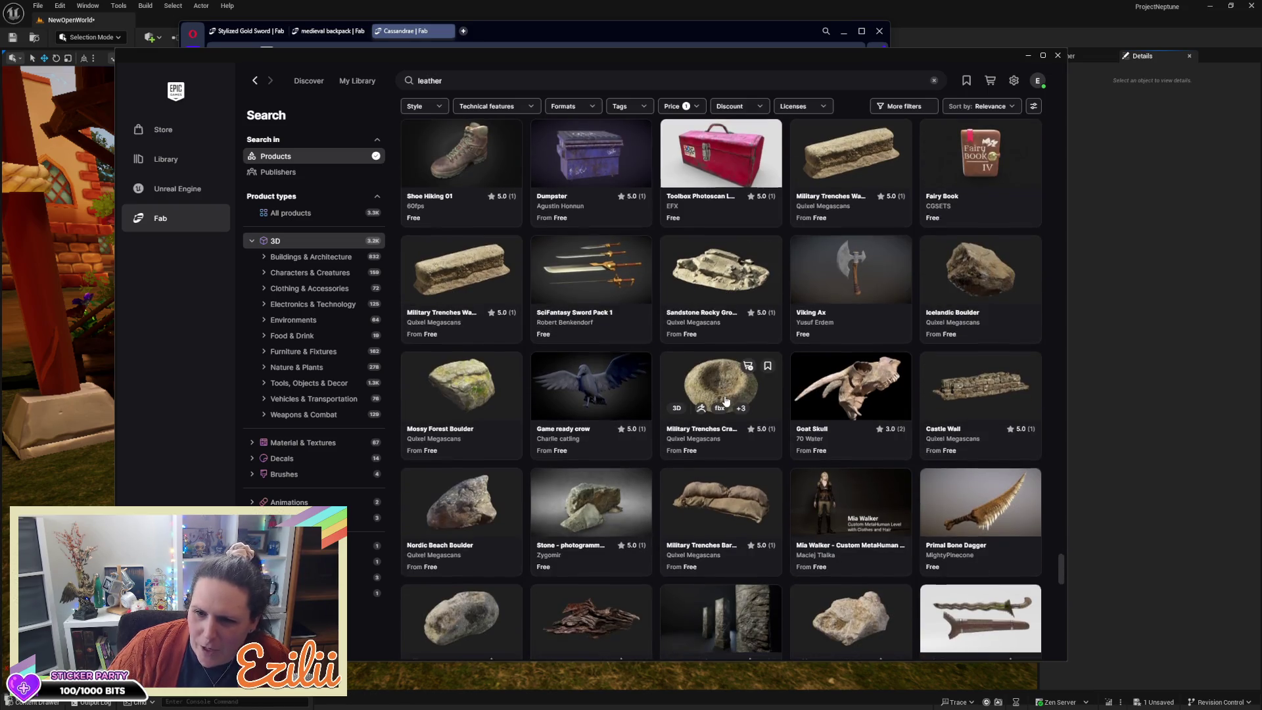
pyautogui.scroll(-8, 725, 400)
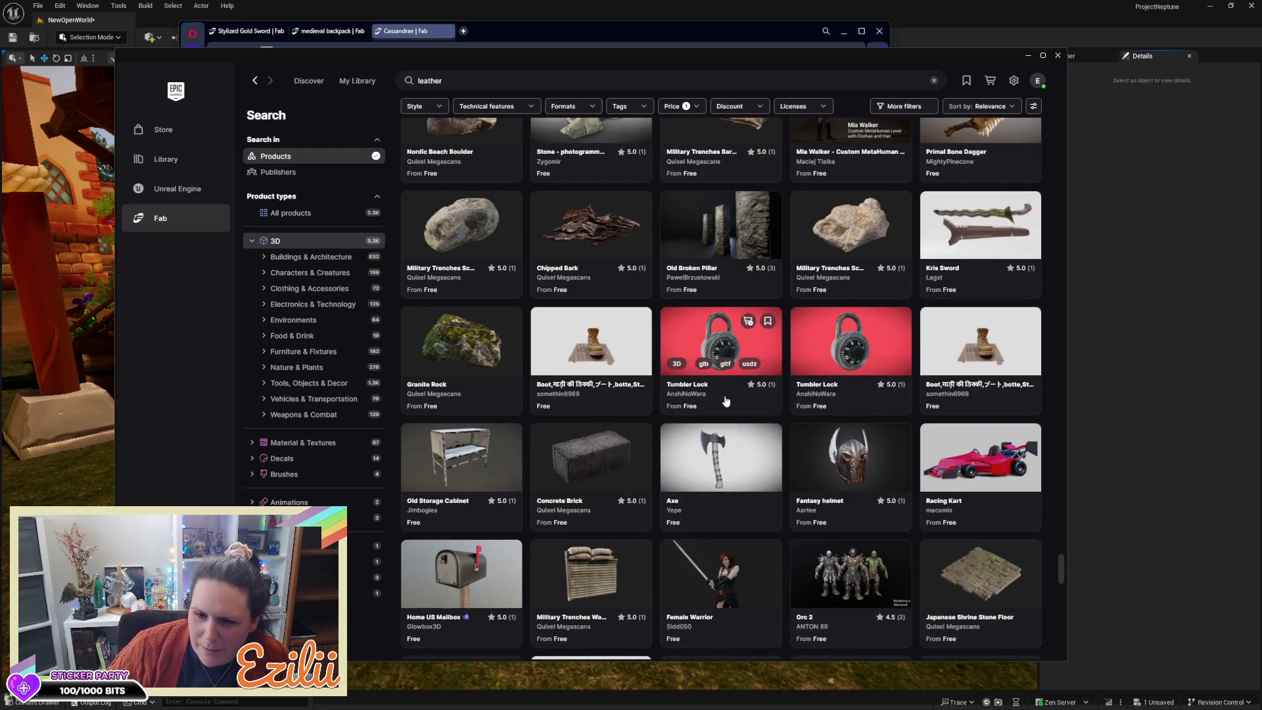
pyautogui.scroll(-7, 726, 400)
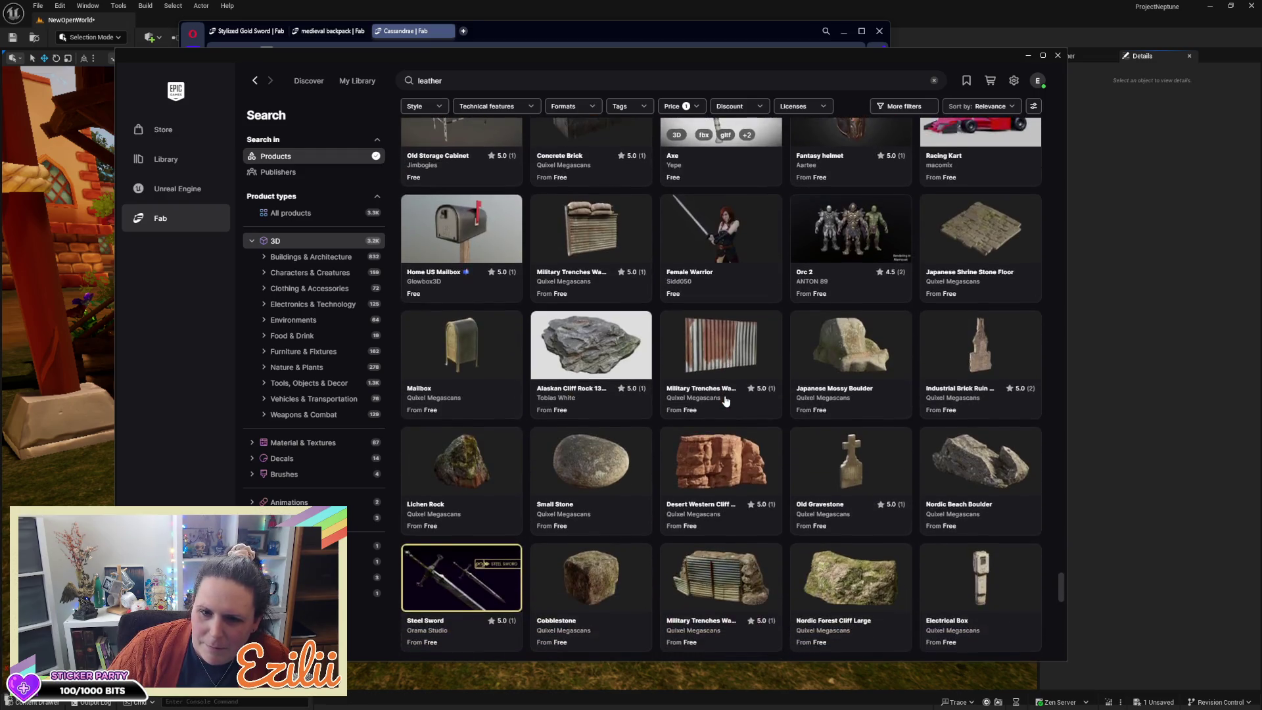
pyautogui.scroll(-10, 725, 400)
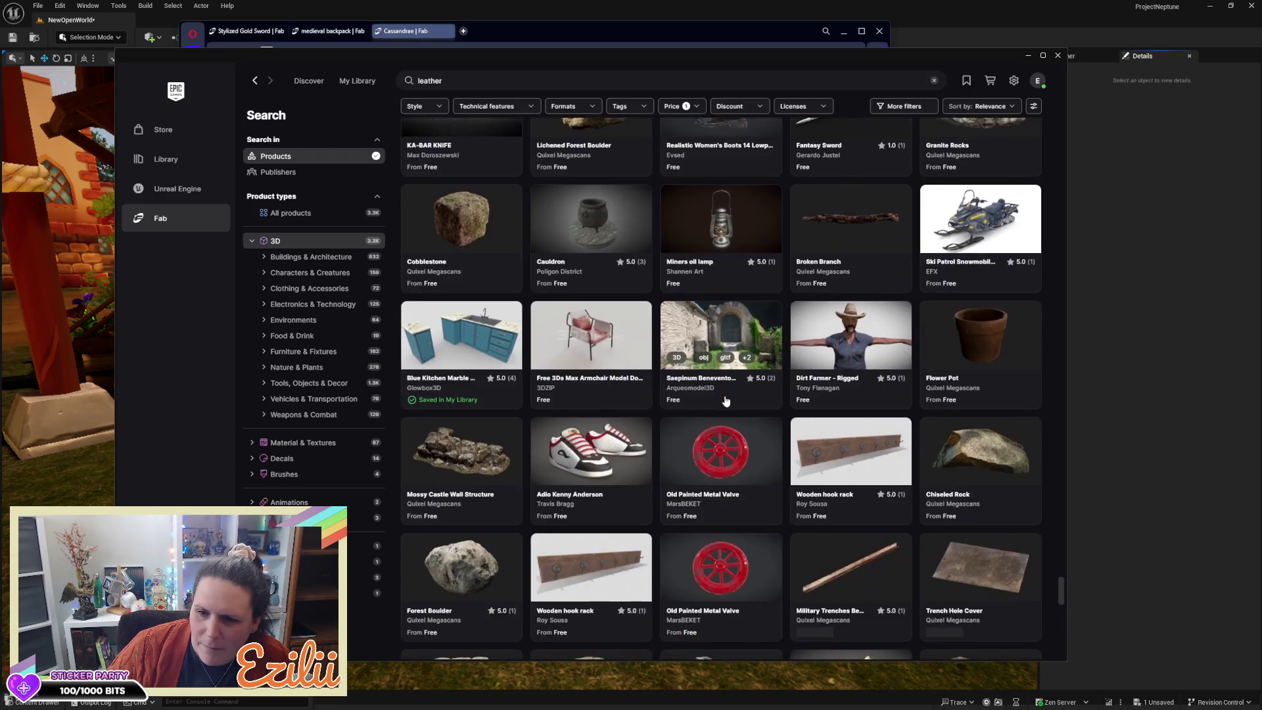
pyautogui.scroll(-3, 725, 400)
pyautogui.scroll(-9, 725, 400)
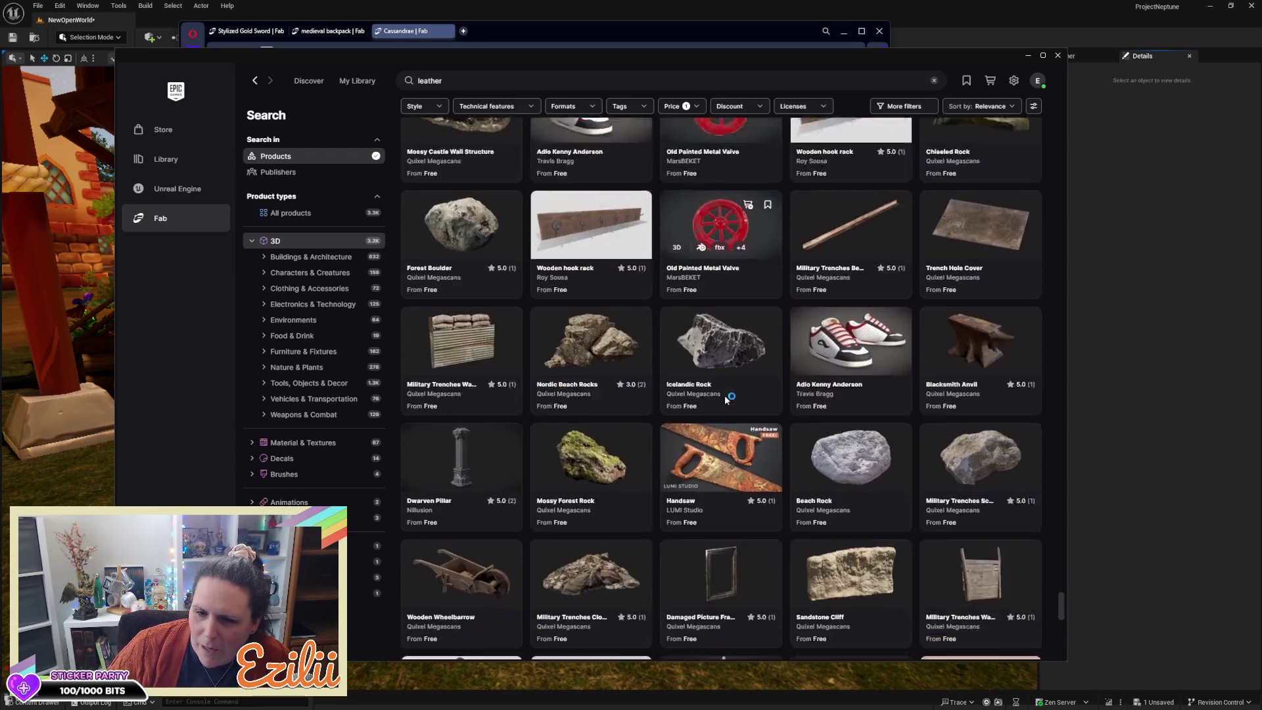
pyautogui.scroll(-7, 725, 401)
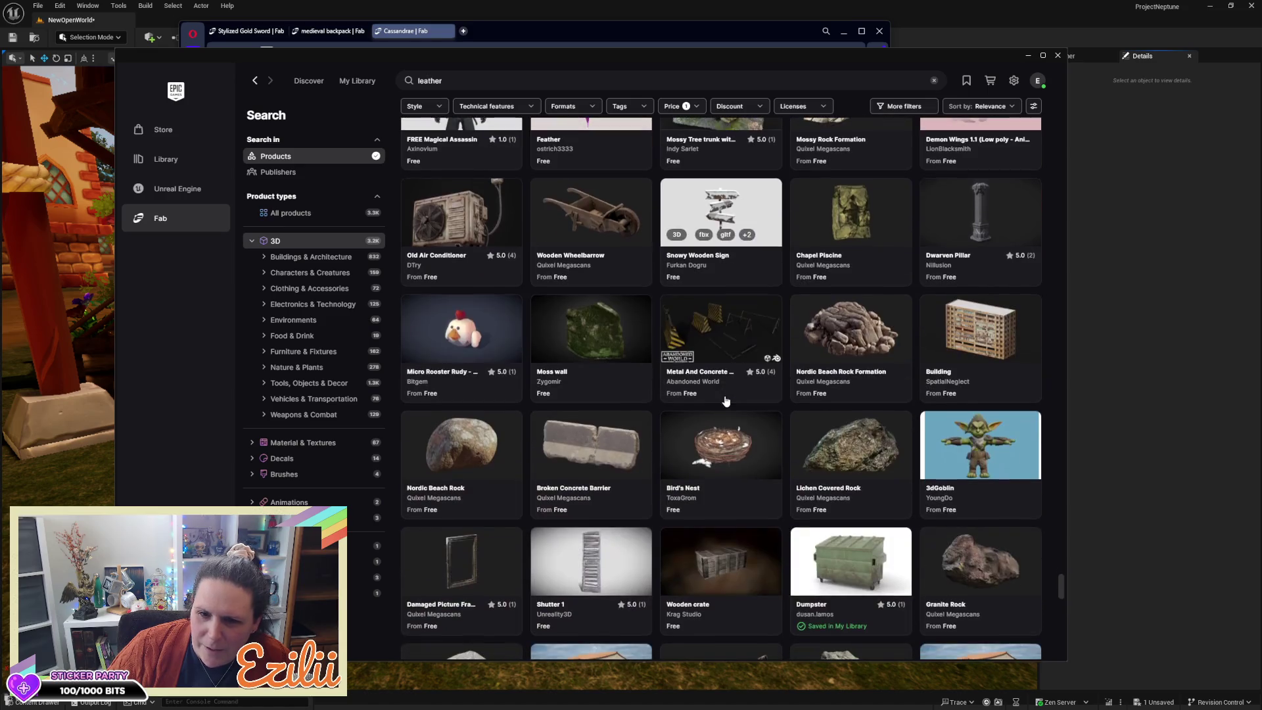
pyautogui.doubleClick(471, 83)
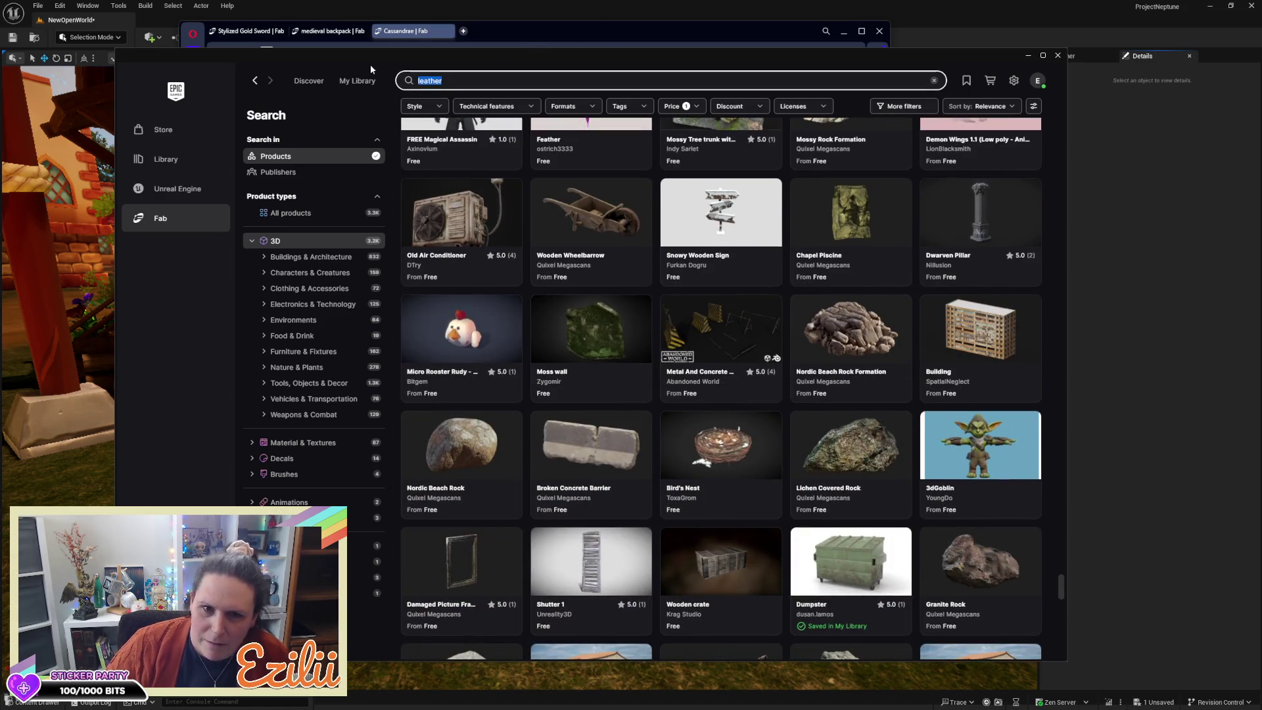
# Step: Search Fab for 'fabric', scroll the free results, then close the launcher's Fab window
pyautogui.write('fab')
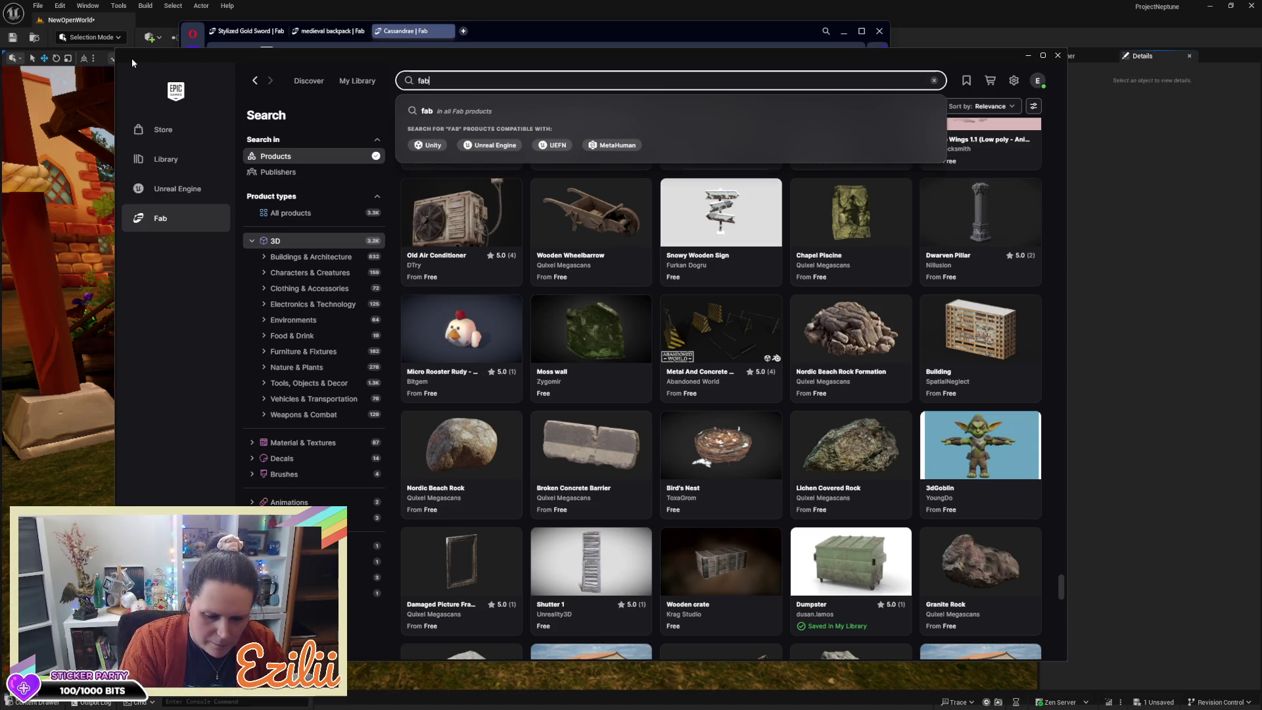
pyautogui.write('ric')
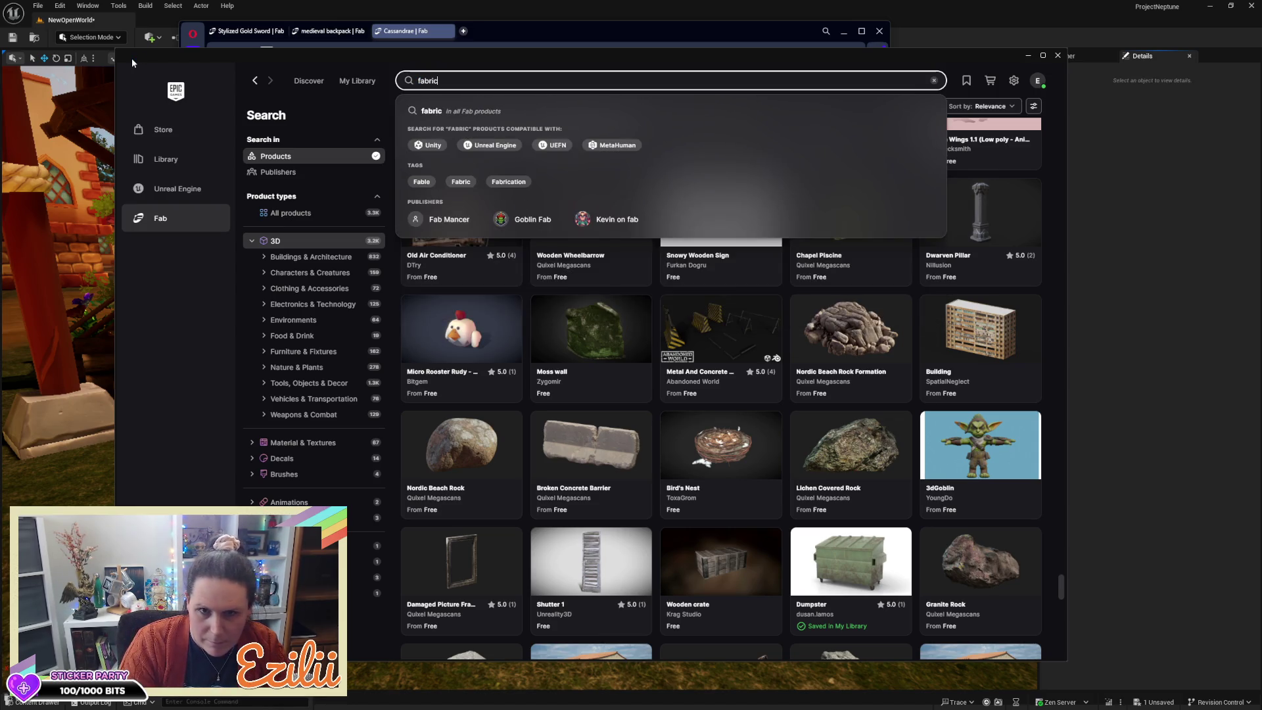
pyautogui.press('Return')
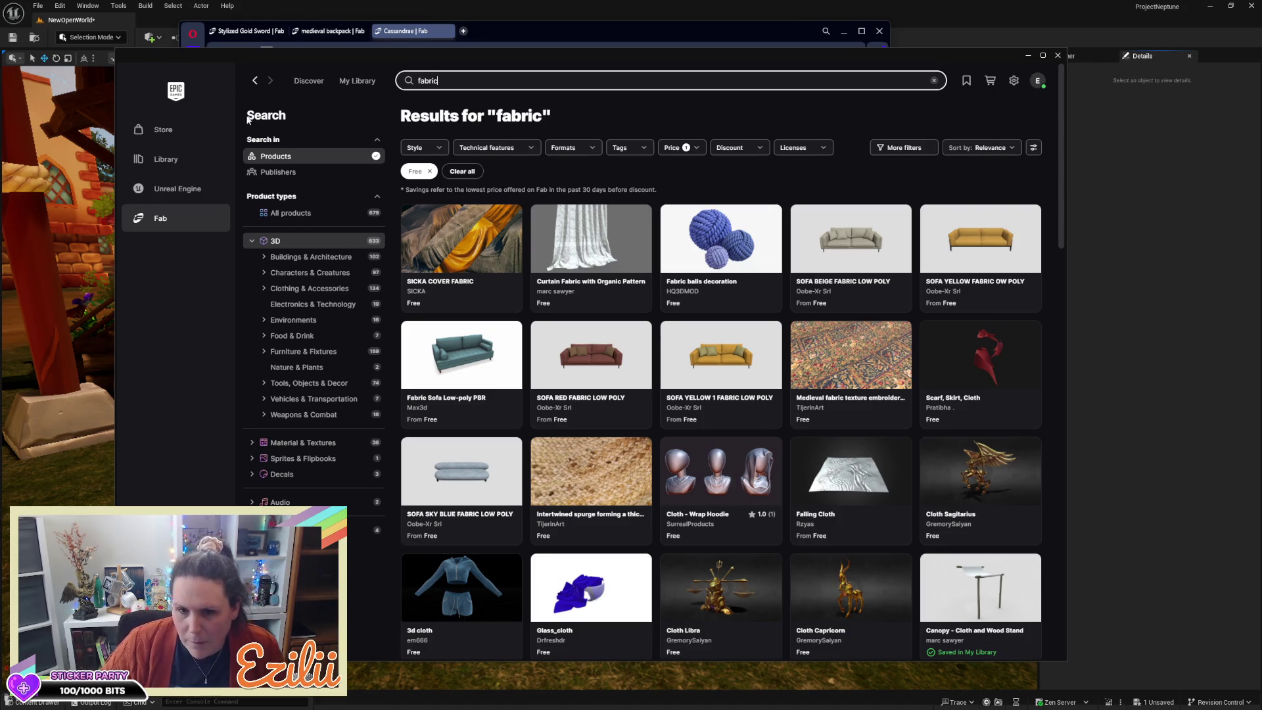
pyautogui.scroll(-5, 633, 361)
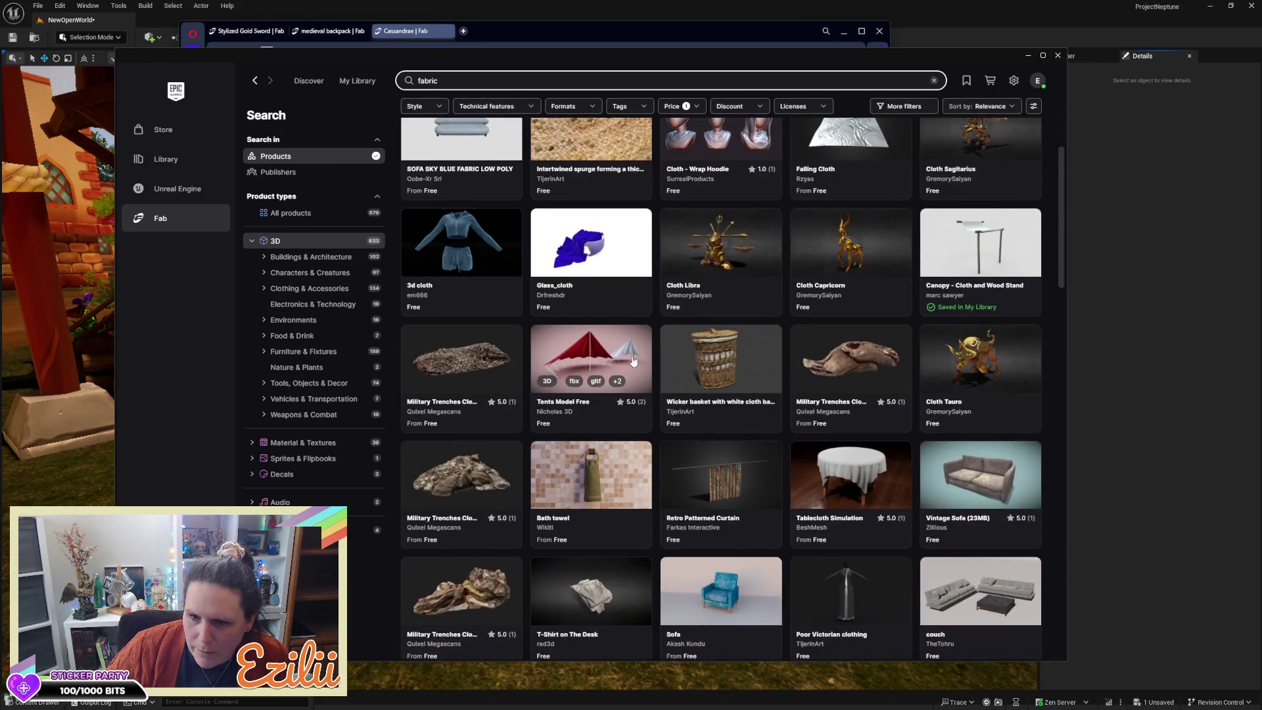
pyautogui.scroll(-5, 632, 360)
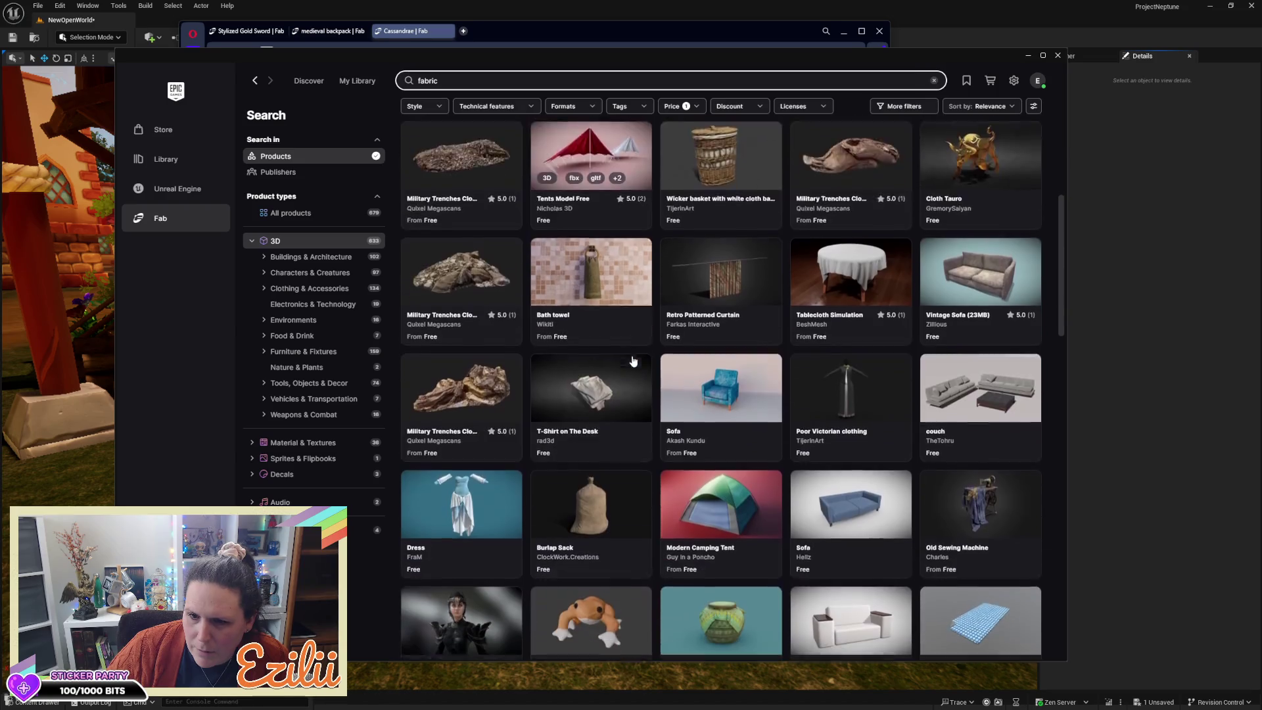
pyautogui.scroll(-5, 633, 361)
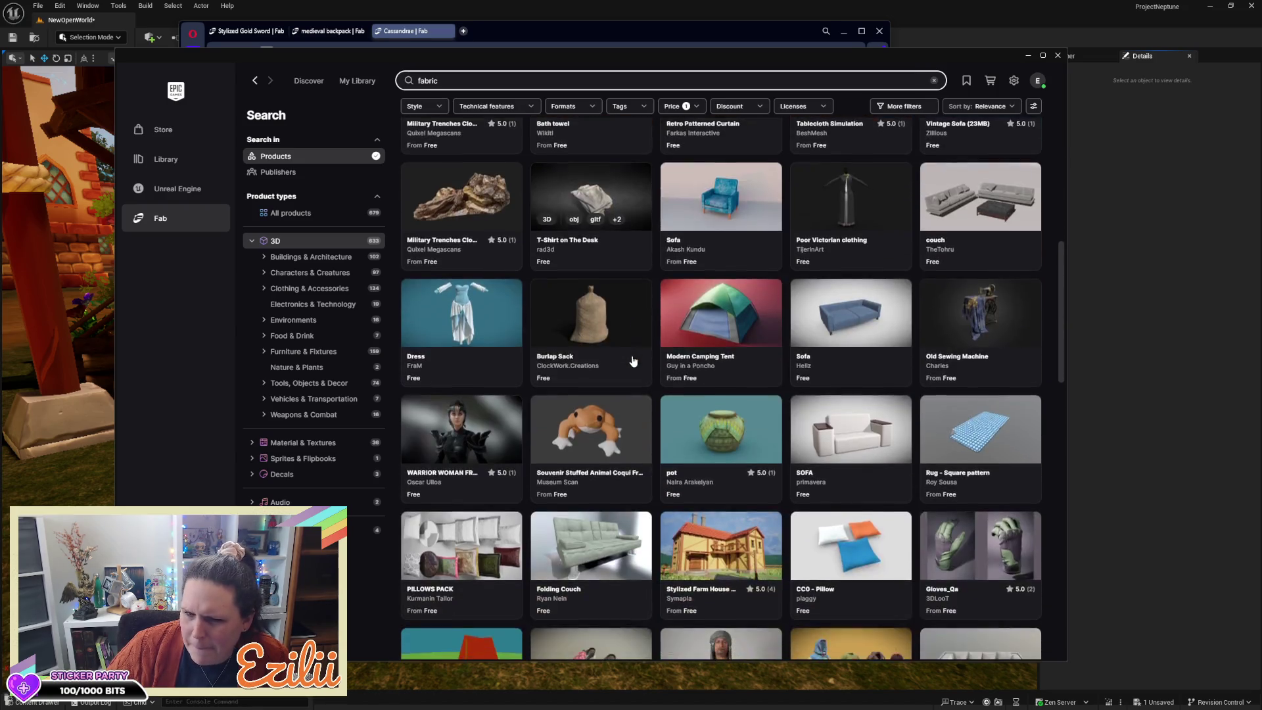
pyautogui.scroll(-2, 576, 348)
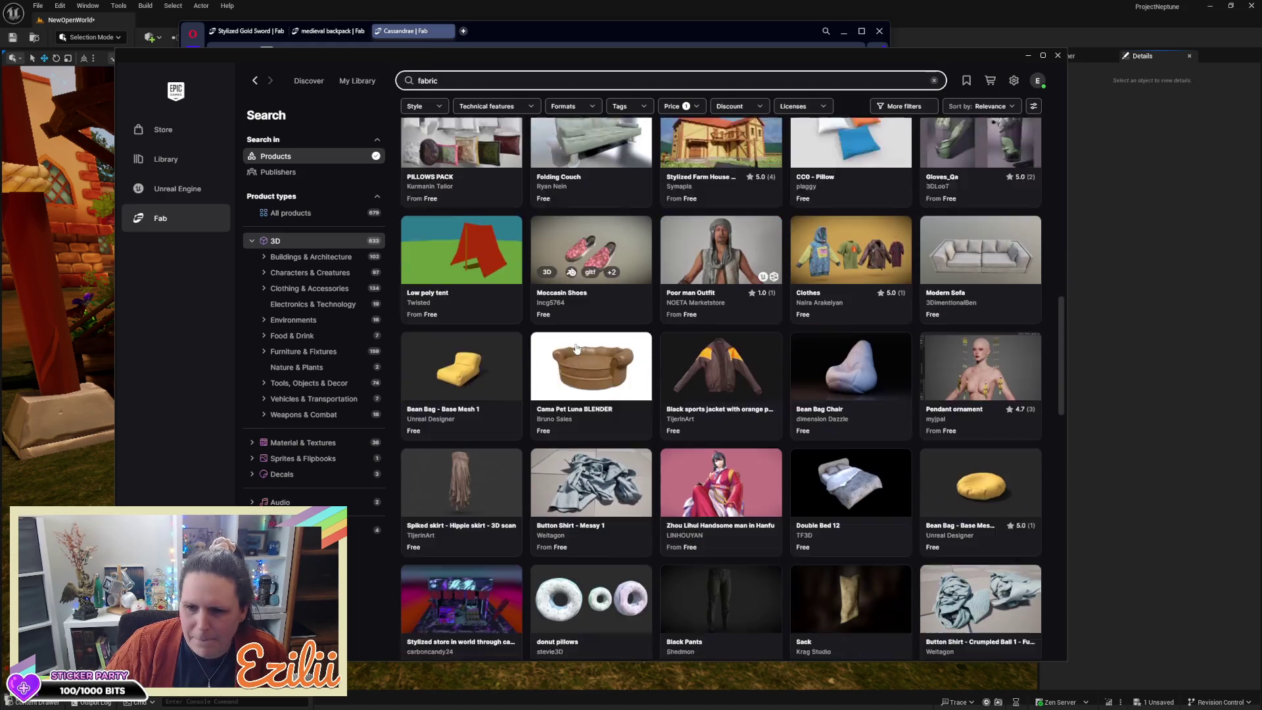
pyautogui.scroll(-4, 572, 355)
pyautogui.scroll(-3, 744, 242)
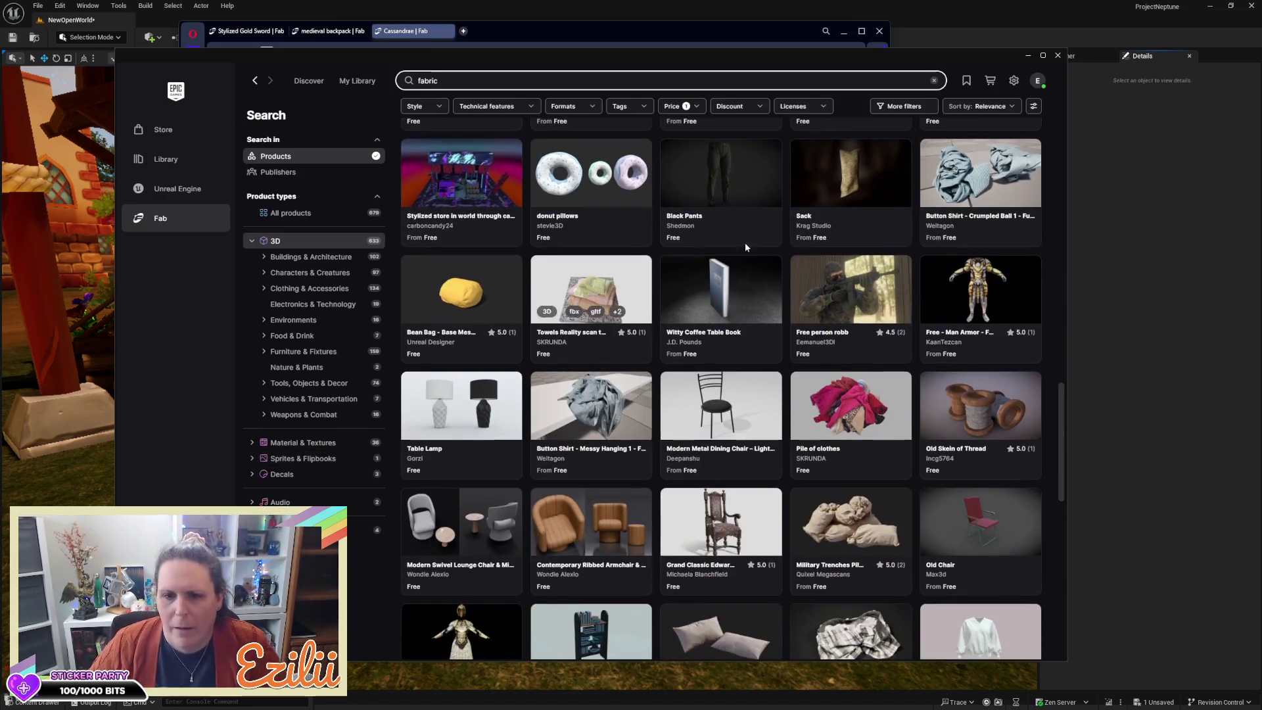
pyautogui.scroll(-3, 810, 219)
pyautogui.scroll(-10, 810, 219)
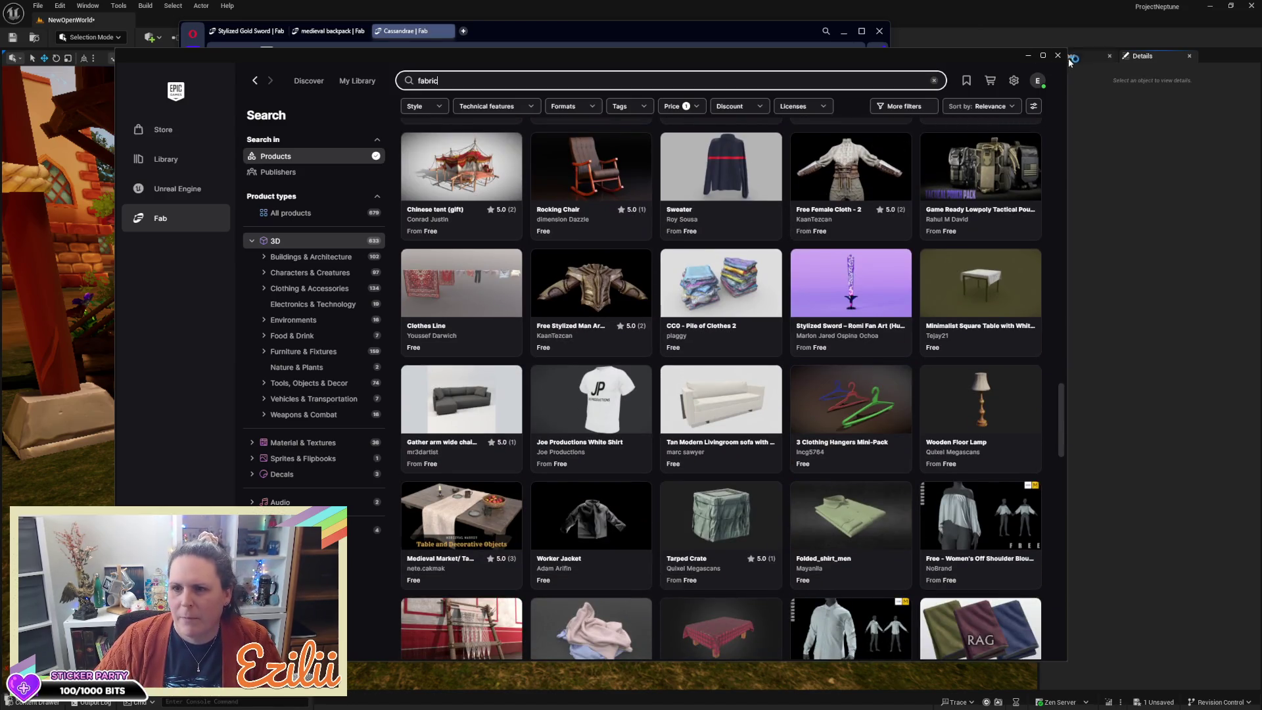
pyautogui.click(1057, 55)
# Step: Close the Fab browser and fly the camera through the shop doorway to the pottery counter
pyautogui.click(882, 30)
pyautogui.press('w')
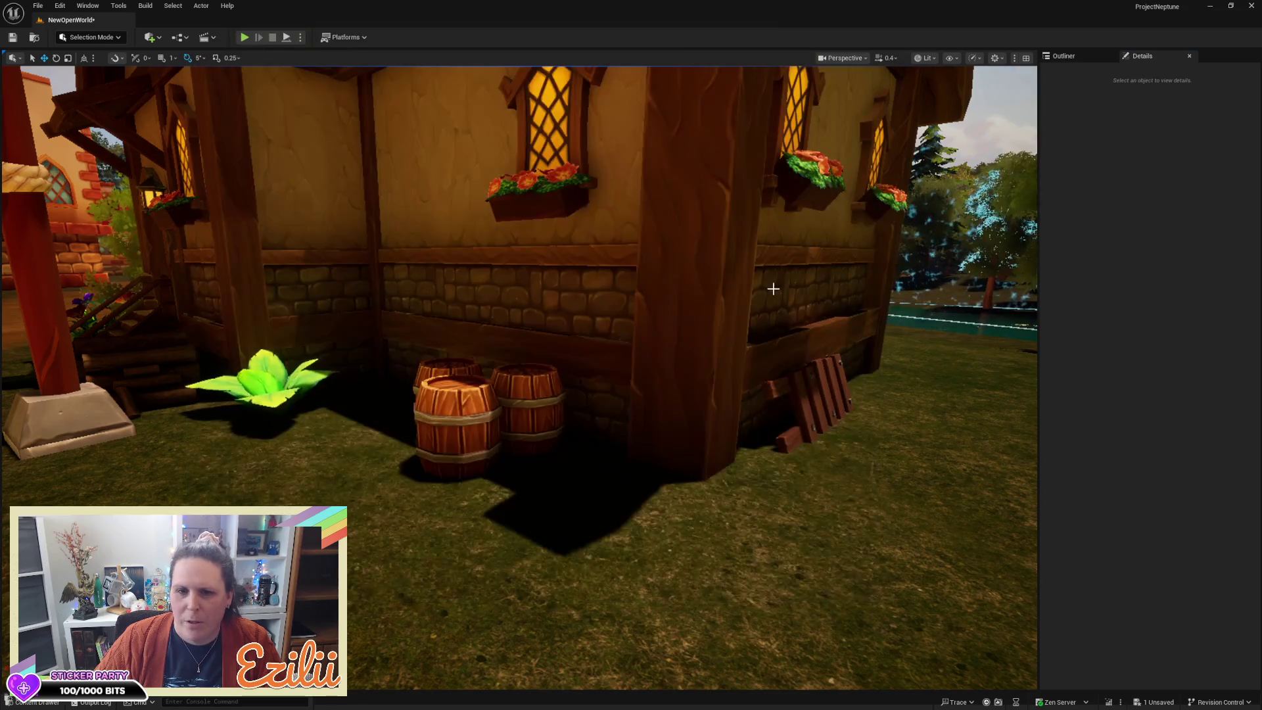
pyautogui.press('w')
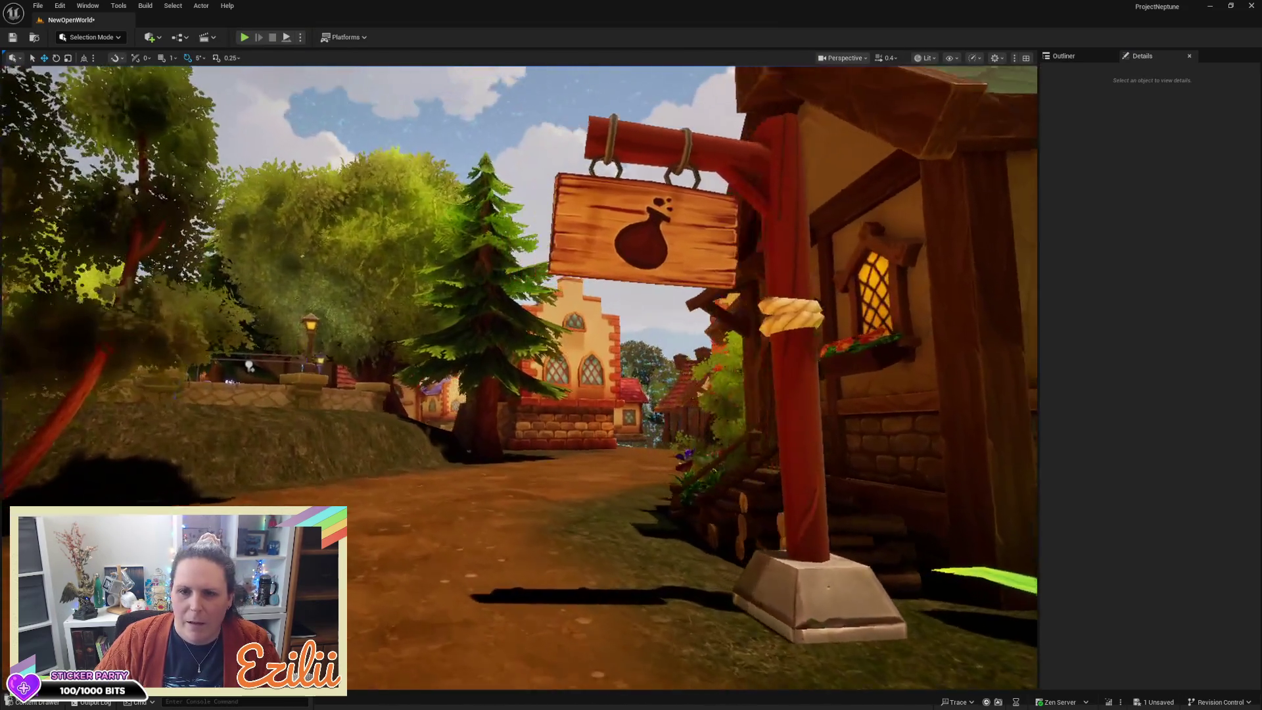
pyautogui.scroll(-1, 519, 378)
pyautogui.press('w')
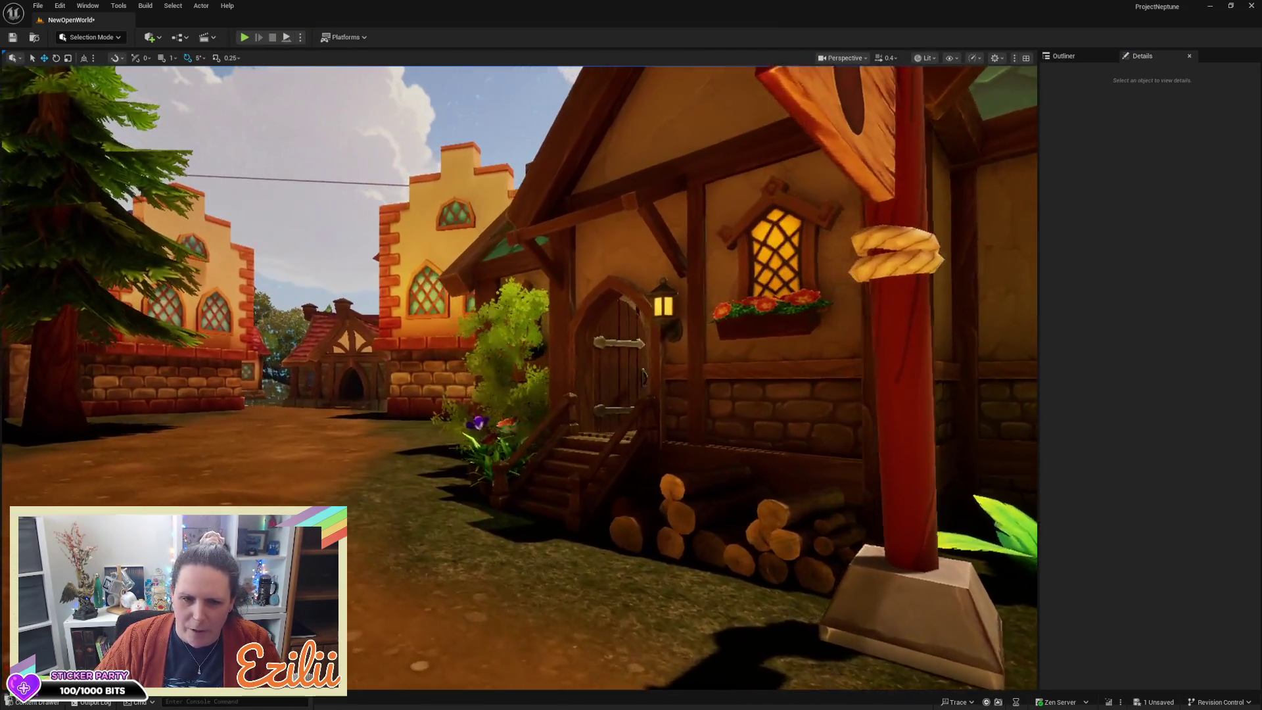
pyautogui.scroll(1, 519, 377)
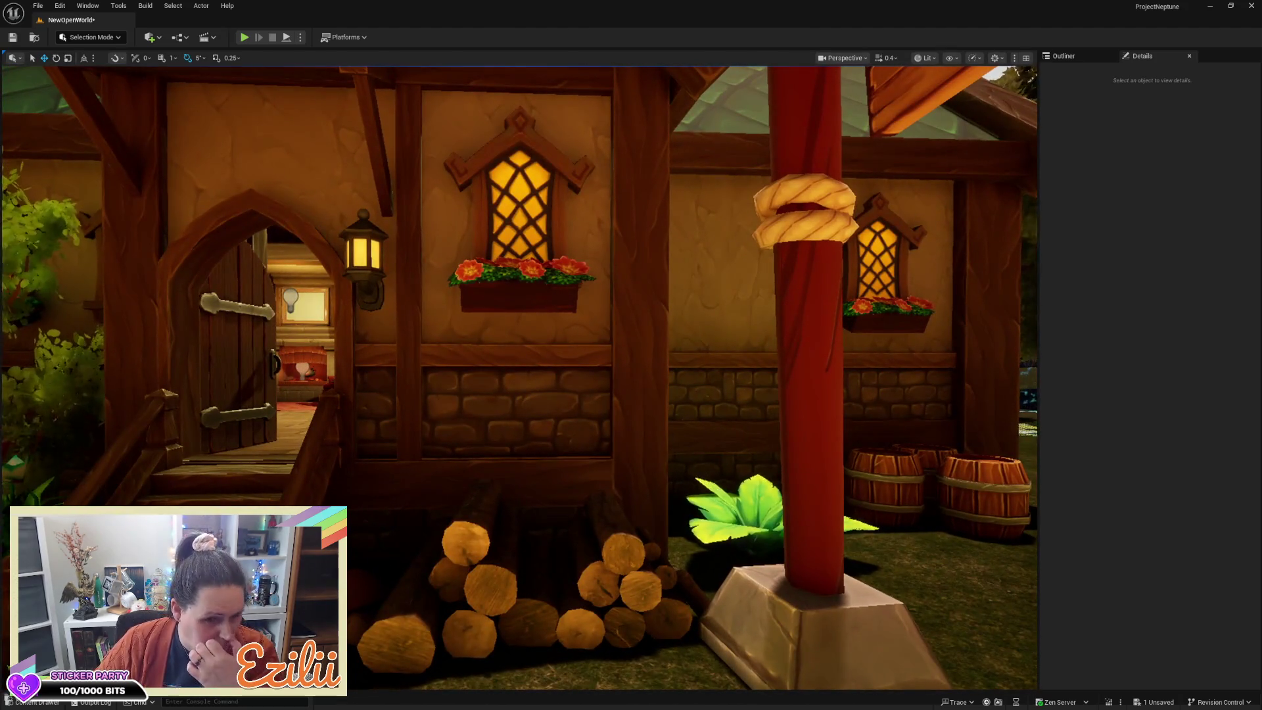
pyautogui.press('a')
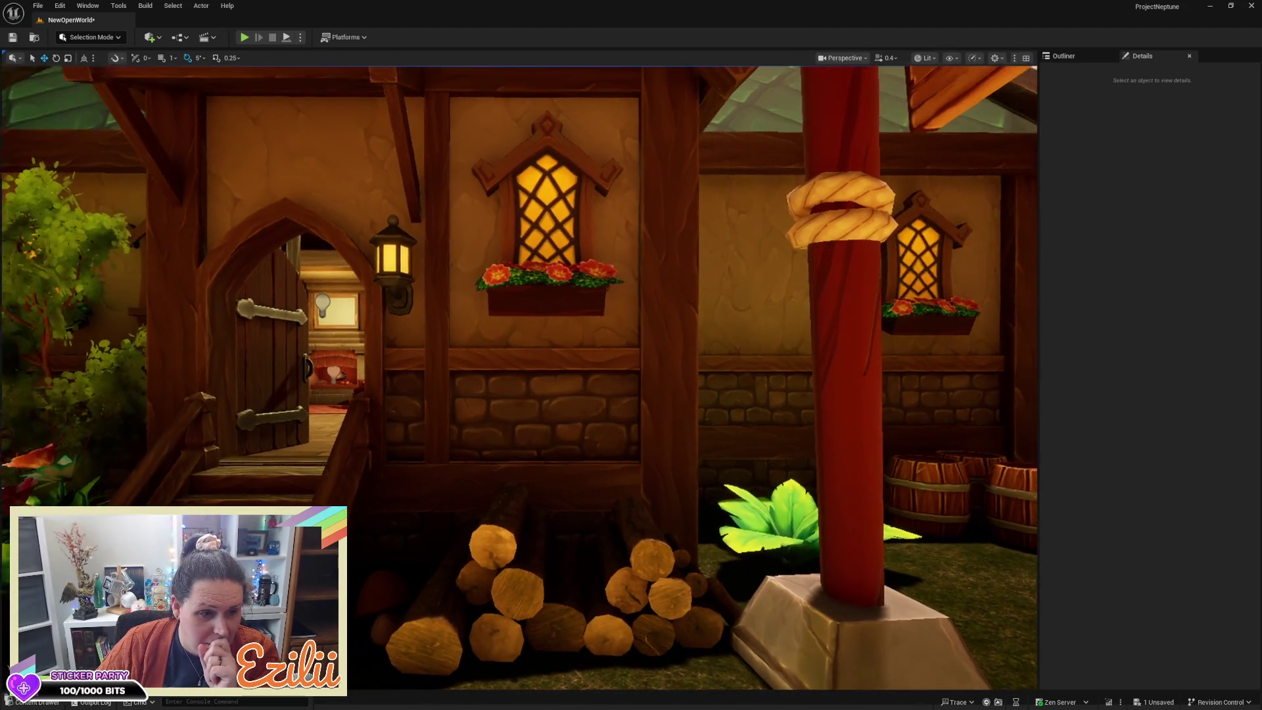
pyautogui.press('d')
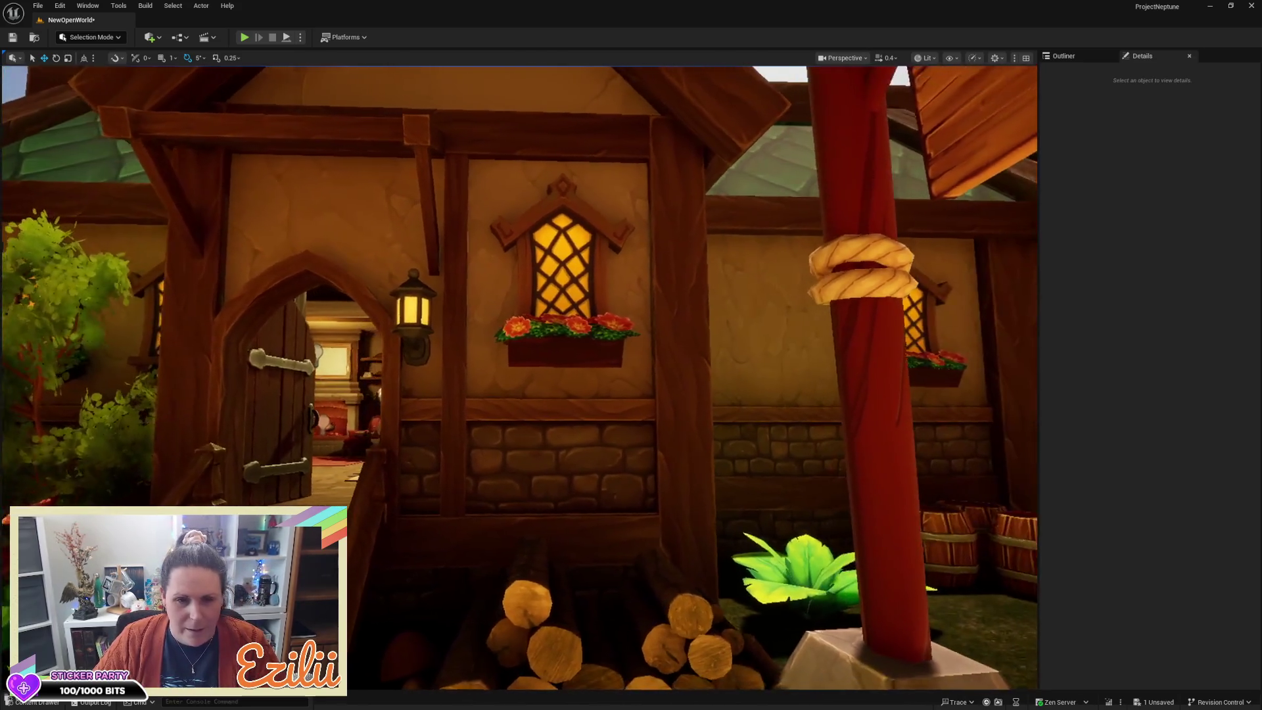
pyautogui.press('w')
pyautogui.press('w')
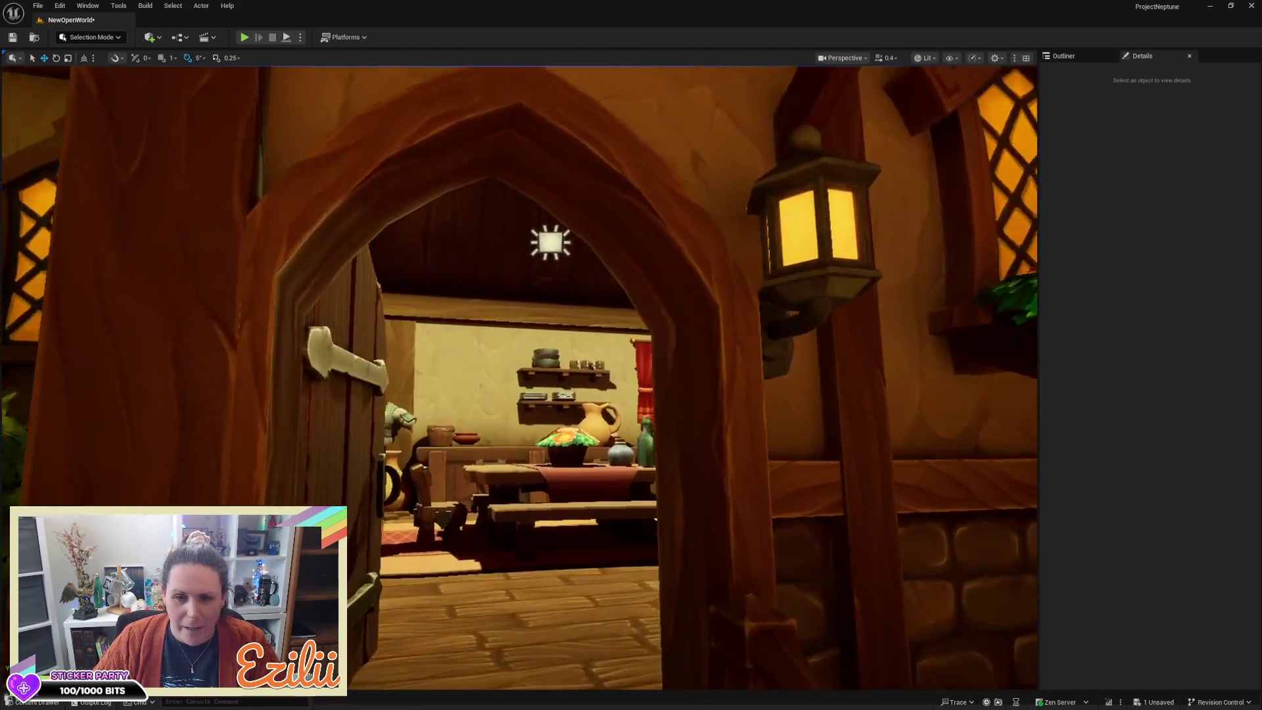
pyautogui.press('a')
pyautogui.press('w')
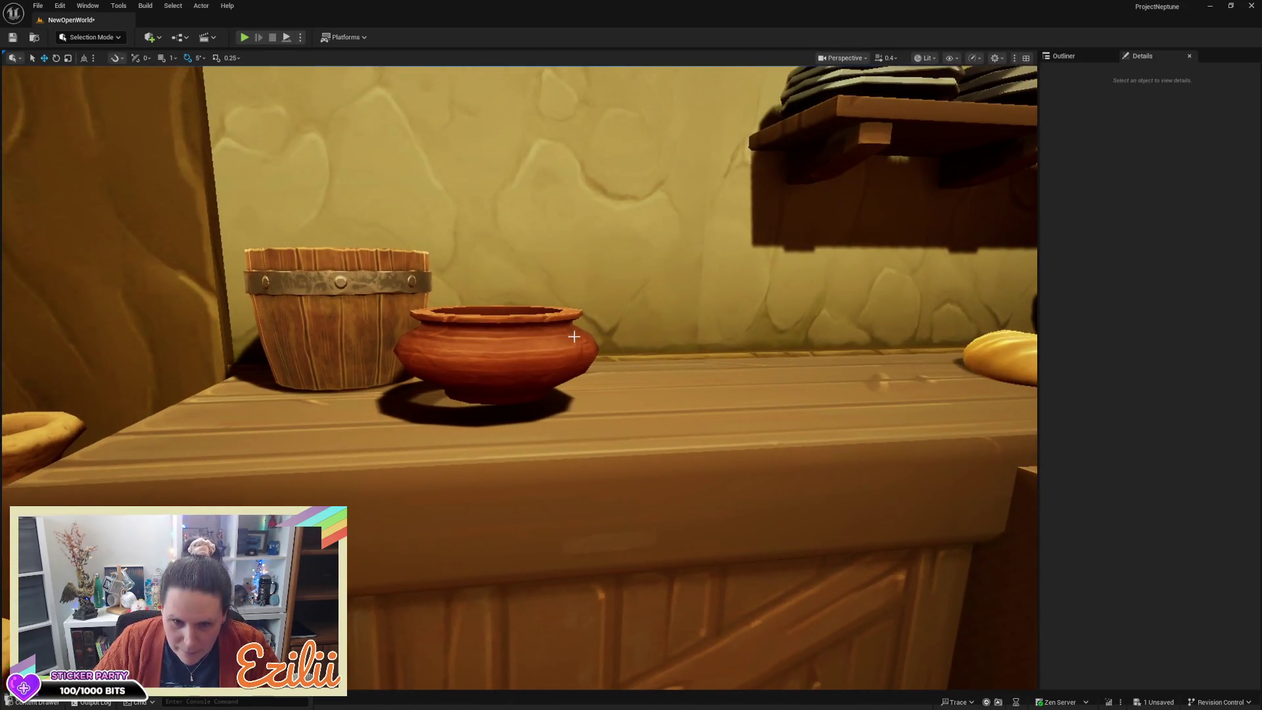
# Step: Scale the Vase_14 clay pot slightly taller on Z, then orbit around the shop room
pyautogui.click(487, 343)
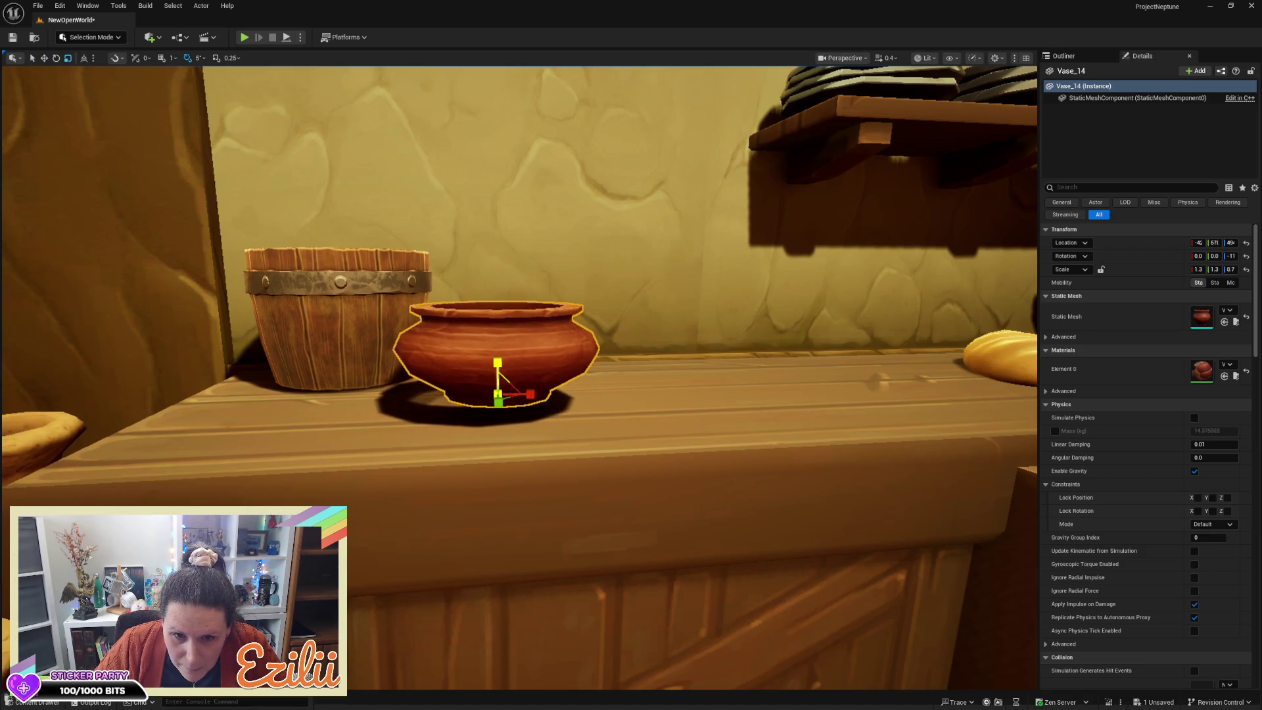
pyautogui.moveTo(497, 362)
pyautogui.mouseDown()
pyautogui.moveTo(512, 392)
pyautogui.moveTo(427, 401)
pyautogui.mouseUp()
pyautogui.moveTo(578, 408)
pyautogui.mouseDown()
pyautogui.moveTo(565, 427)
pyautogui.moveTo(579, 408)
pyautogui.mouseUp()
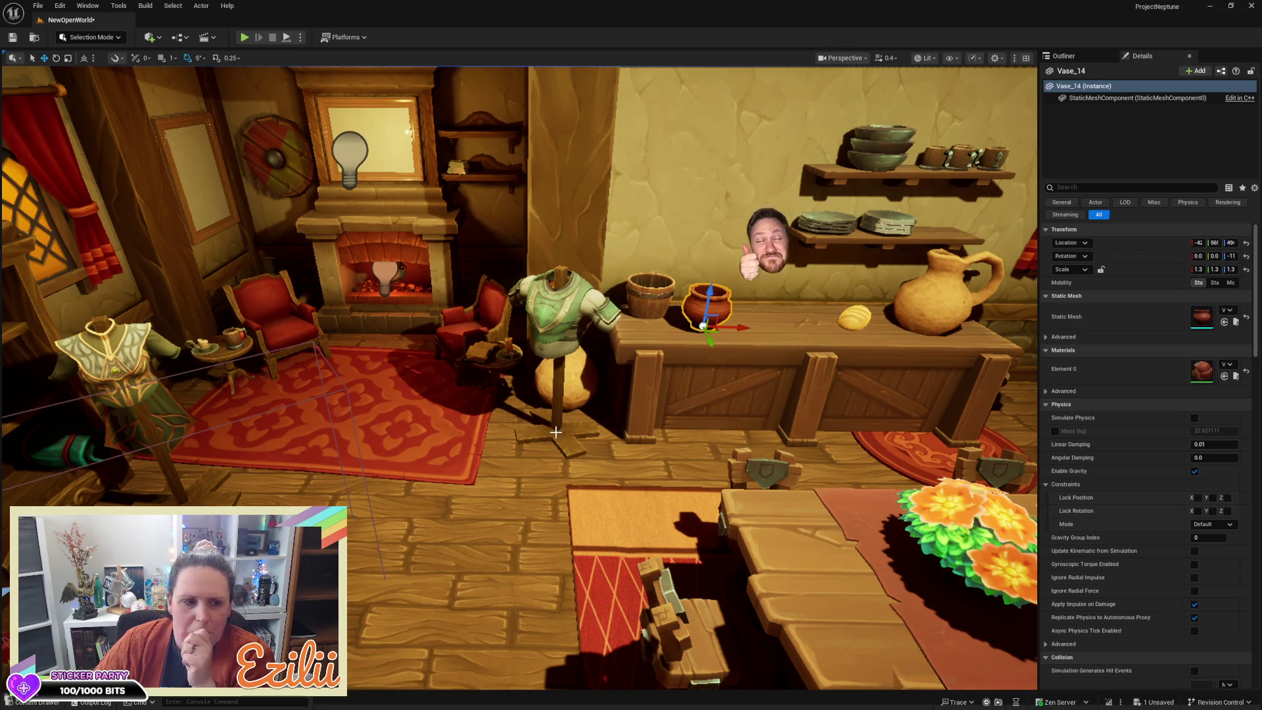
pyautogui.moveTo(558, 431)
pyautogui.mouseDown()
pyautogui.moveTo(506, 434)
pyautogui.moveTo(565, 402)
pyautogui.mouseUp()
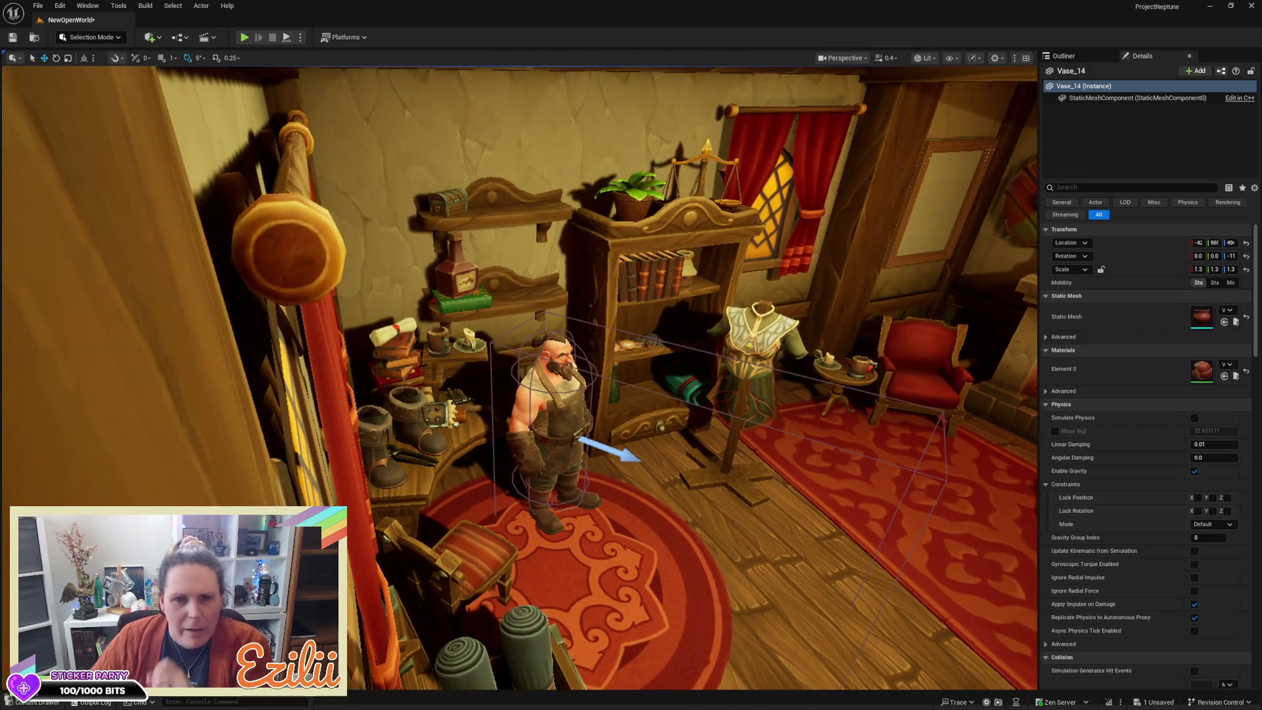
pyautogui.moveTo(565, 402)
pyautogui.mouseDown()
pyautogui.moveTo(460, 395)
pyautogui.moveTo(354, 473)
pyautogui.mouseUp()
pyautogui.click(198, 420)
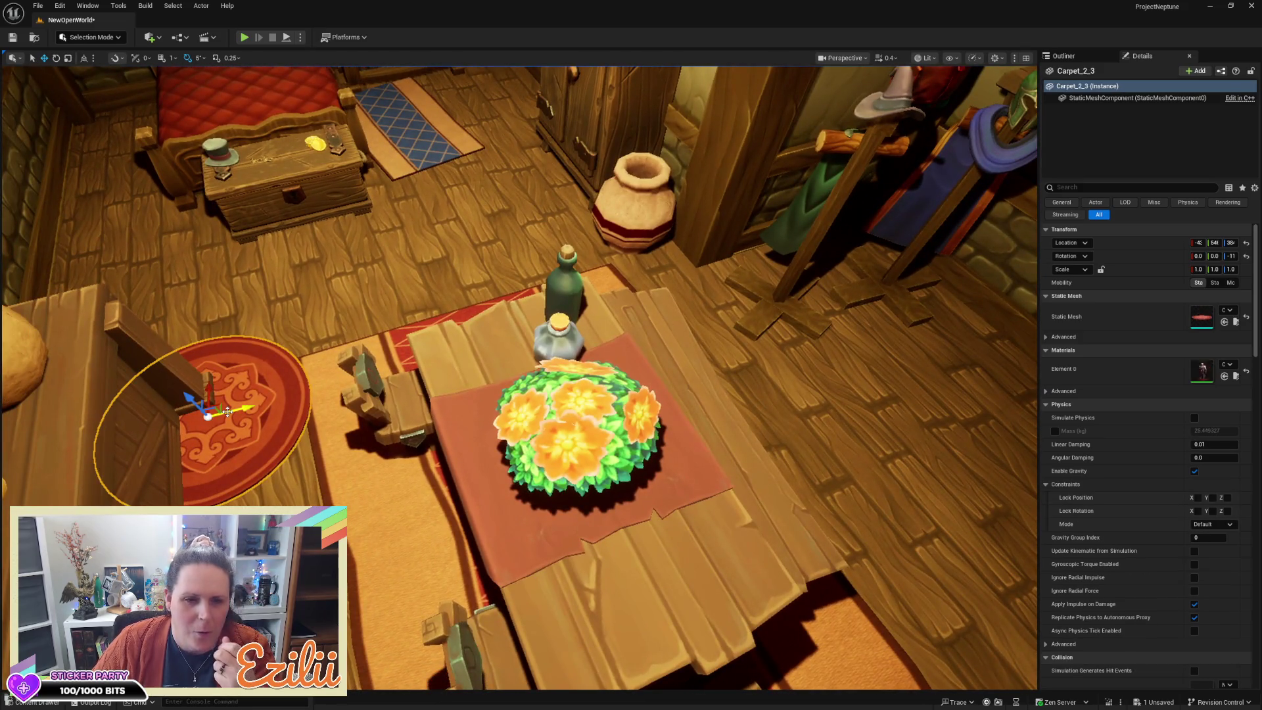
# Step: Drag the Carpet_2_3 rug across the floor to the arched doorway and frame it
pyautogui.moveTo(228, 411); pyautogui.dragTo(377, 350)
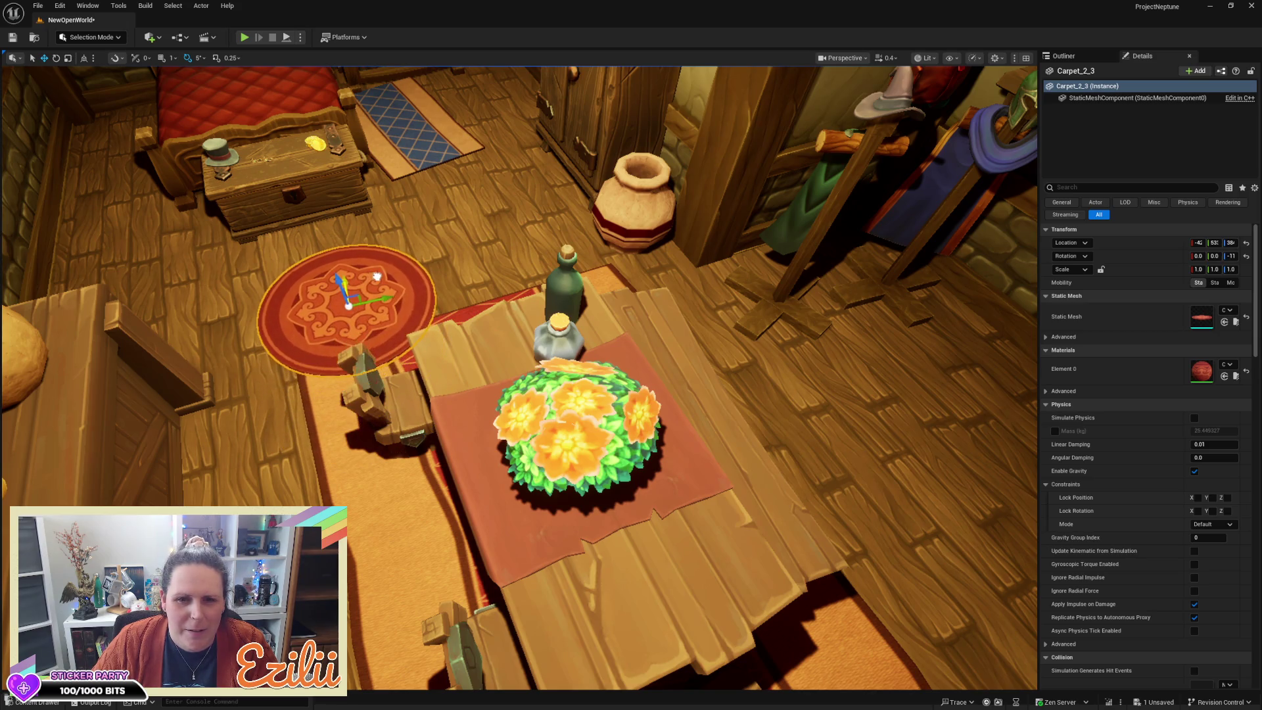
pyautogui.moveTo(378, 297)
pyautogui.mouseDown()
pyautogui.moveTo(607, 258)
pyautogui.moveTo(816, 200)
pyautogui.moveTo(854, 289)
pyautogui.moveTo(966, 404)
pyautogui.moveTo(1012, 427)
pyautogui.mouseUp()
pyautogui.press('f')
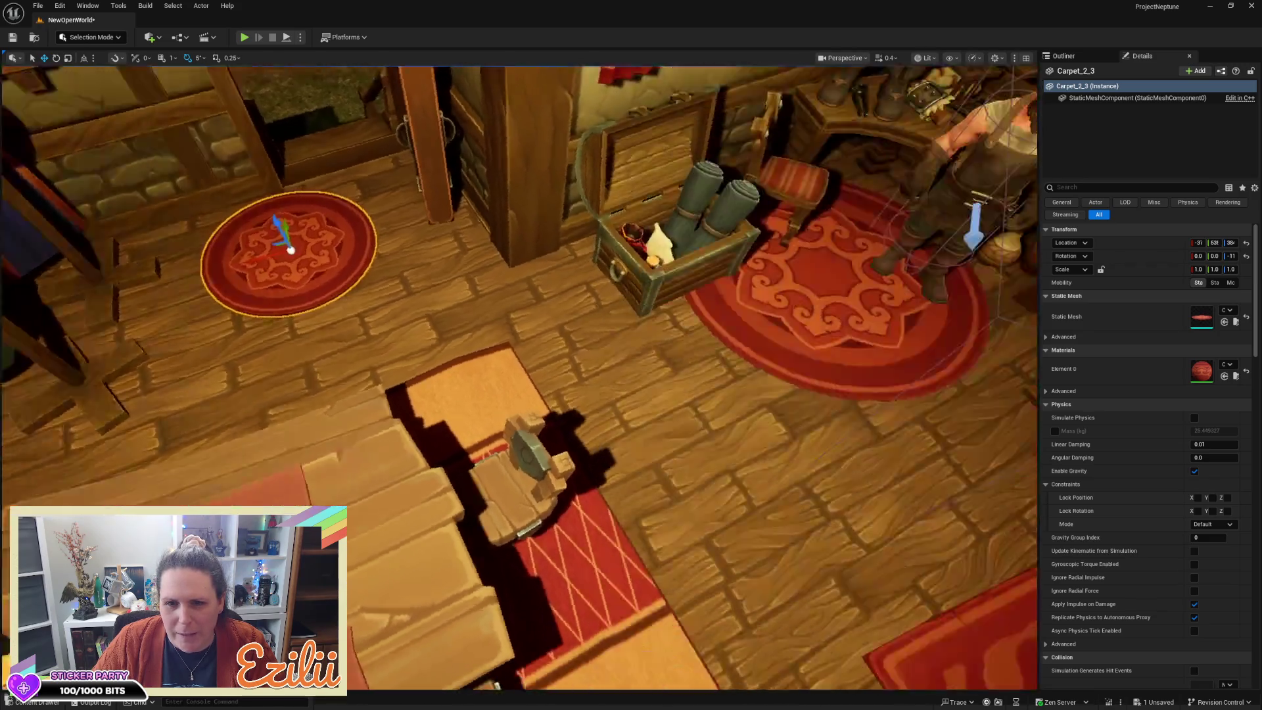
pyautogui.press('f')
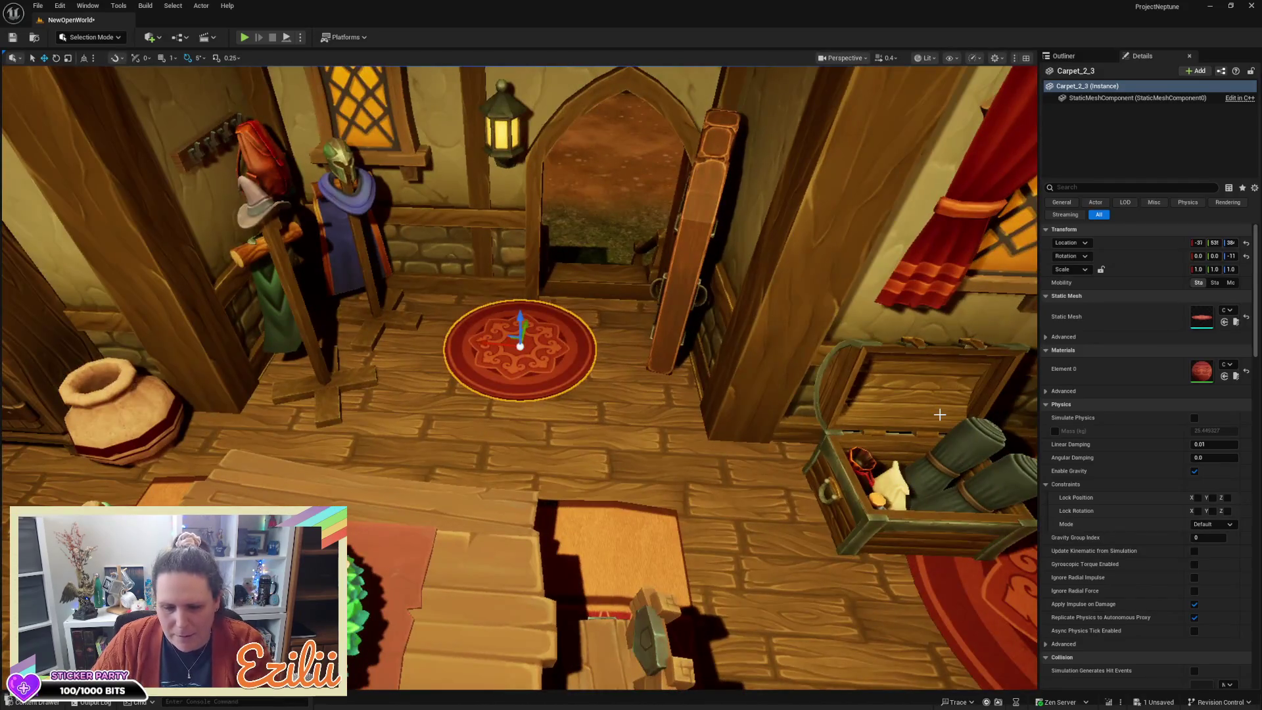
pyautogui.press('Escape')
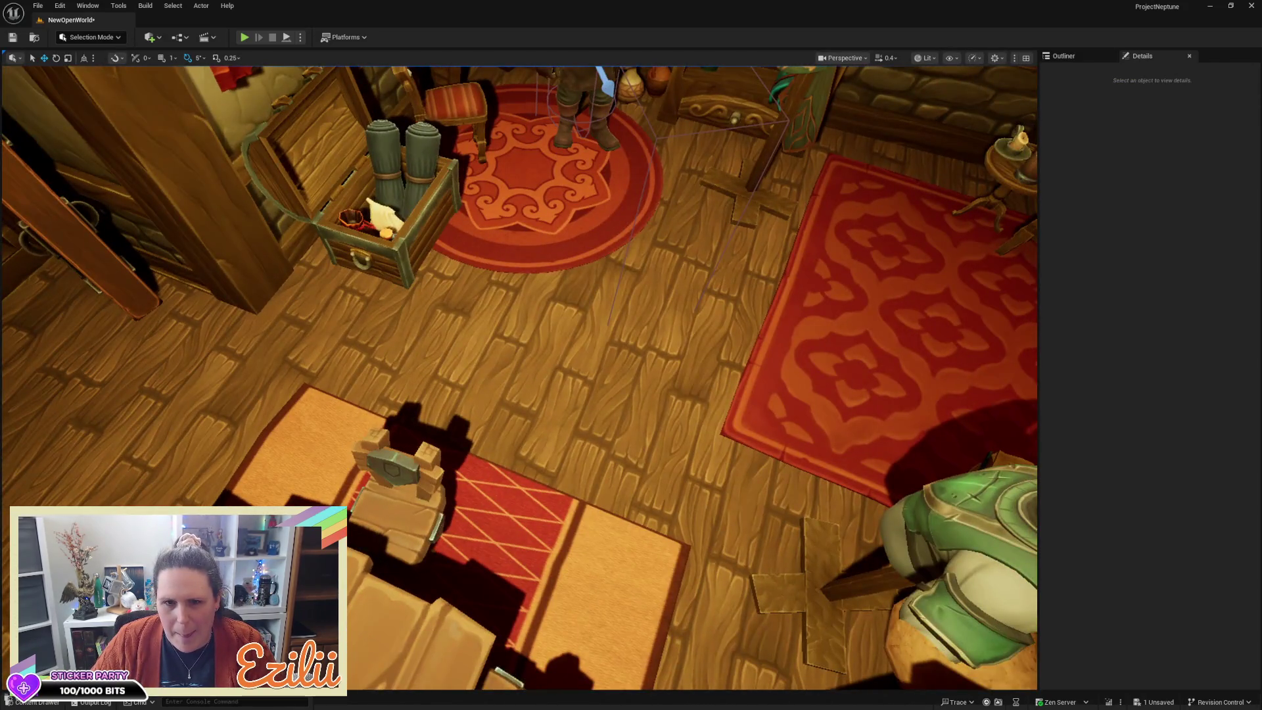
pyautogui.press('w')
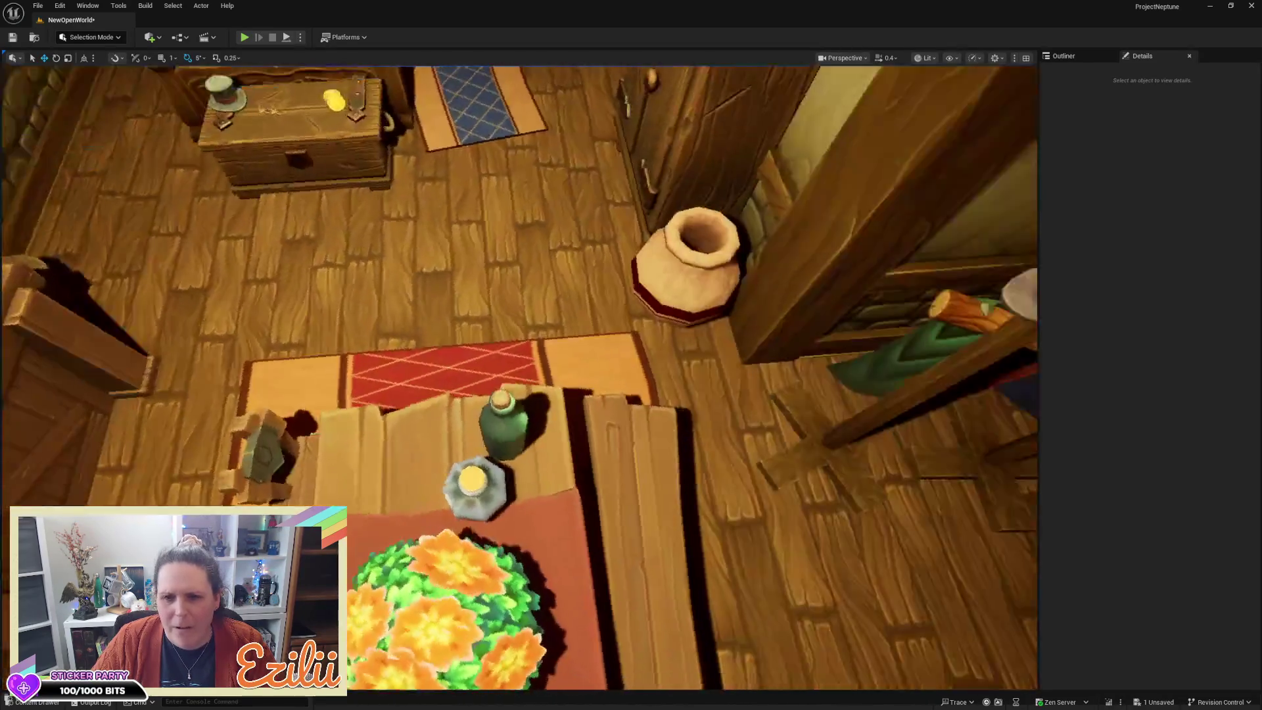
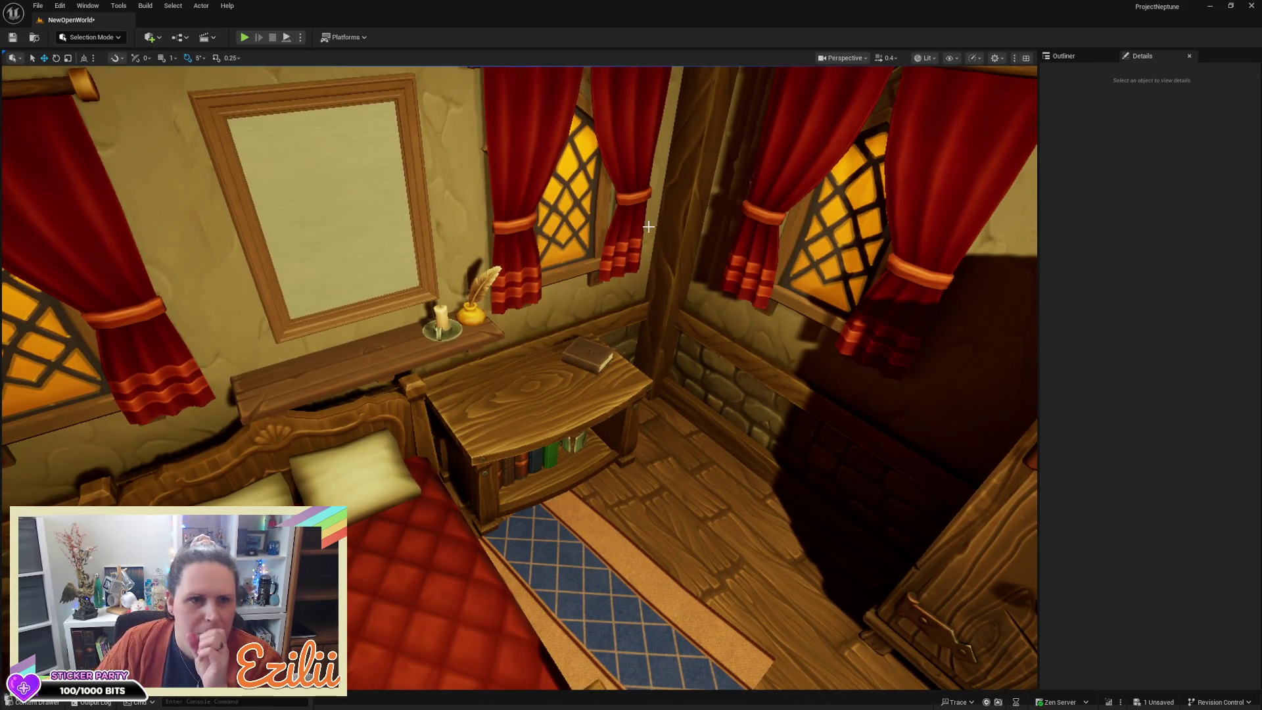
# Step: Orbit the view away from the bedroom corner toward the wall shelves beside the bookcase
pyautogui.click(118, 37)
pyautogui.click(121, 38)
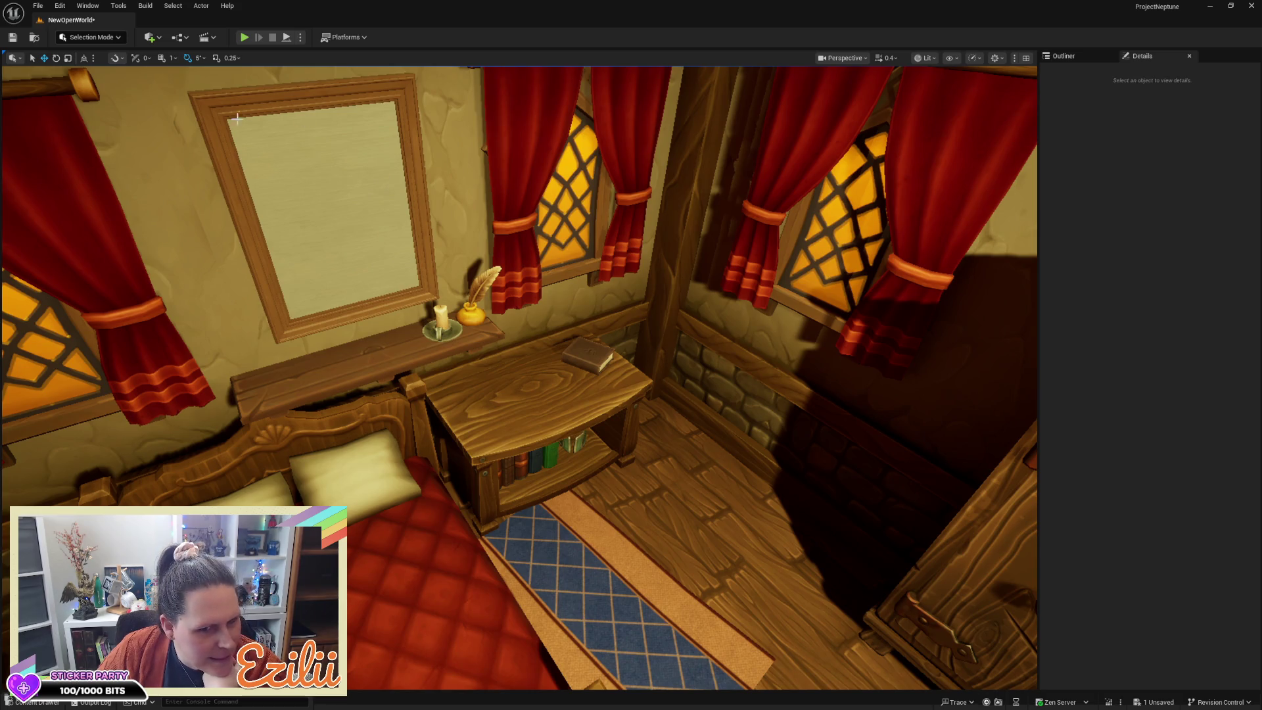
pyautogui.moveTo(565, 319)
pyautogui.mouseDown()
pyautogui.moveTo(499, 322)
pyautogui.moveTo(592, 322)
pyautogui.moveTo(552, 329)
pyautogui.mouseUp()
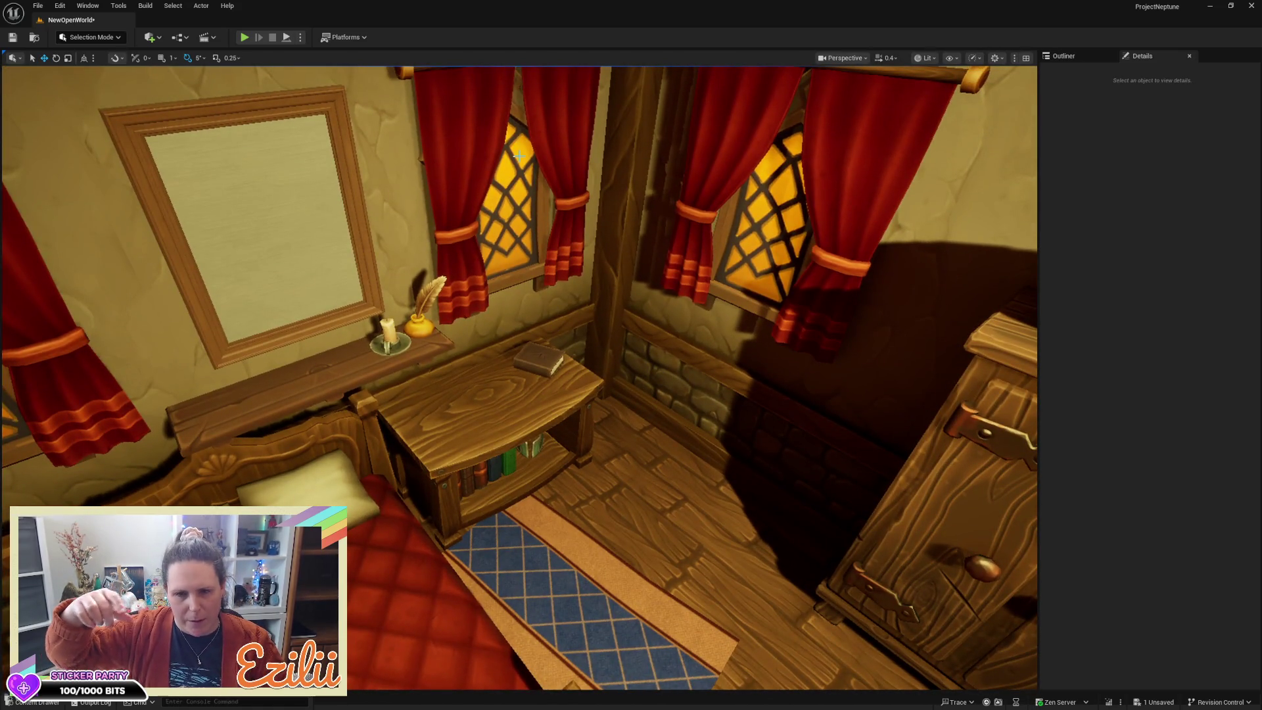
pyautogui.moveTo(524, 232)
pyautogui.mouseDown()
pyautogui.moveTo(594, 238)
pyautogui.moveTo(559, 283)
pyautogui.moveTo(590, 298)
pyautogui.moveTo(411, 298)
pyautogui.mouseUp()
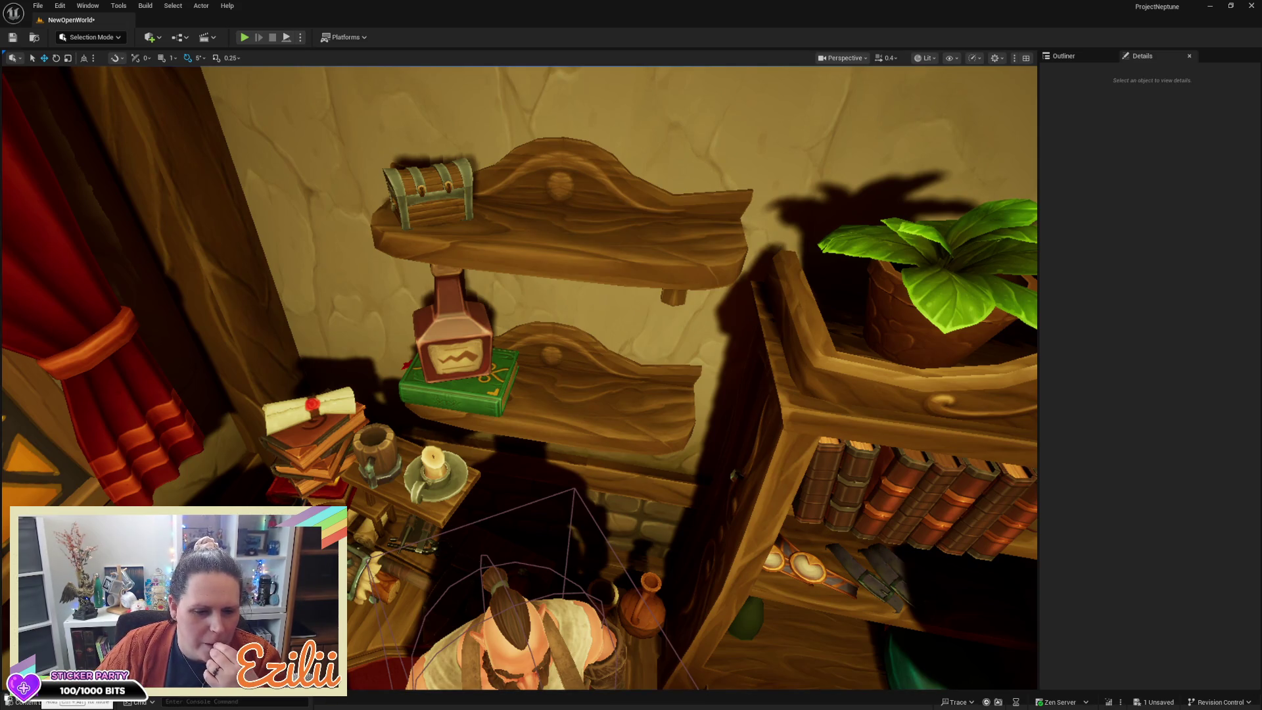
# Step: Show the Equipment folder's skeletal meshes (boots, belts, helms) in the Content Browser and scroll through them
pyautogui.click(171, 217)
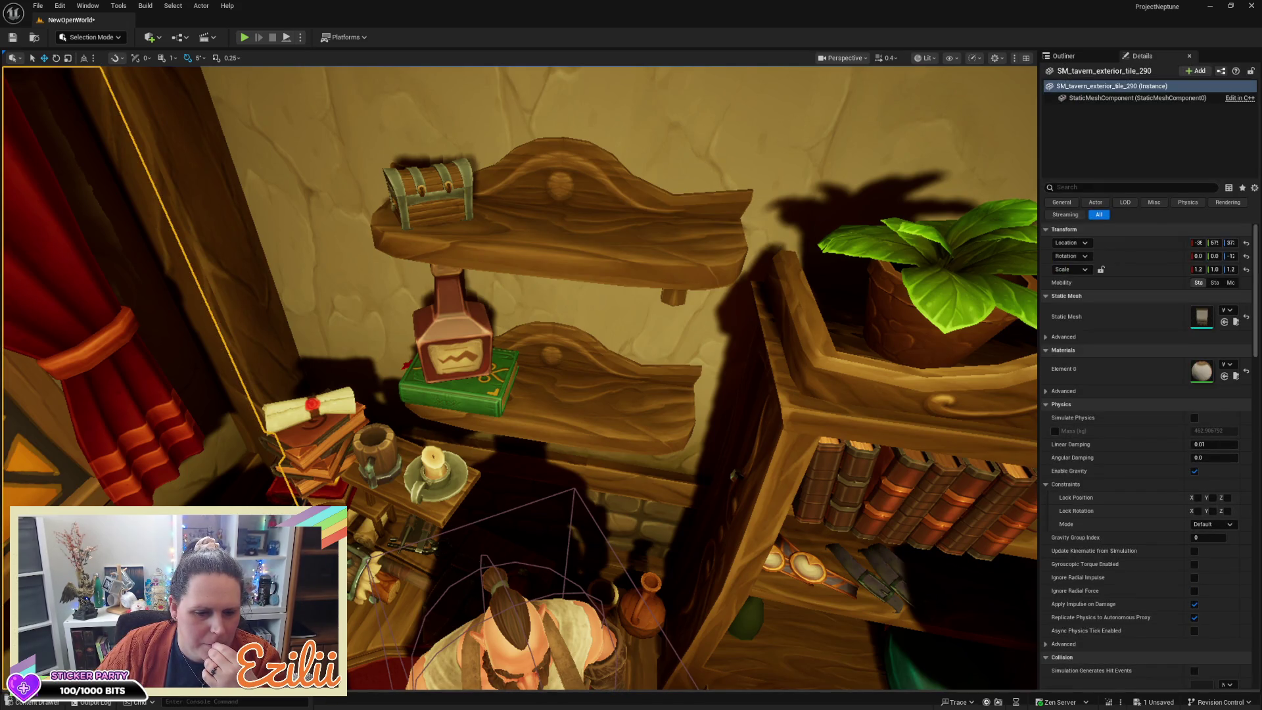
pyautogui.hotkey('ctrl', 'space')
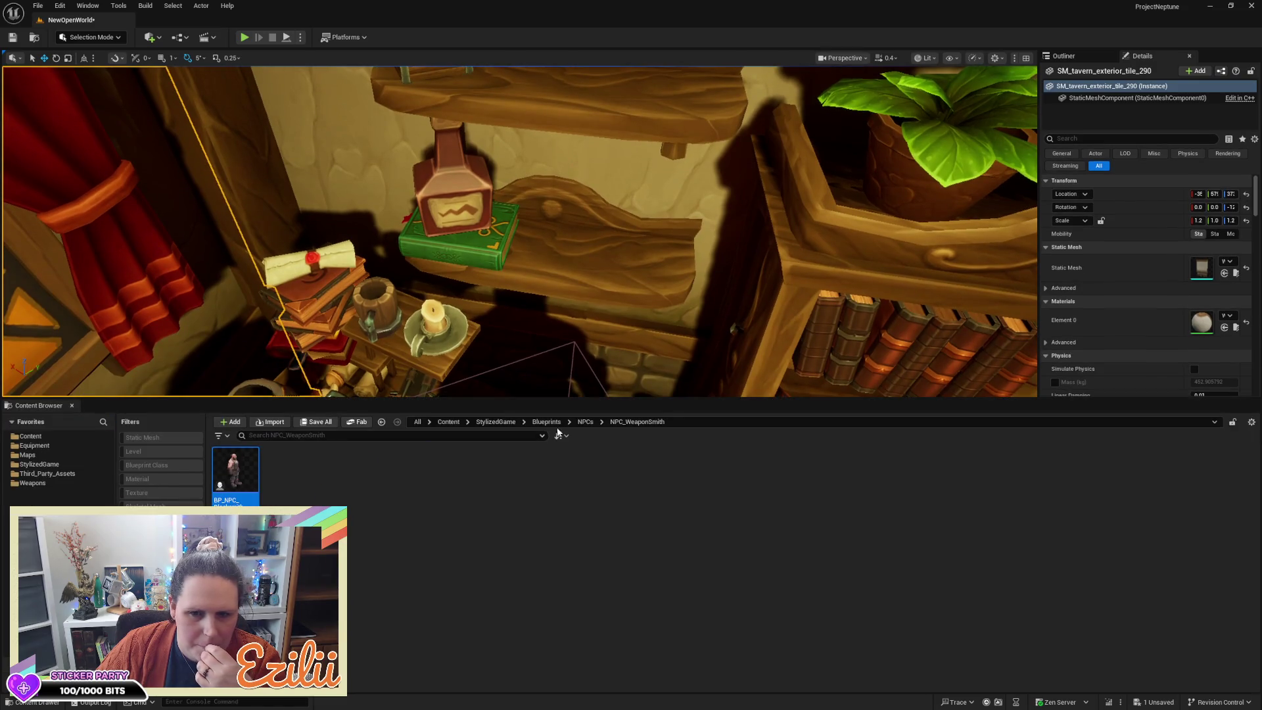
pyautogui.click(57, 445)
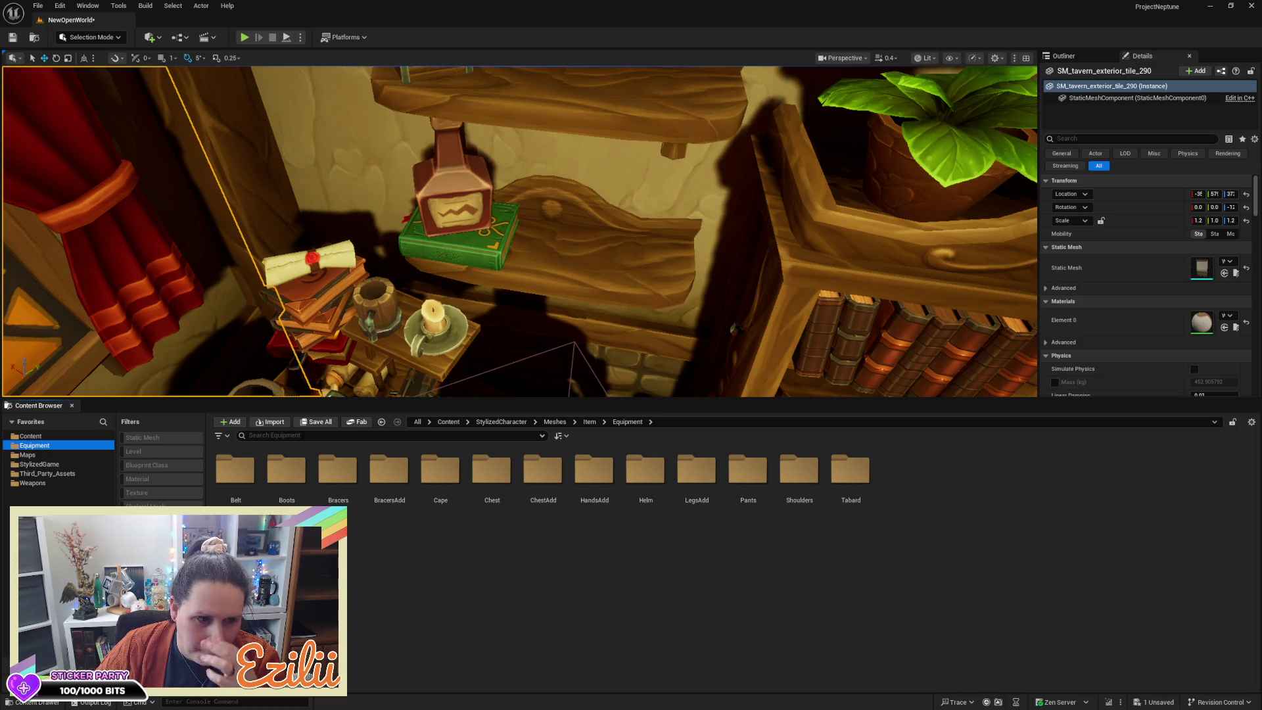
pyautogui.click(145, 505)
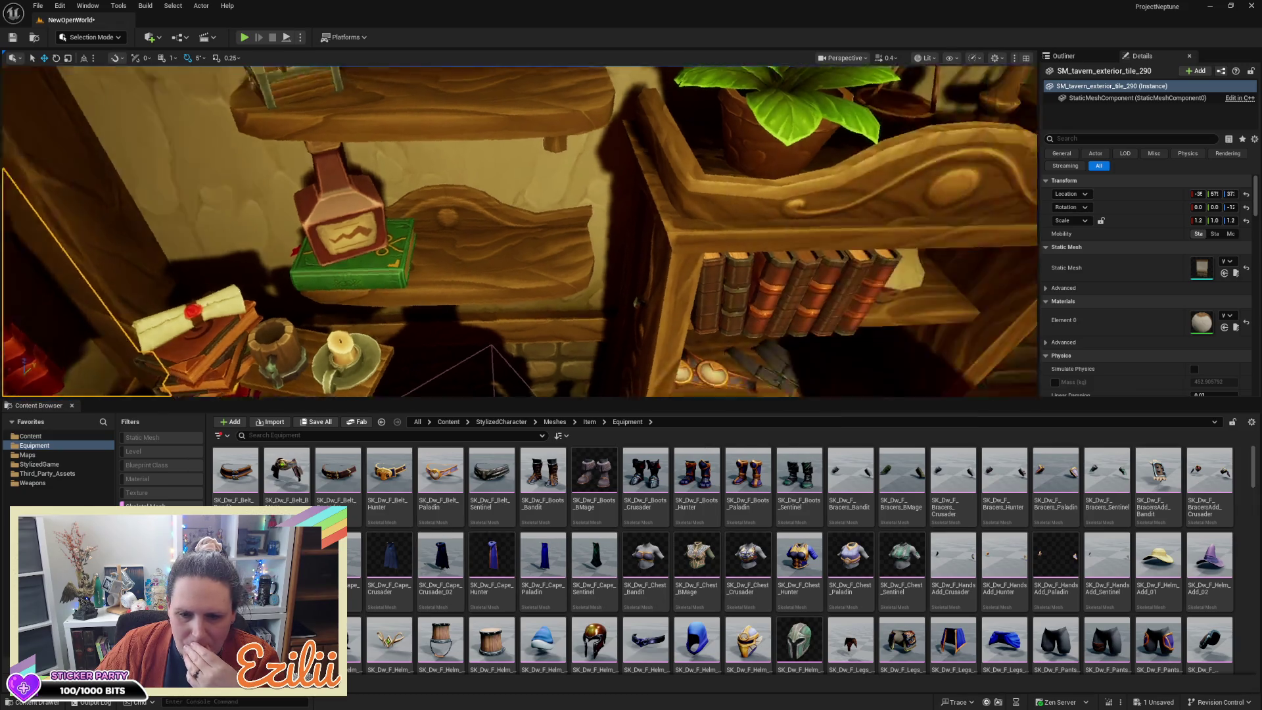
pyautogui.moveTo(832, 503)
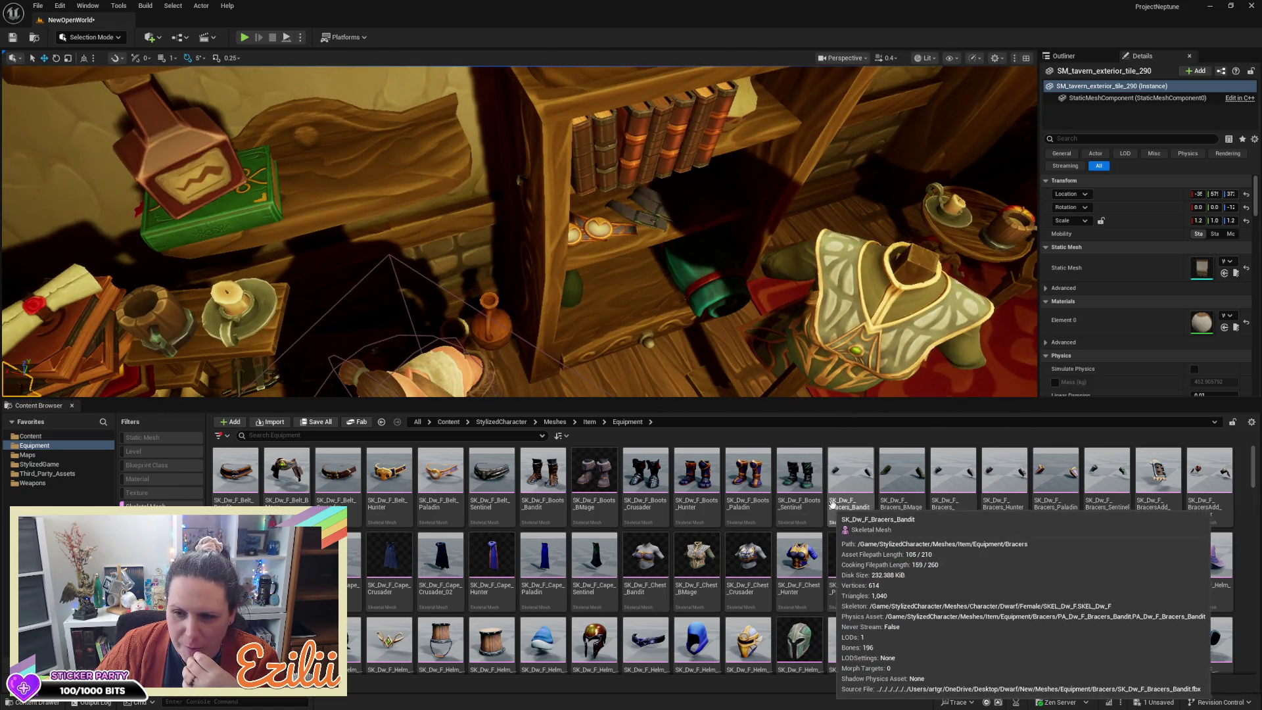
pyautogui.scroll(-2, 835, 502)
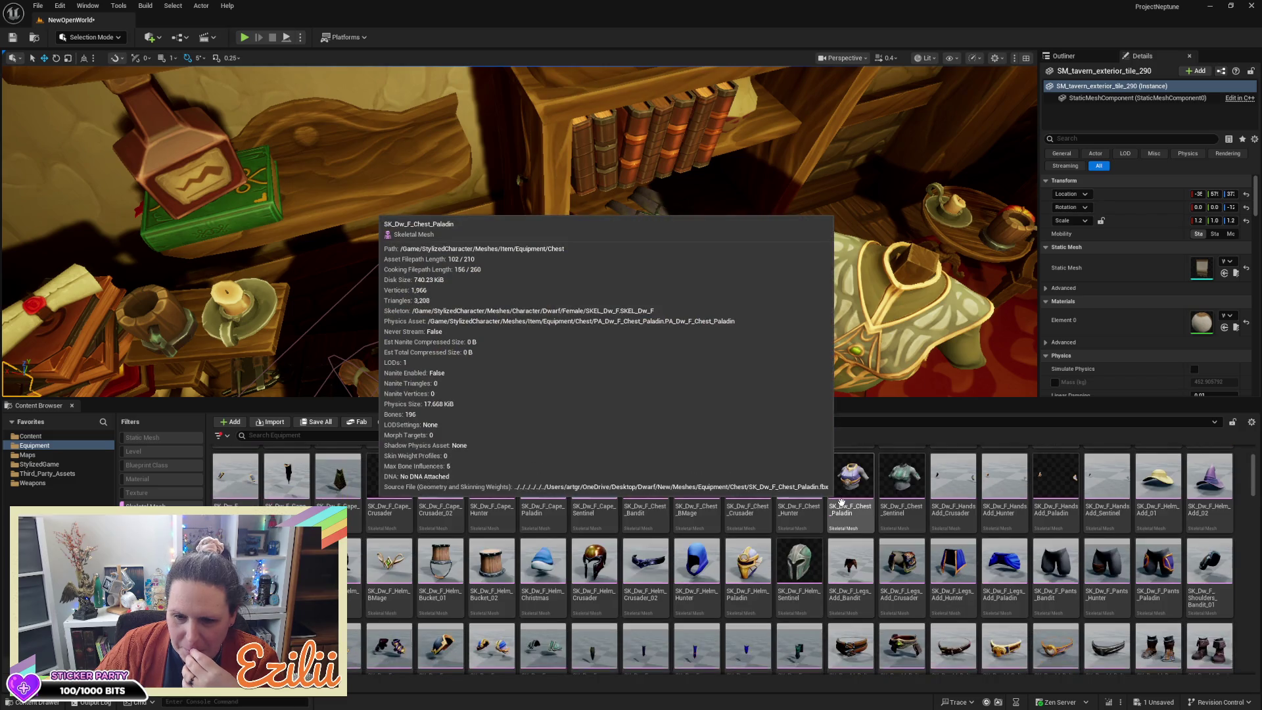
pyautogui.scroll(-2, 842, 503)
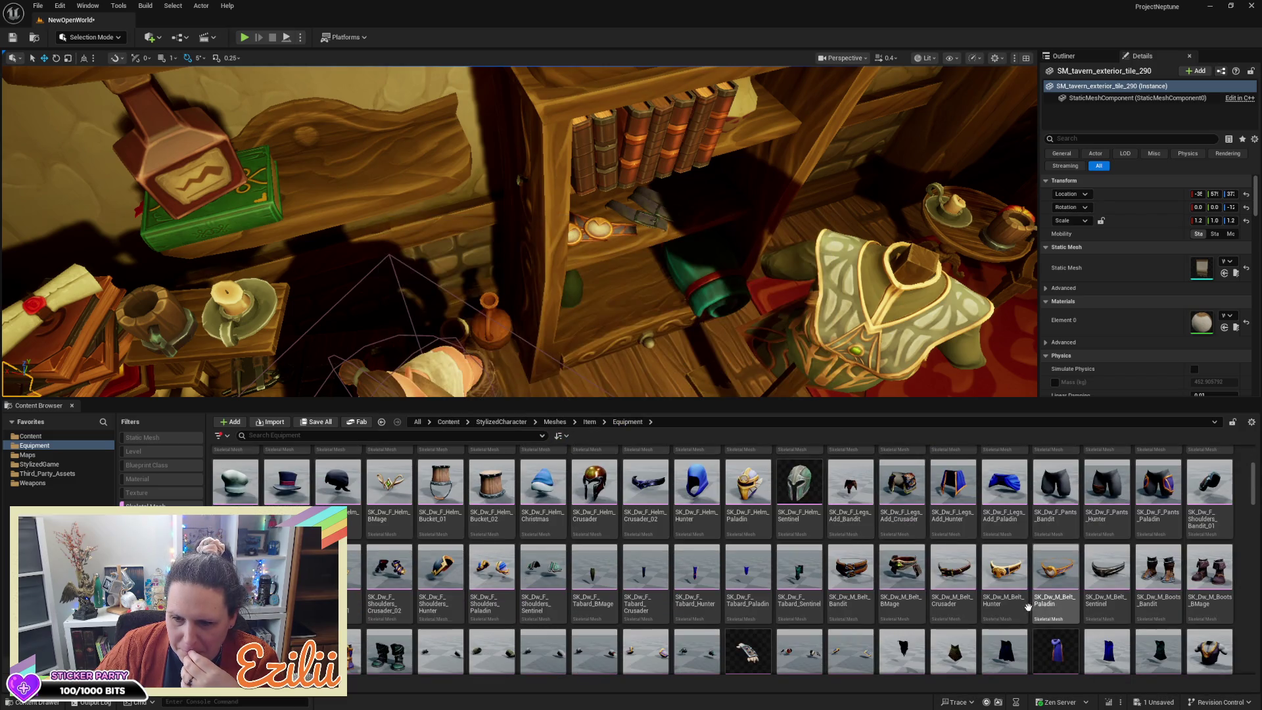
pyautogui.scroll(-4, 1027, 606)
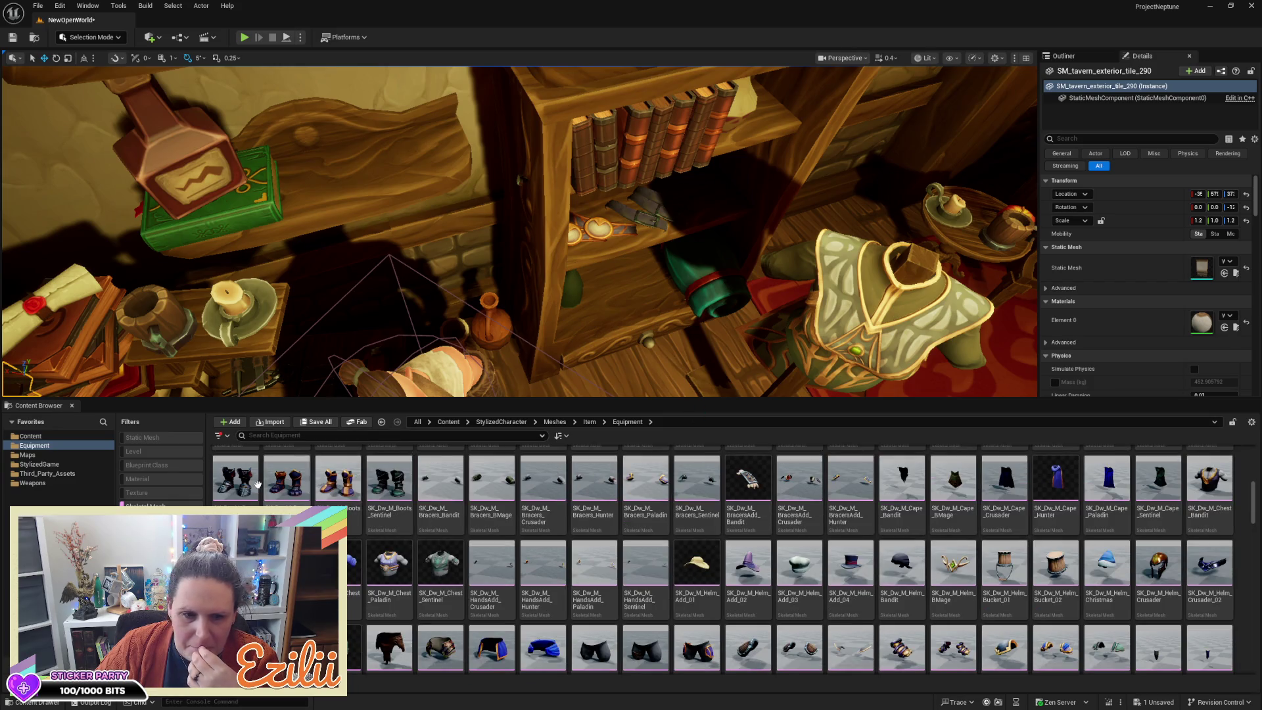
# Step: Drop SK_Dw_M_Boots_Crusader into the scene and turn it 145° around the vertical axis
pyautogui.moveTo(238, 487)
pyautogui.moveTo(238, 486)
pyautogui.mouseDown()
pyautogui.moveTo(310, 223)
pyautogui.moveTo(353, 162)
pyautogui.mouseUp()
pyautogui.press('f')
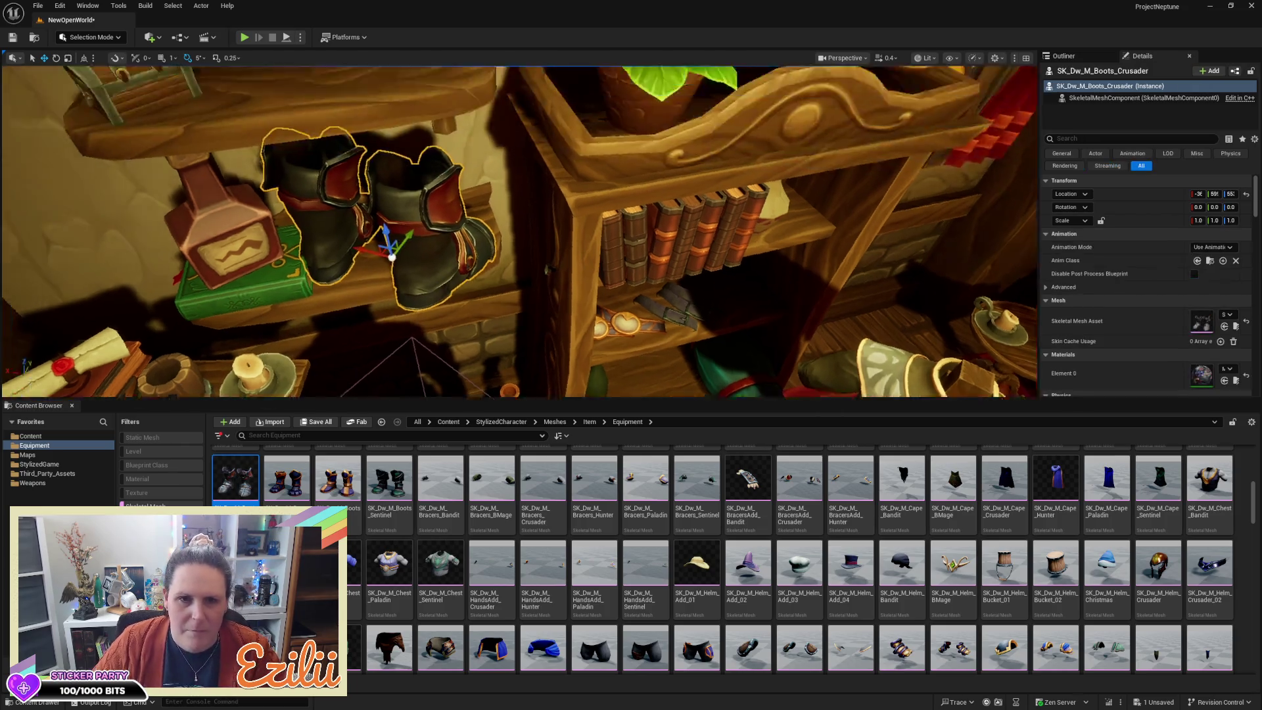
pyautogui.scroll(-5, 519, 230)
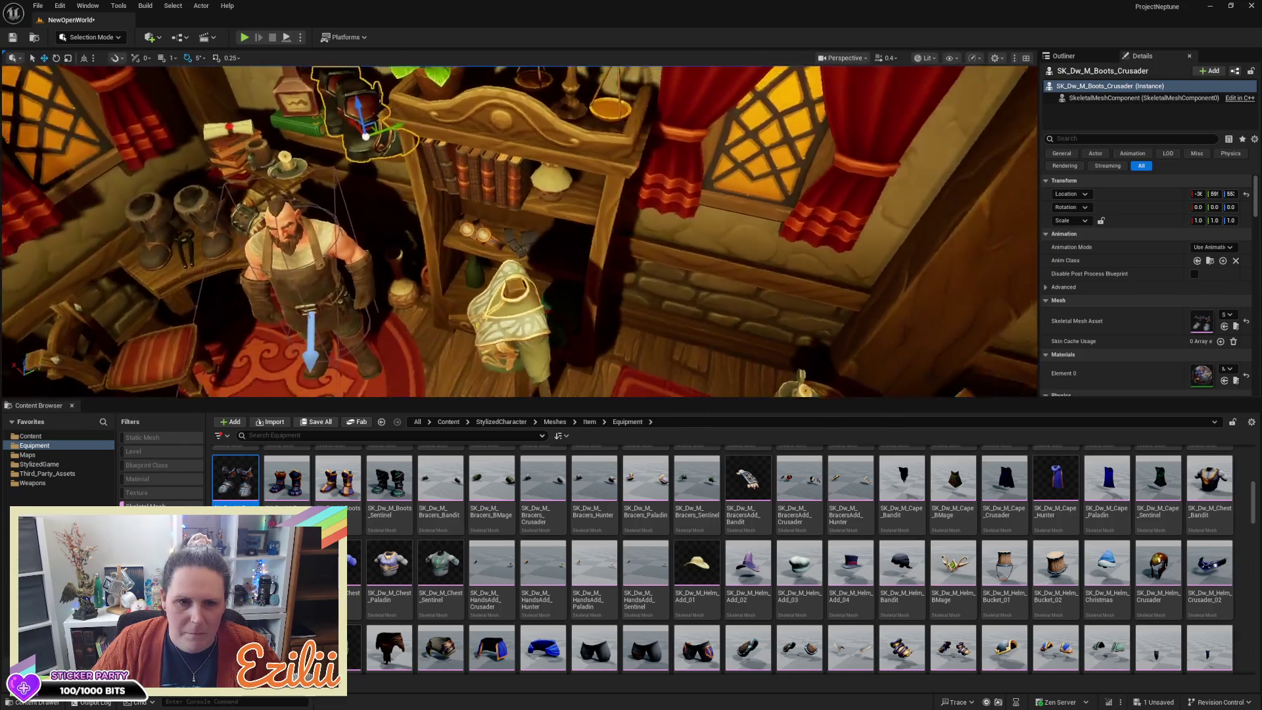
pyautogui.press('e')
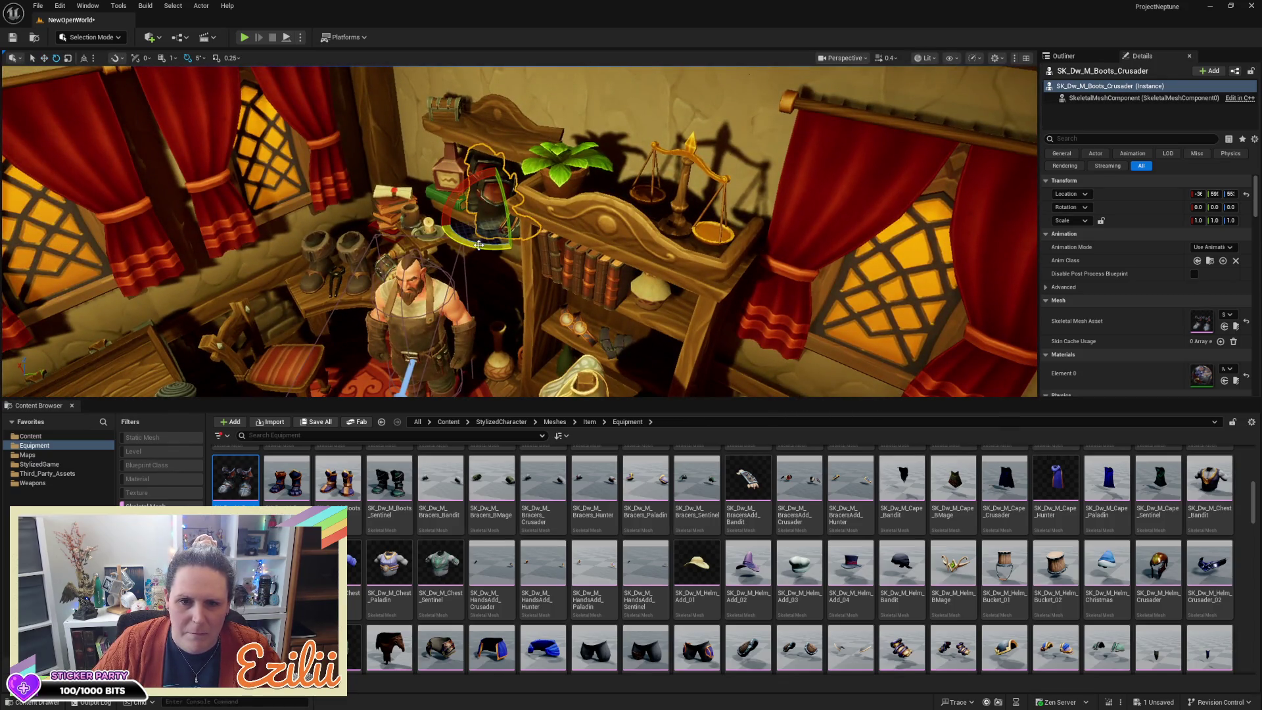
pyautogui.moveTo(486, 241); pyautogui.dragTo(552, 248)
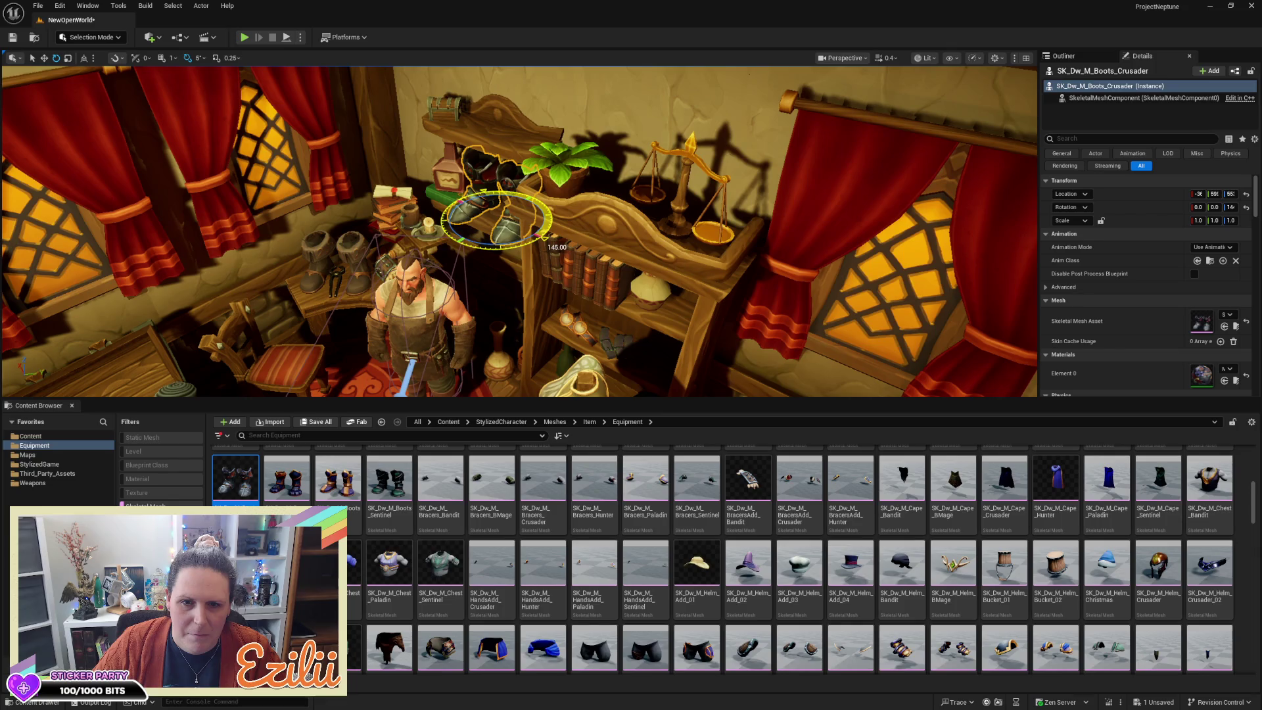
# Step: Position the crusader boots upright on the upper wall shelf beside the chest
pyautogui.moveTo(615, 326); pyautogui.dragTo(532, 301)
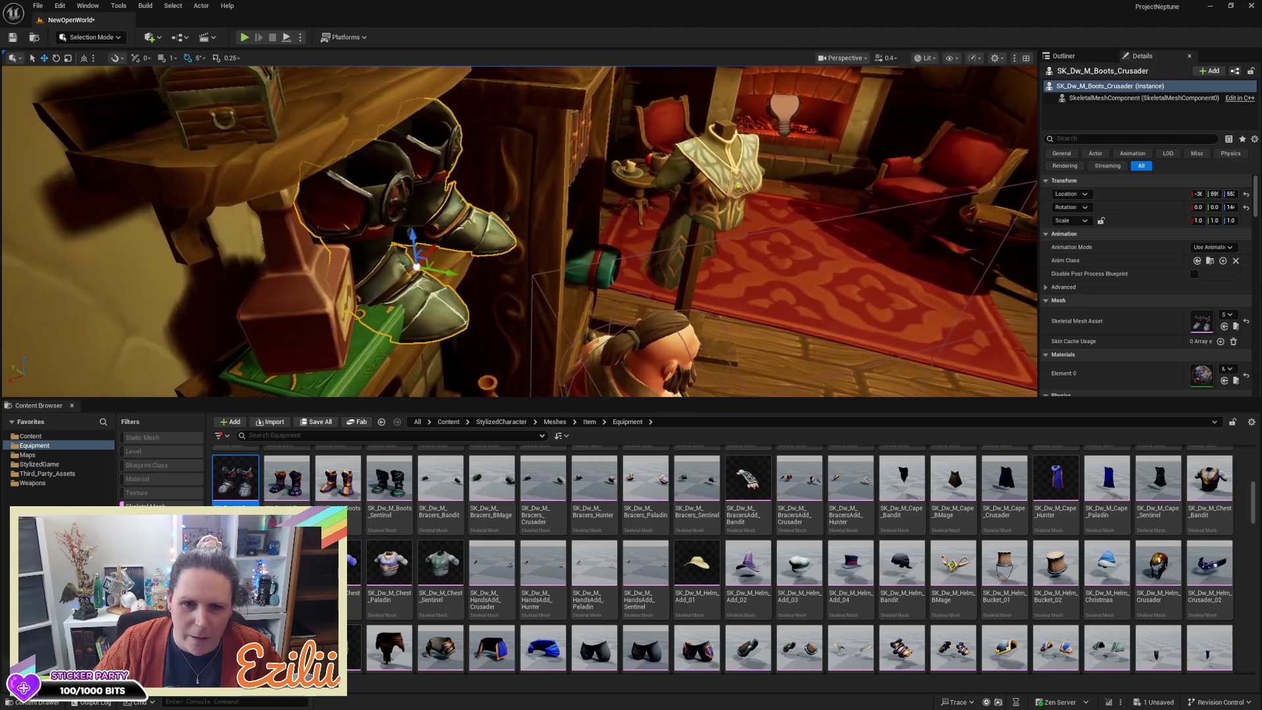
pyautogui.moveTo(457, 274); pyautogui.dragTo(453, 274)
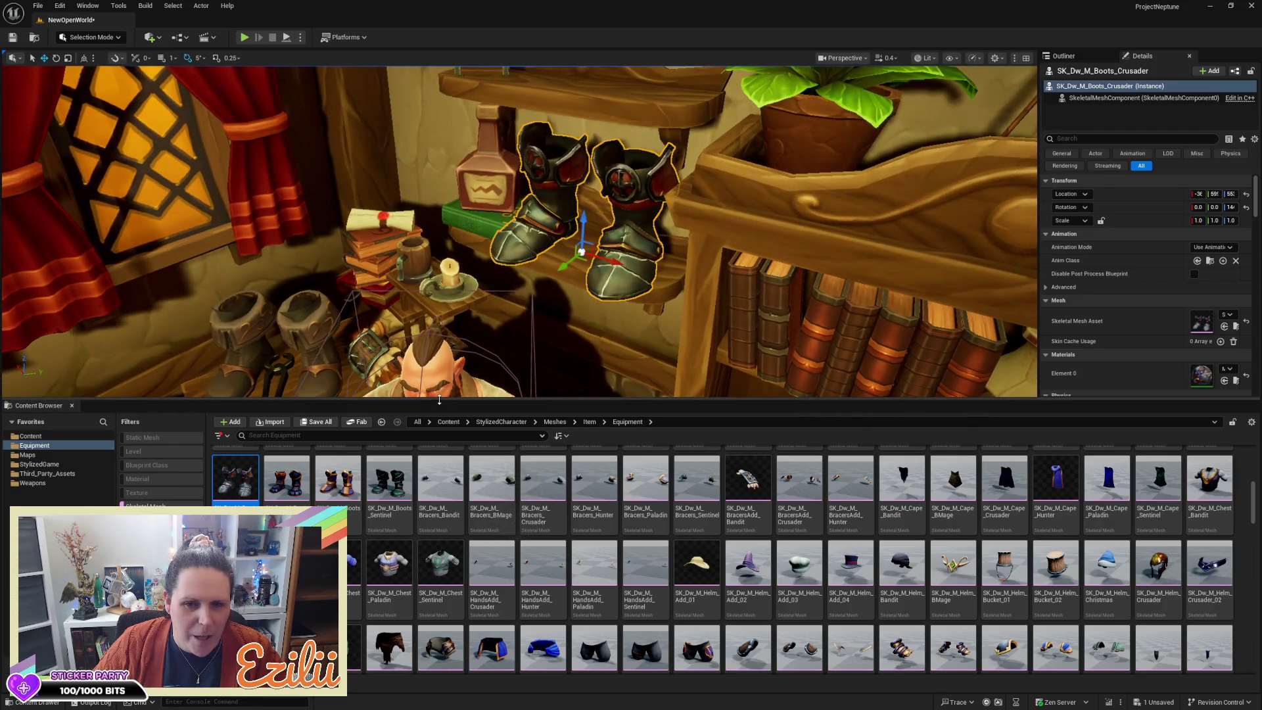
pyautogui.moveTo(1157, 399); pyautogui.dragTo(1157, 516)
pyautogui.moveTo(526, 329)
pyautogui.mouseDown()
pyautogui.moveTo(572, 263)
pyautogui.moveTo(539, 298)
pyautogui.moveTo(611, 297)
pyautogui.moveTo(588, 300)
pyautogui.mouseUp()
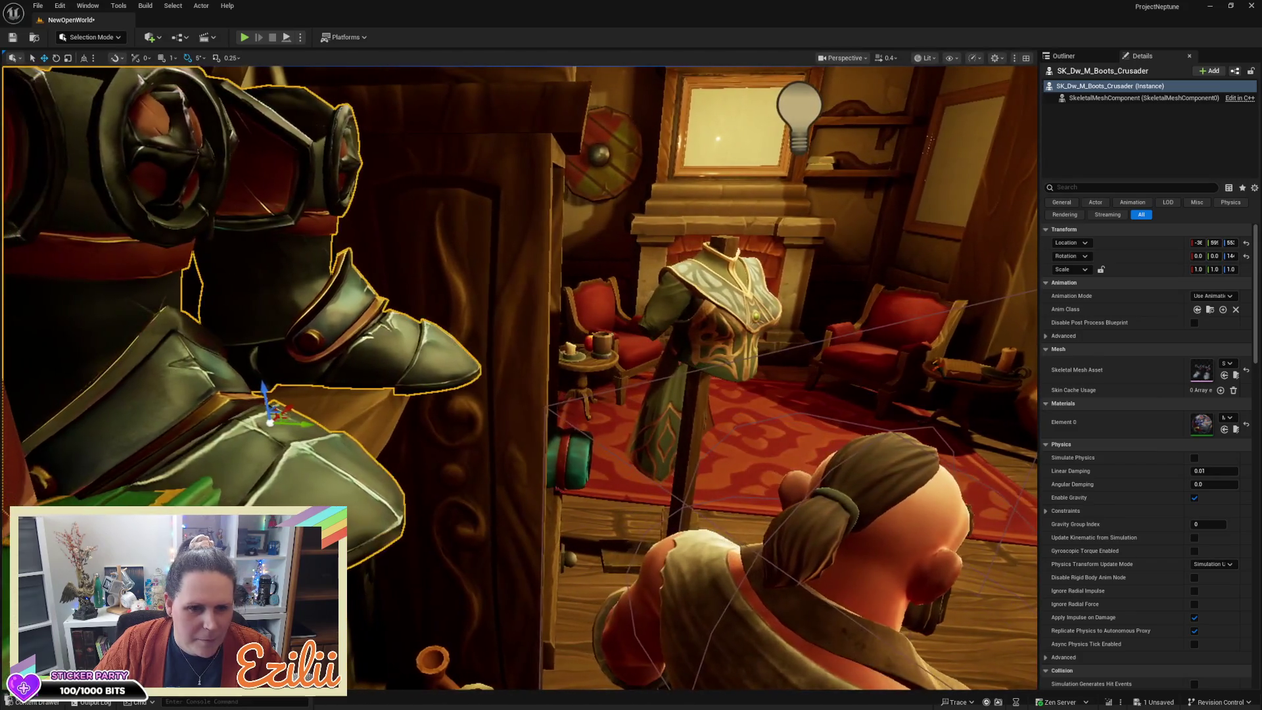
pyautogui.moveTo(402, 456); pyautogui.dragTo(401, 447)
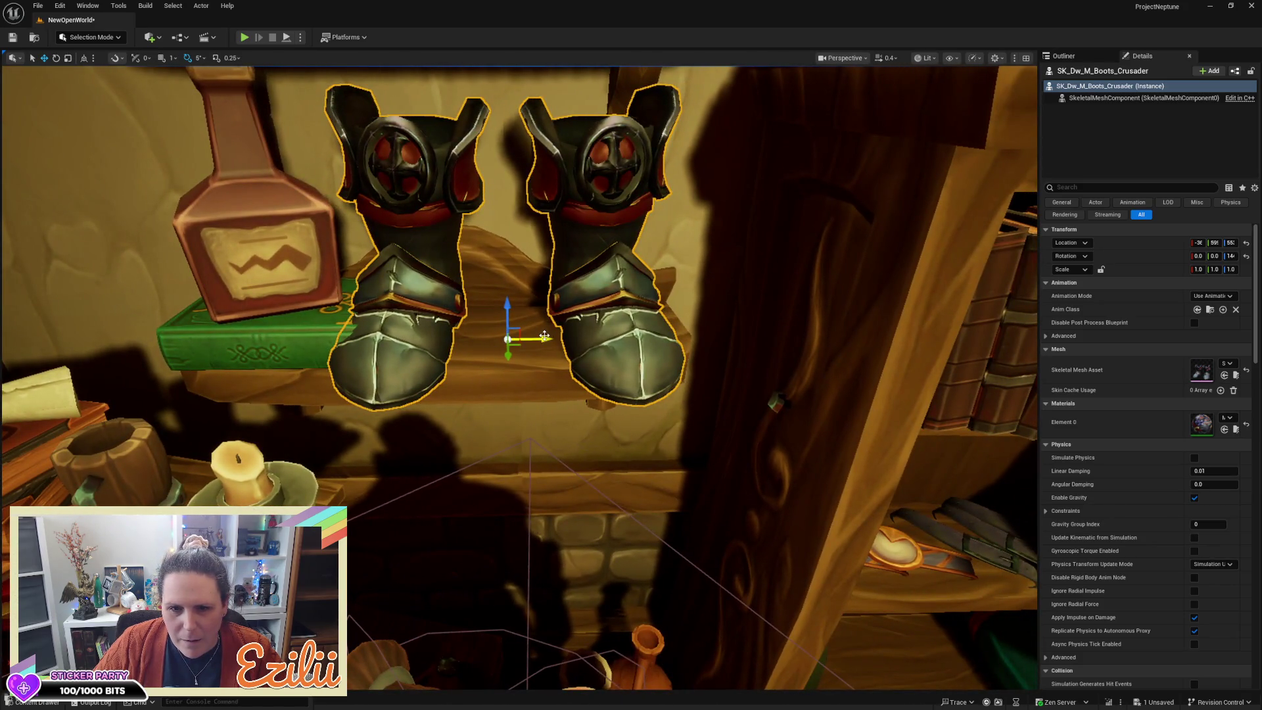
pyautogui.moveTo(548, 337); pyautogui.dragTo(569, 336)
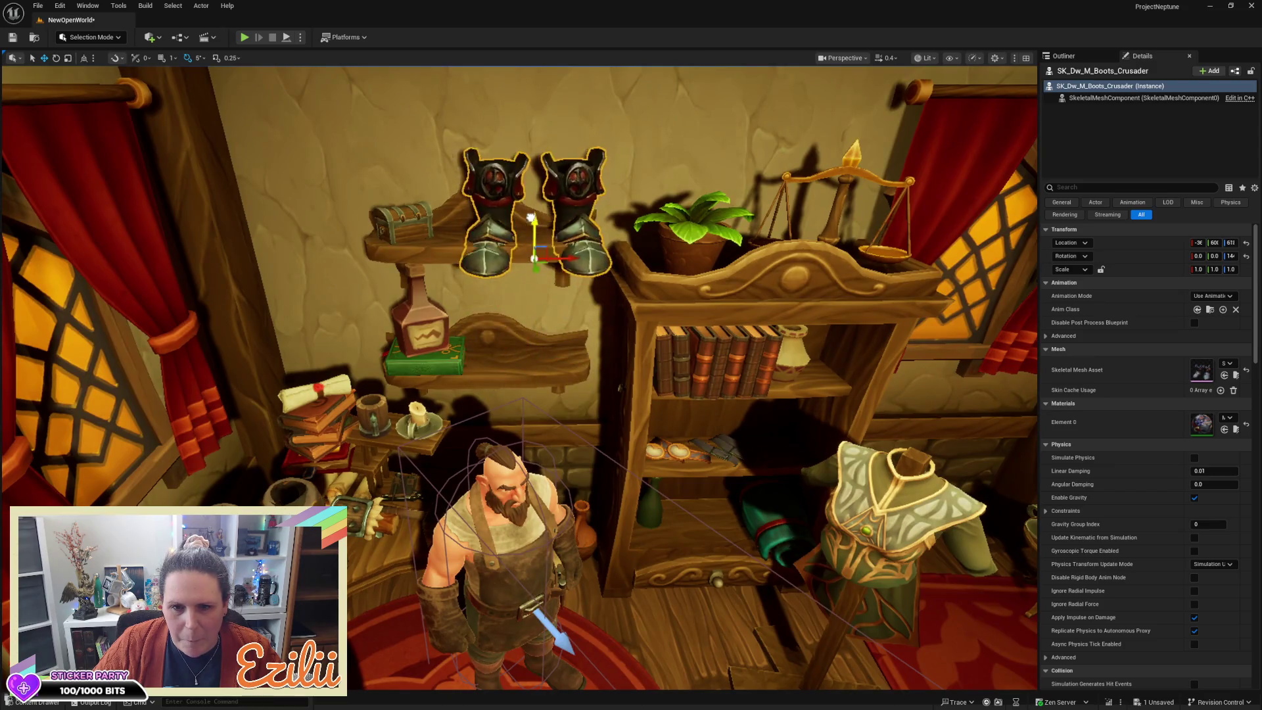
pyautogui.press('w')
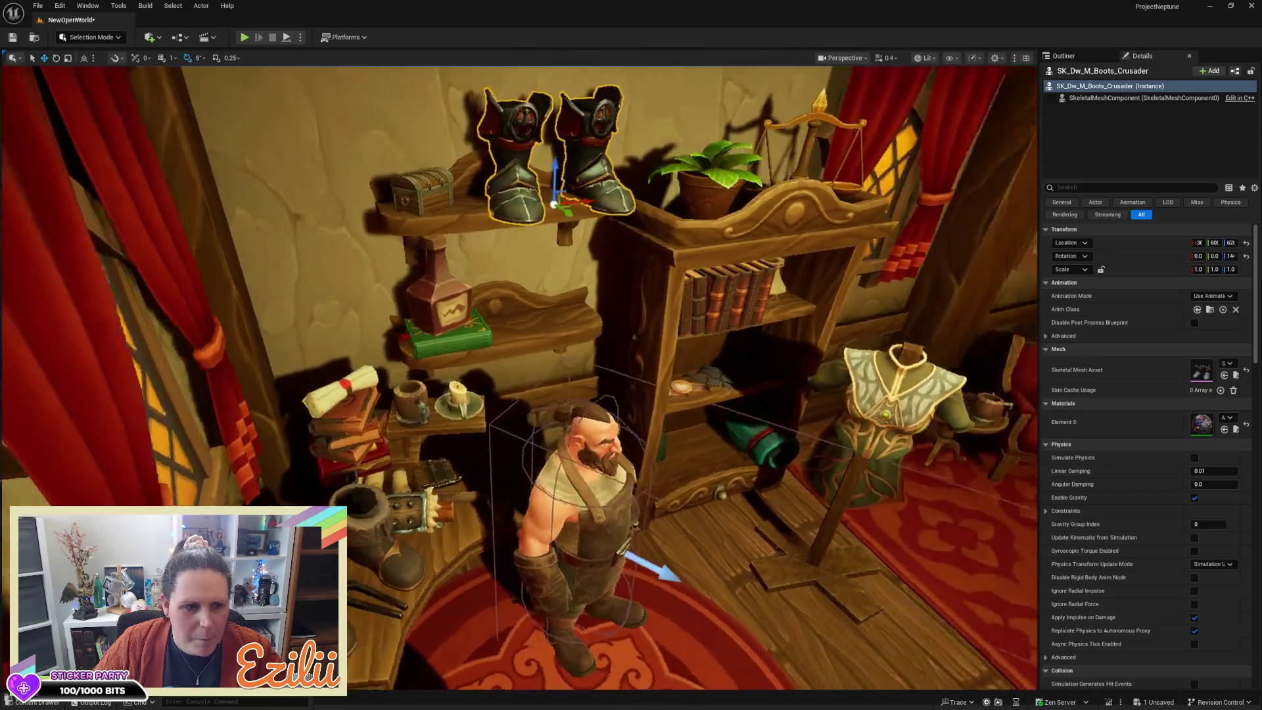
pyautogui.scroll(3, 540, 199)
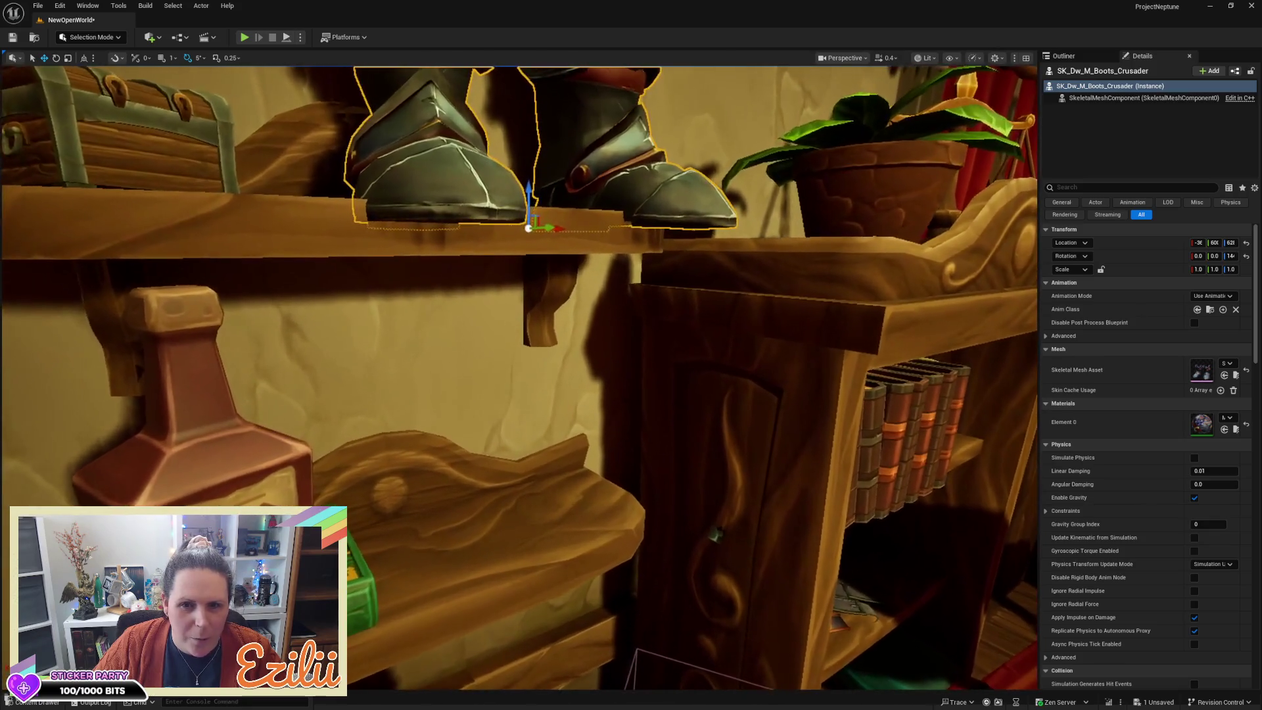
pyautogui.moveTo(532, 196); pyautogui.dragTo(534, 181)
pyautogui.scroll(-8, 561, 172)
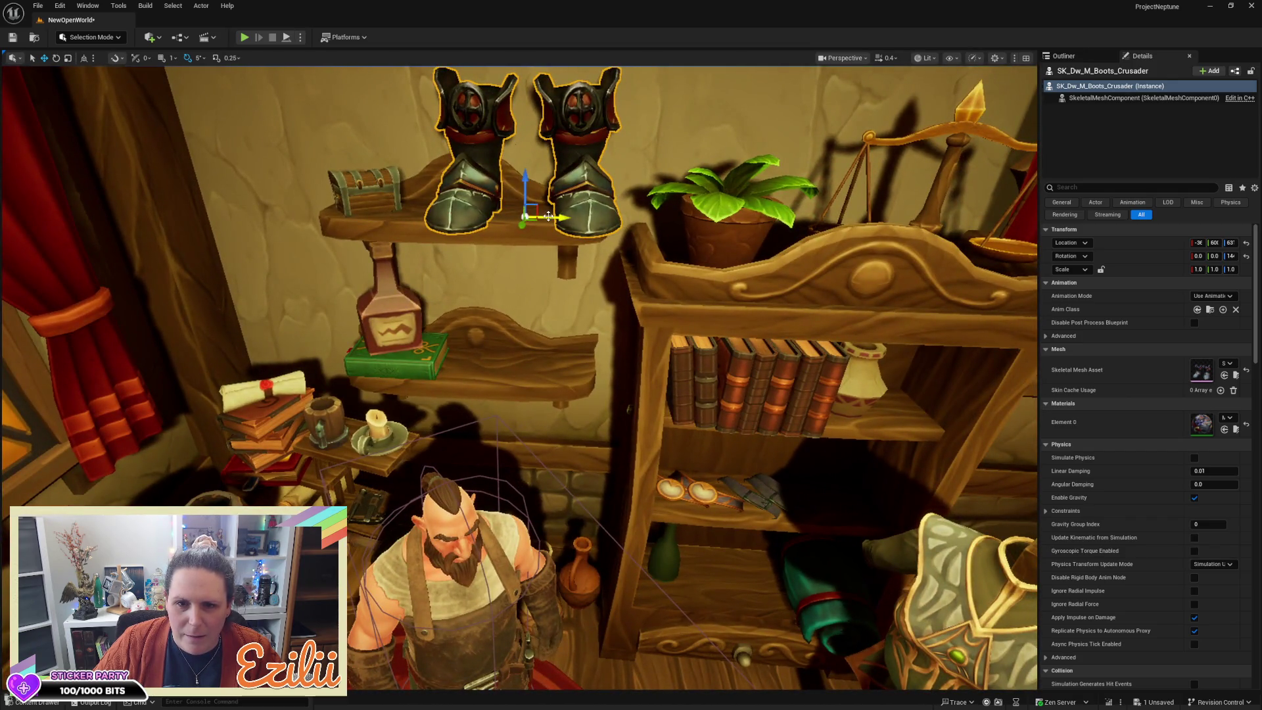
pyautogui.moveTo(548, 216); pyautogui.dragTo(524, 216)
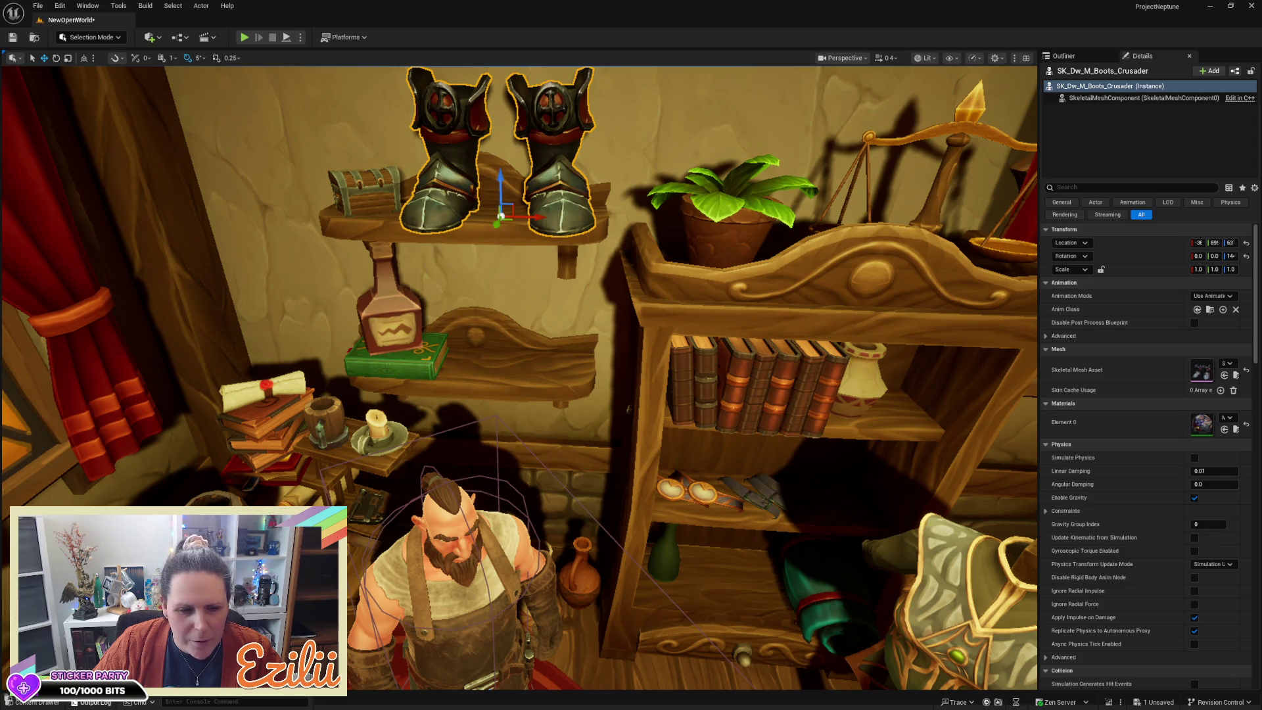
pyautogui.hotkey('ctrl', 'space')
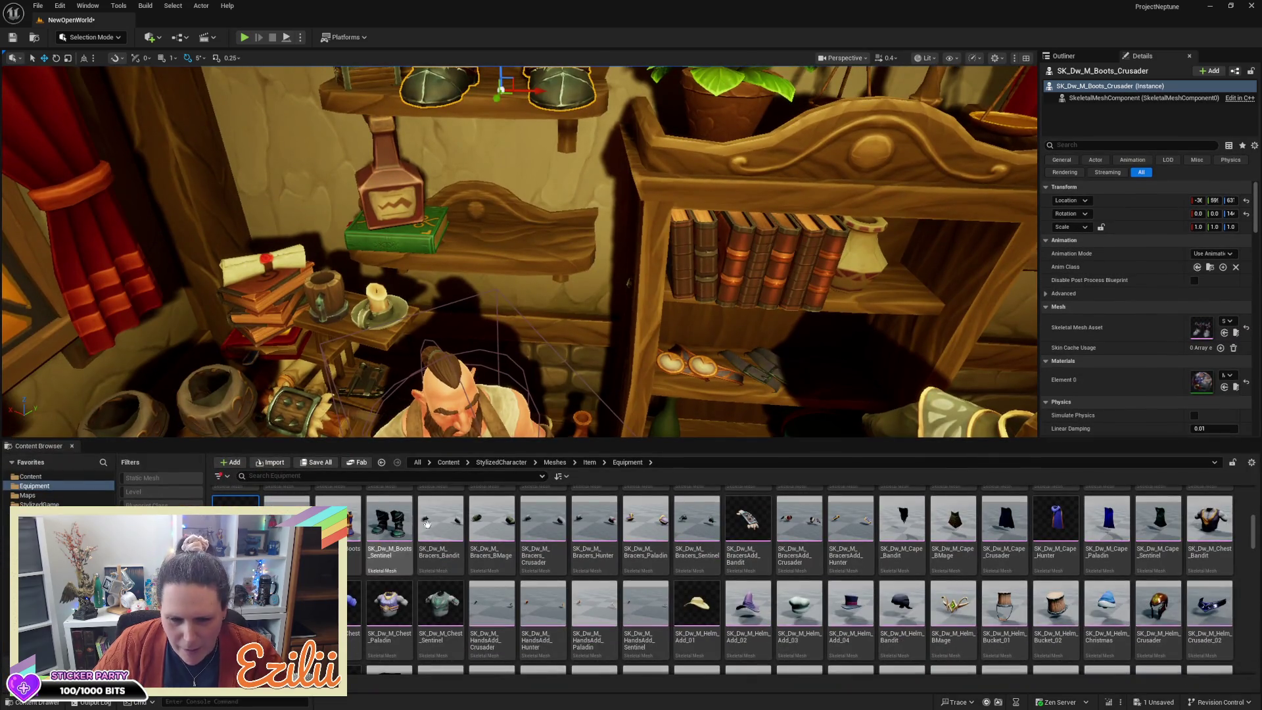
# Step: Scroll the Equipment list down to the human male belts and boots like SK_Hu_M_Boots_Bandit
pyautogui.scroll(-1, 715, 576)
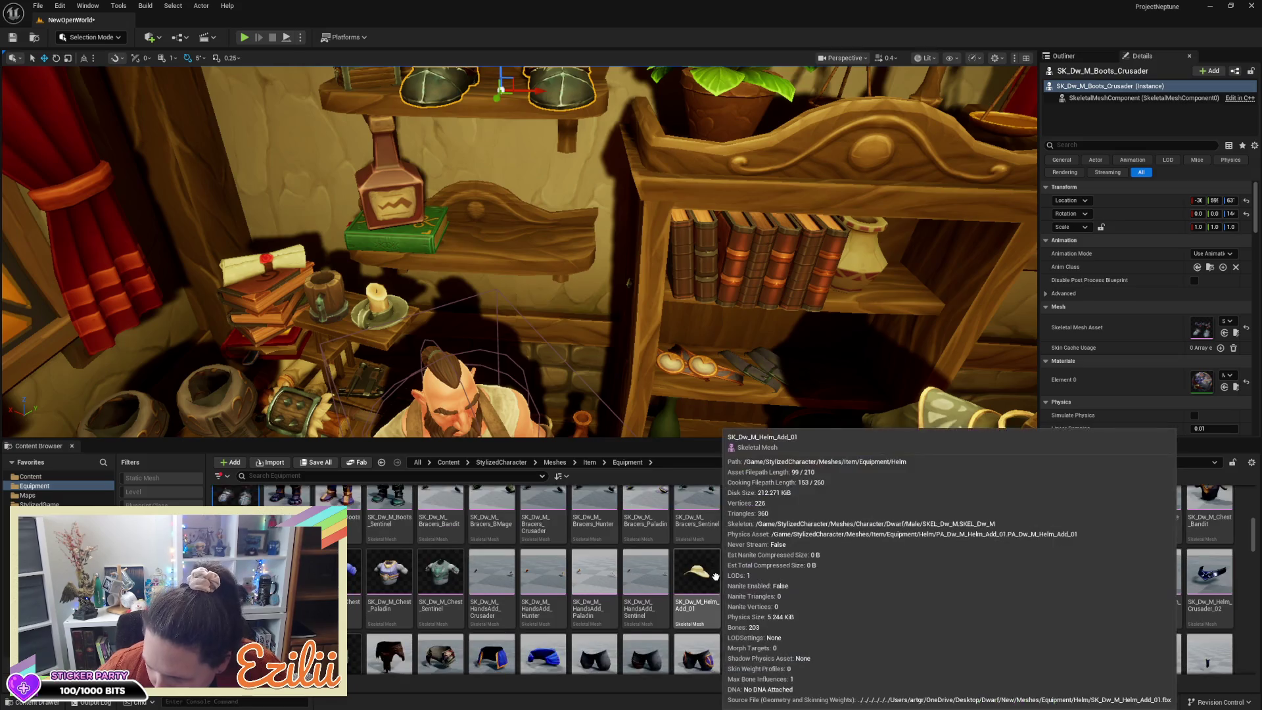
pyautogui.scroll(-2, 716, 576)
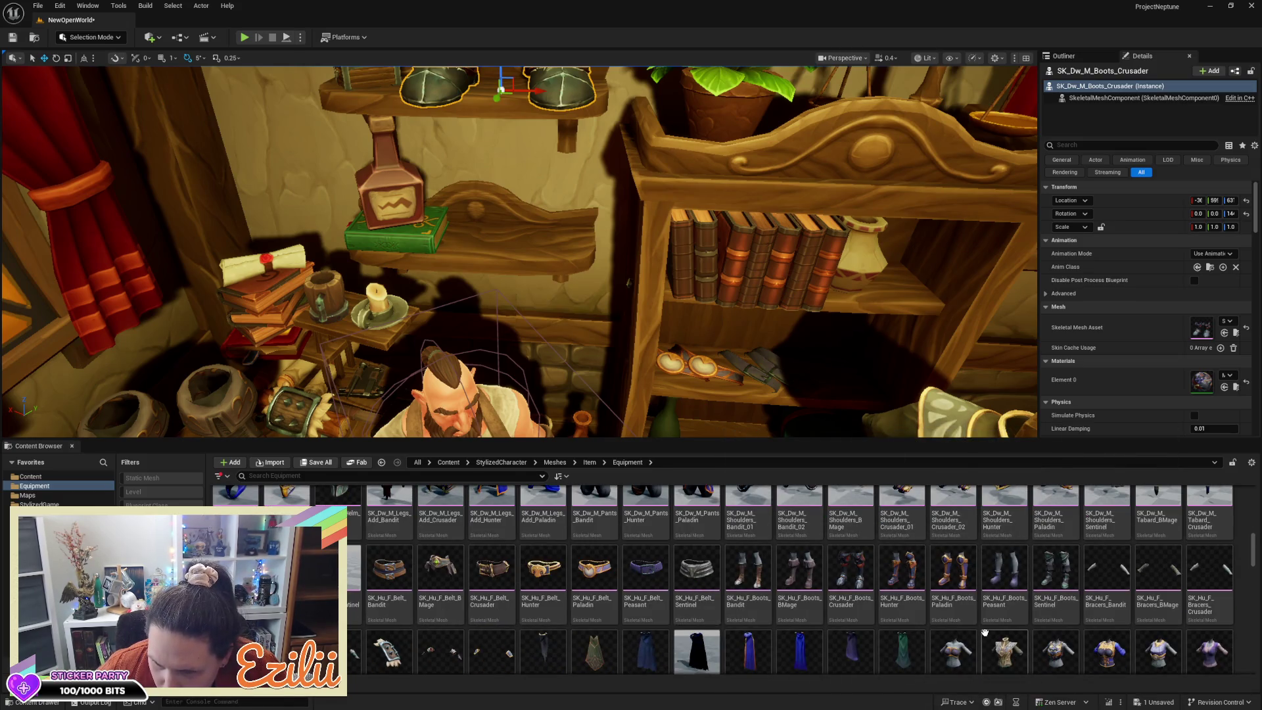
pyautogui.scroll(-2, 985, 632)
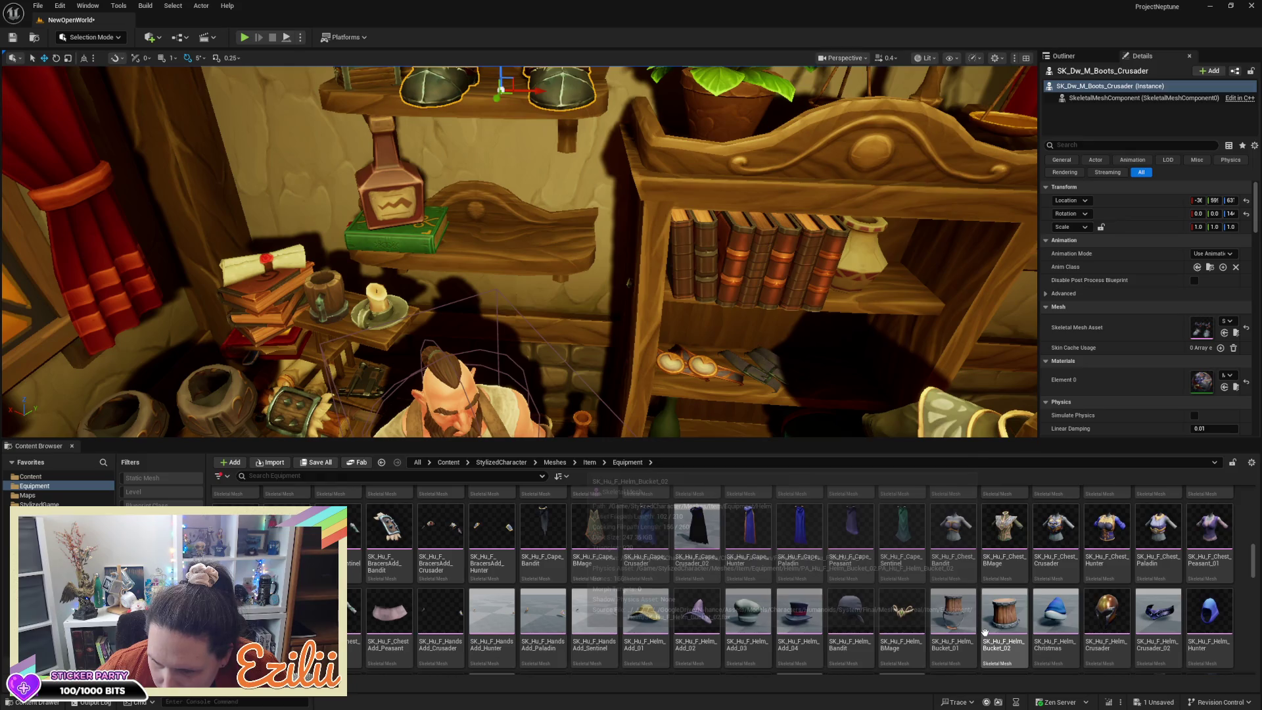
pyautogui.scroll(-1, 985, 632)
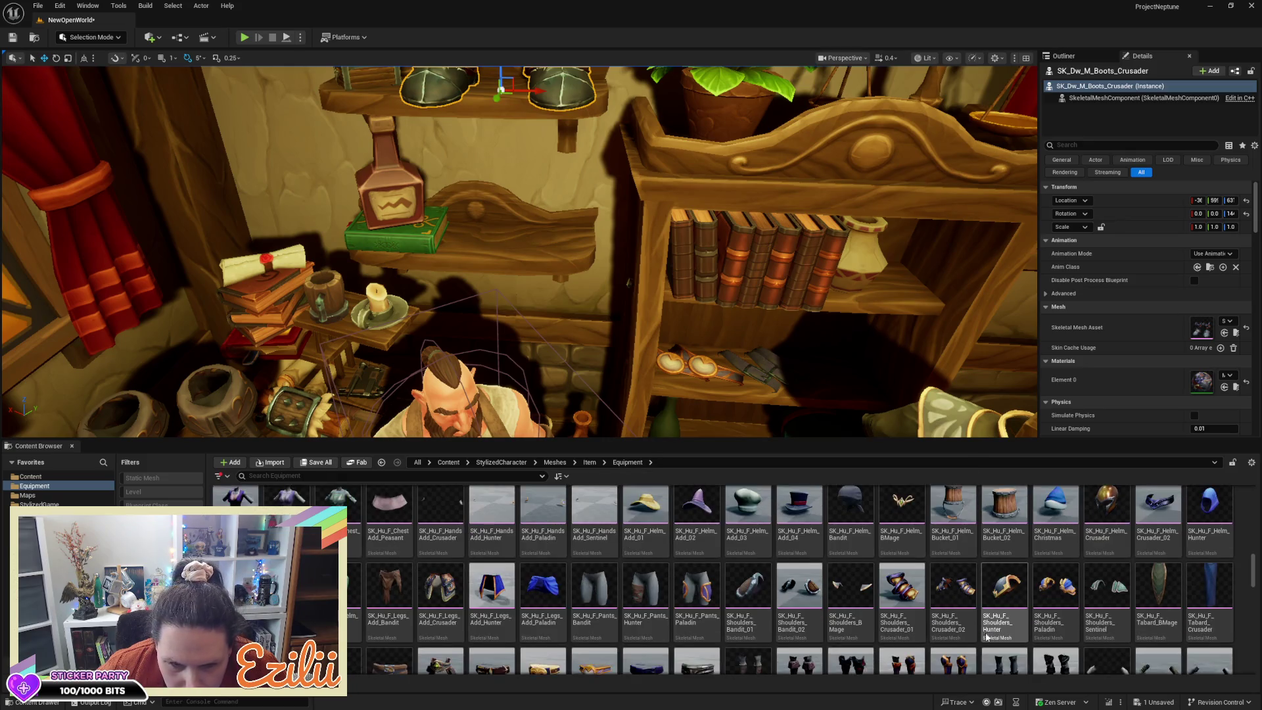
pyautogui.scroll(-1, 986, 636)
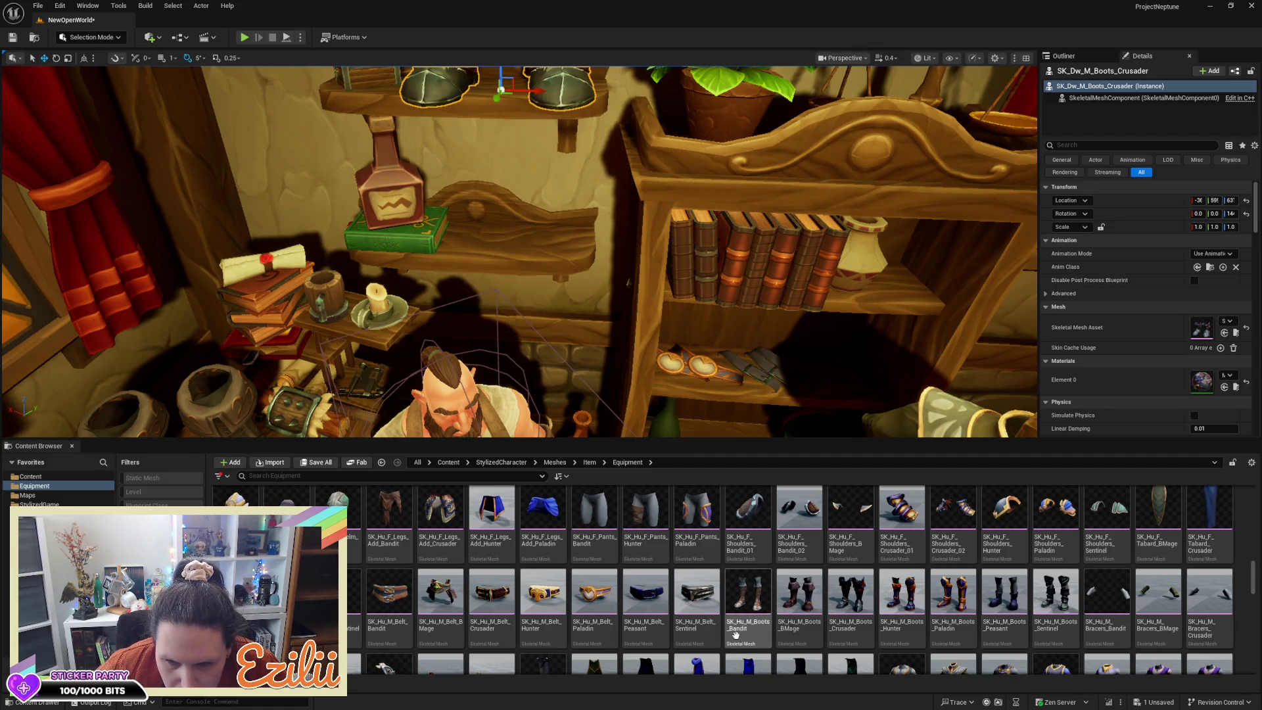
pyautogui.scroll(-1, 735, 634)
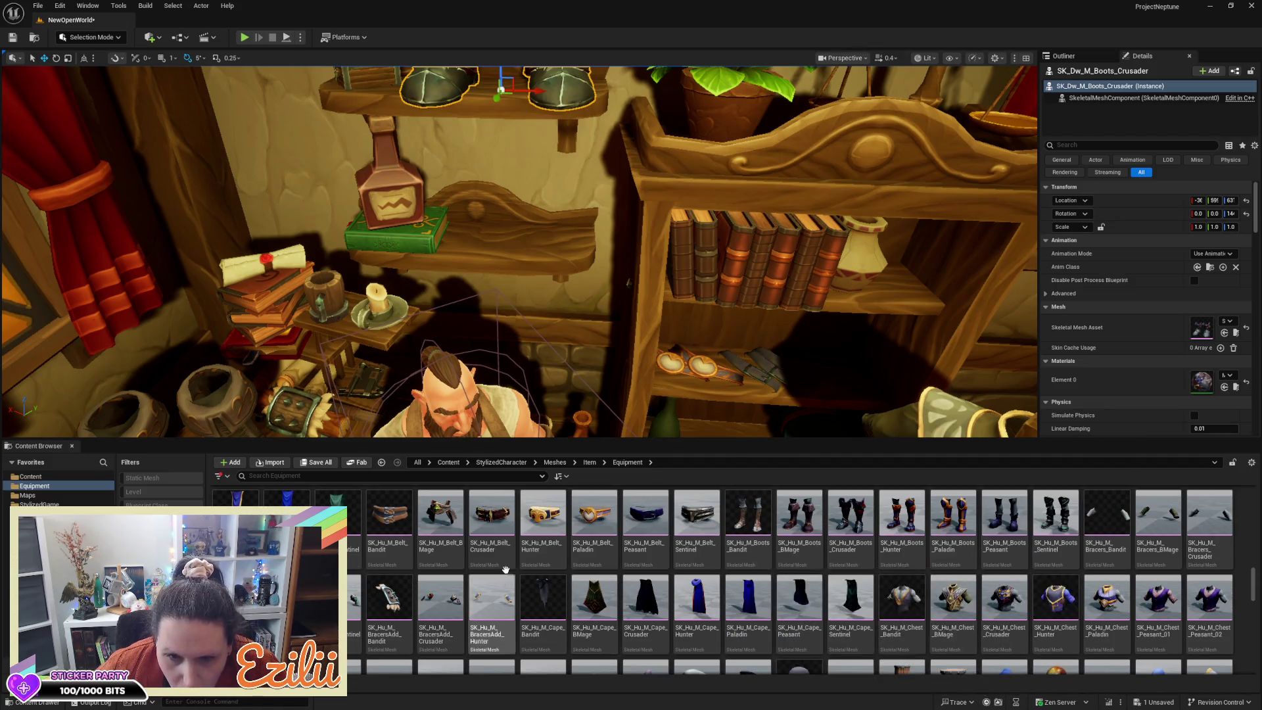
# Step: Place SK_Hu_M_Belt_Bandit on the lower shelf by the bottle, rotated to about 75° yaw
pyautogui.moveTo(381, 520)
pyautogui.moveTo(381, 521)
pyautogui.mouseDown()
pyautogui.moveTo(468, 296)
pyautogui.moveTo(543, 376)
pyautogui.moveTo(550, 351)
pyautogui.moveTo(539, 376)
pyautogui.mouseUp()
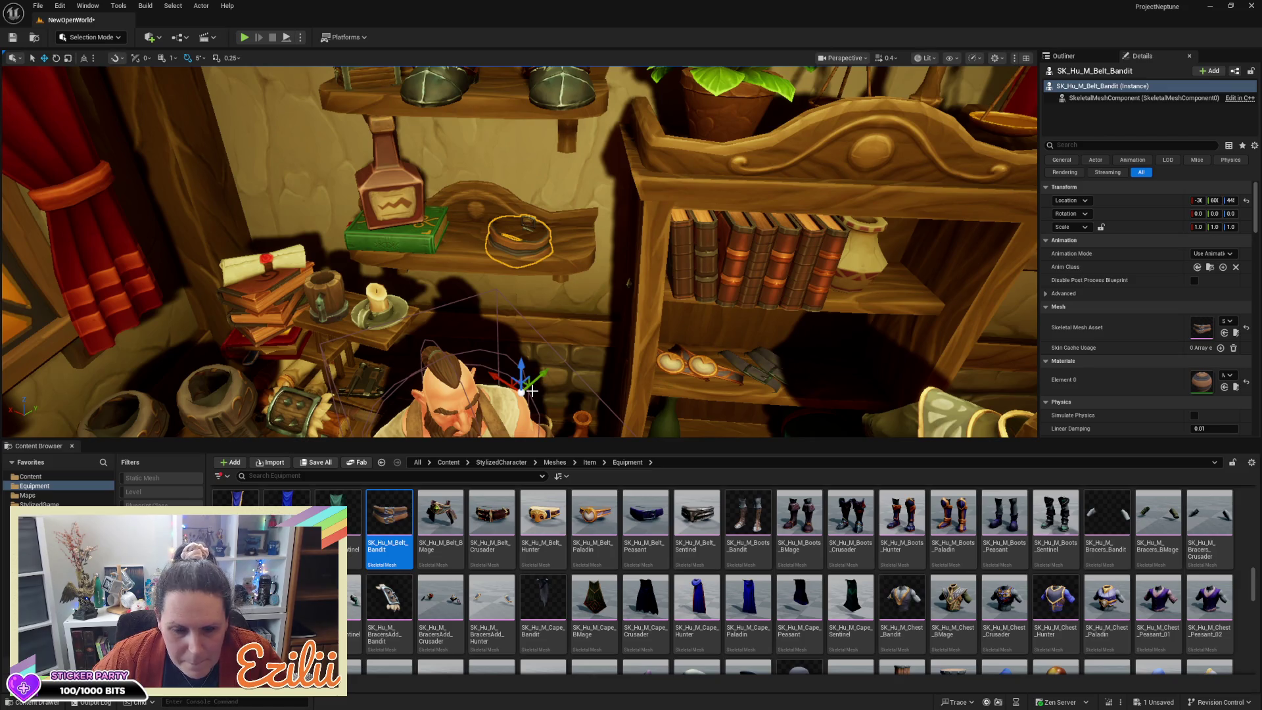
pyautogui.press('e')
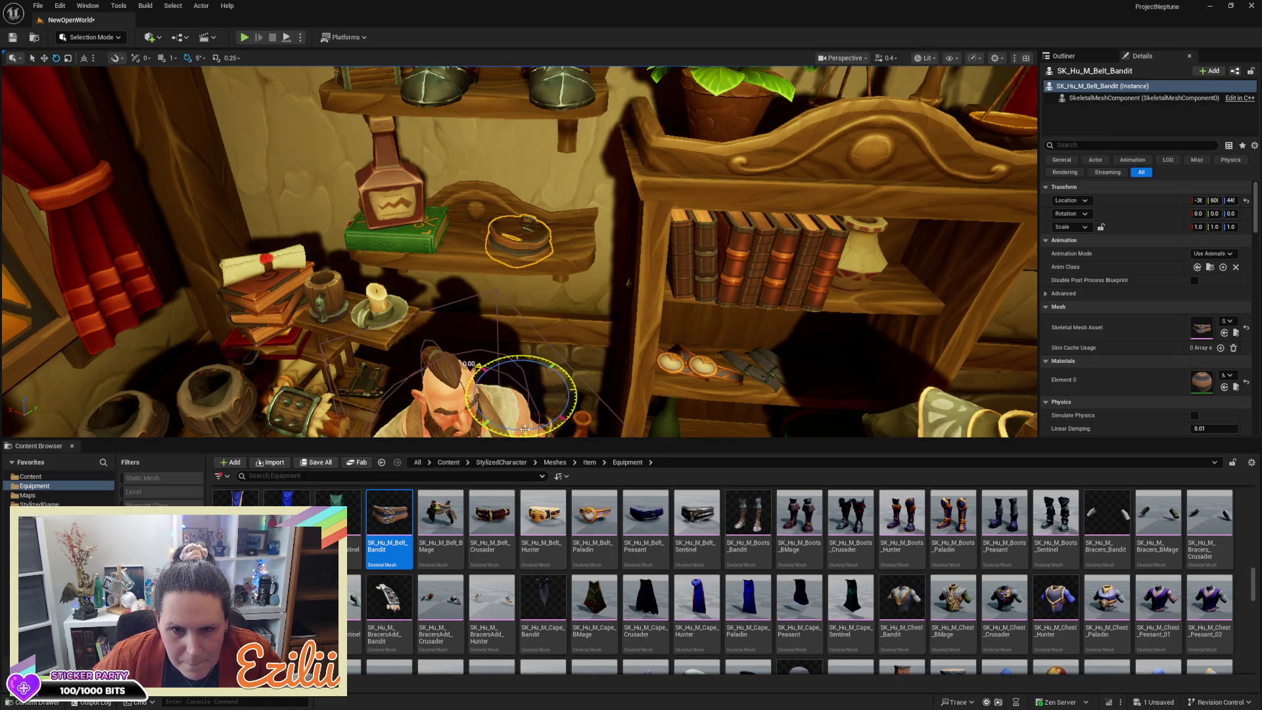
pyautogui.moveTo(526, 360)
pyautogui.mouseDown()
pyautogui.moveTo(573, 388)
pyautogui.moveTo(576, 416)
pyautogui.moveTo(651, 414)
pyautogui.moveTo(652, 434)
pyautogui.moveTo(661, 417)
pyautogui.mouseUp()
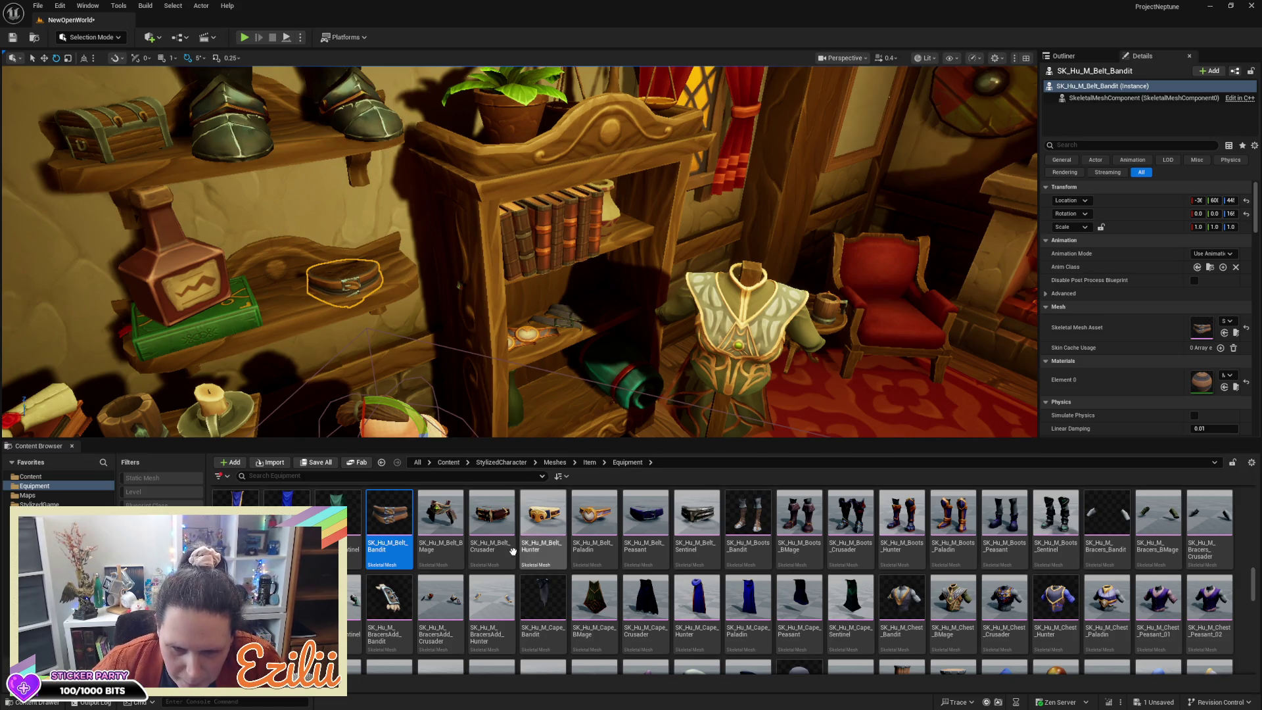
# Step: Drop SK_Or_F_Helm_Bucket_02 onto the lower shelf next to the bandit belt
pyautogui.scroll(-2, 513, 551)
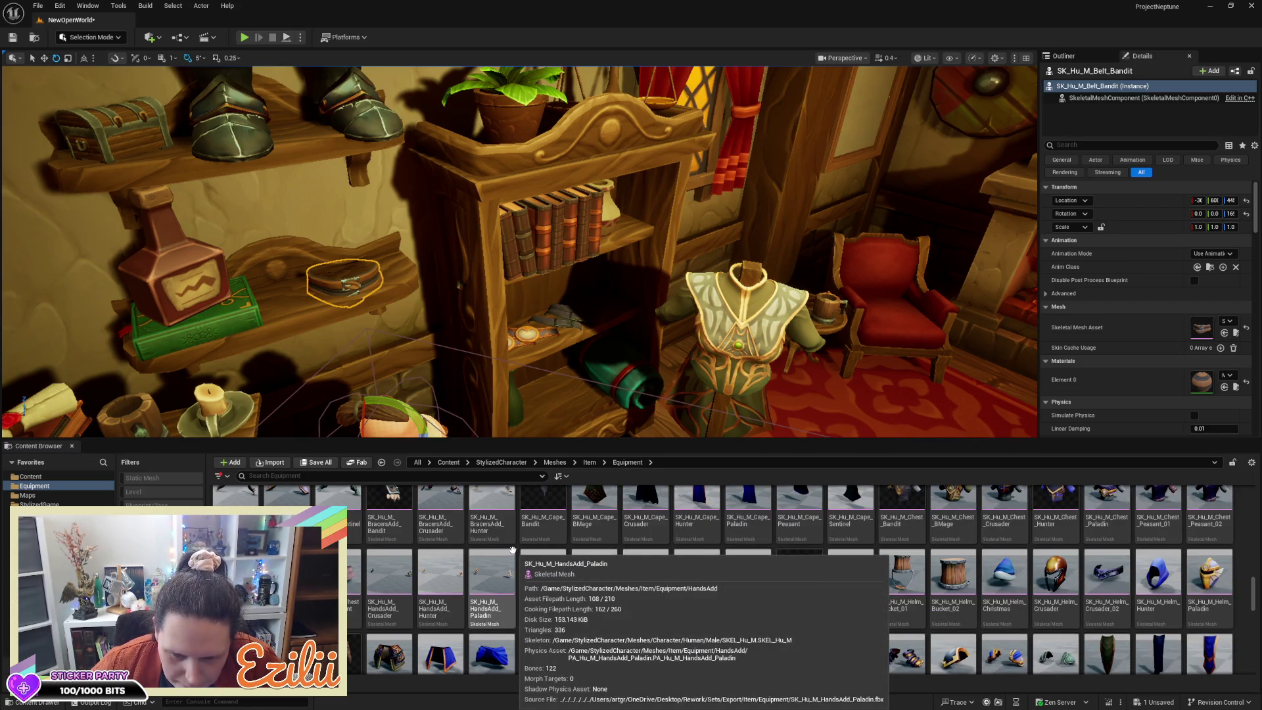
pyautogui.scroll(-2, 513, 551)
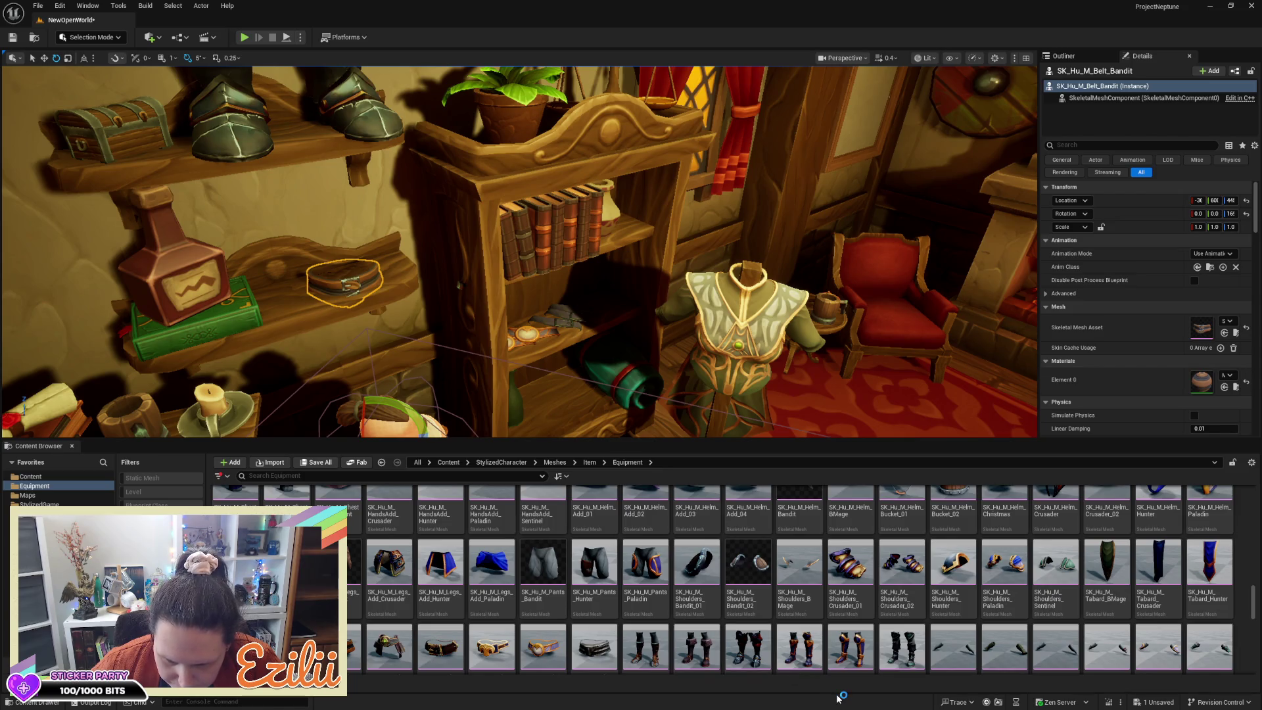
pyautogui.scroll(-2, 836, 664)
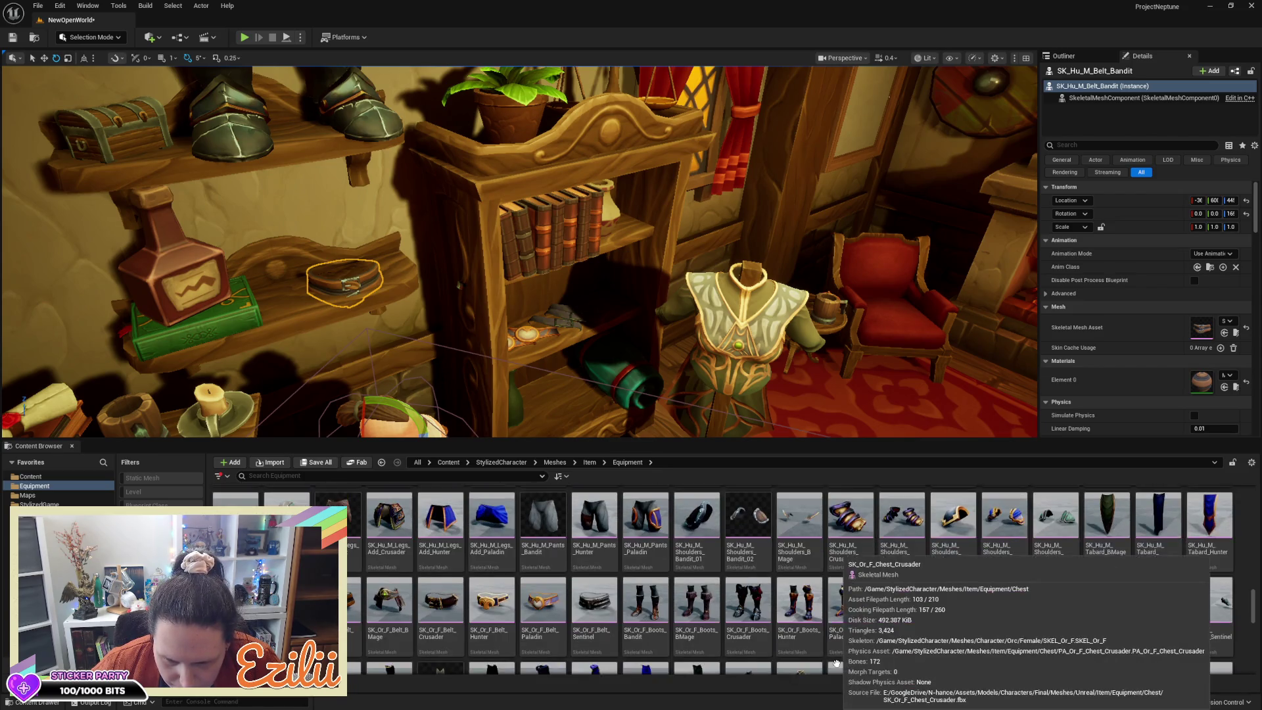
pyautogui.scroll(-2, 821, 615)
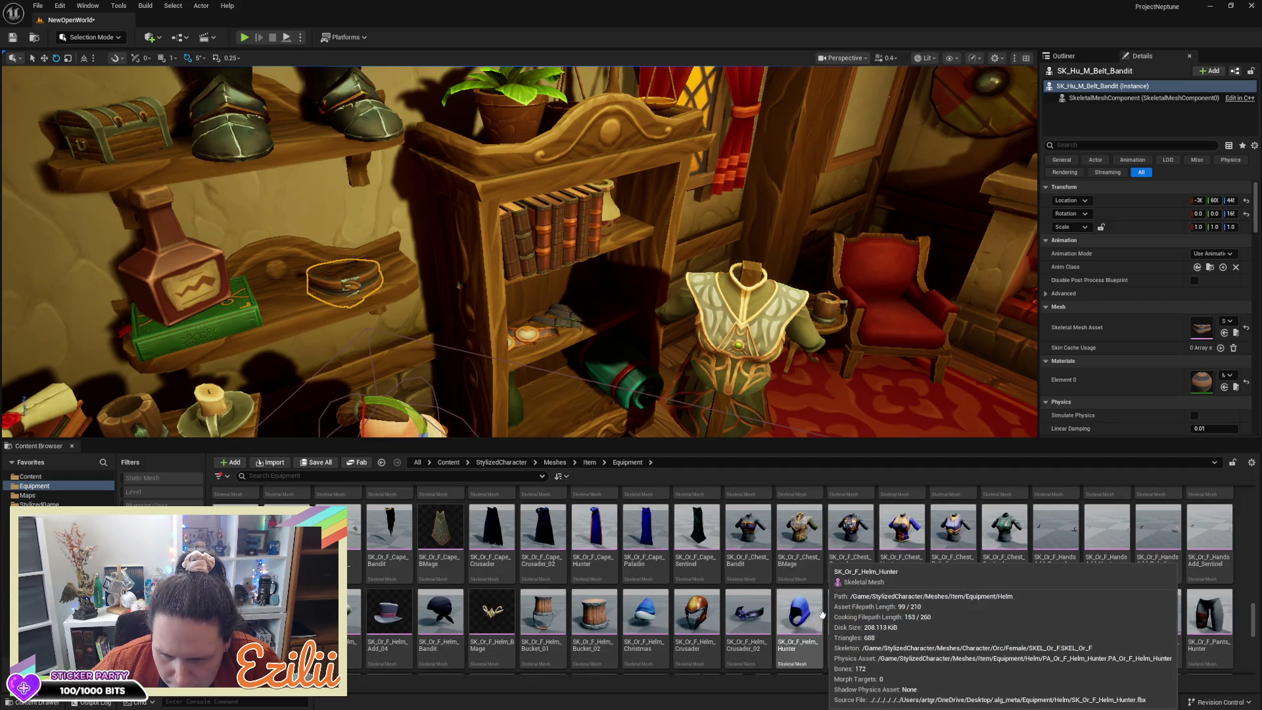
pyautogui.scroll(-1, 821, 615)
pyautogui.press('f')
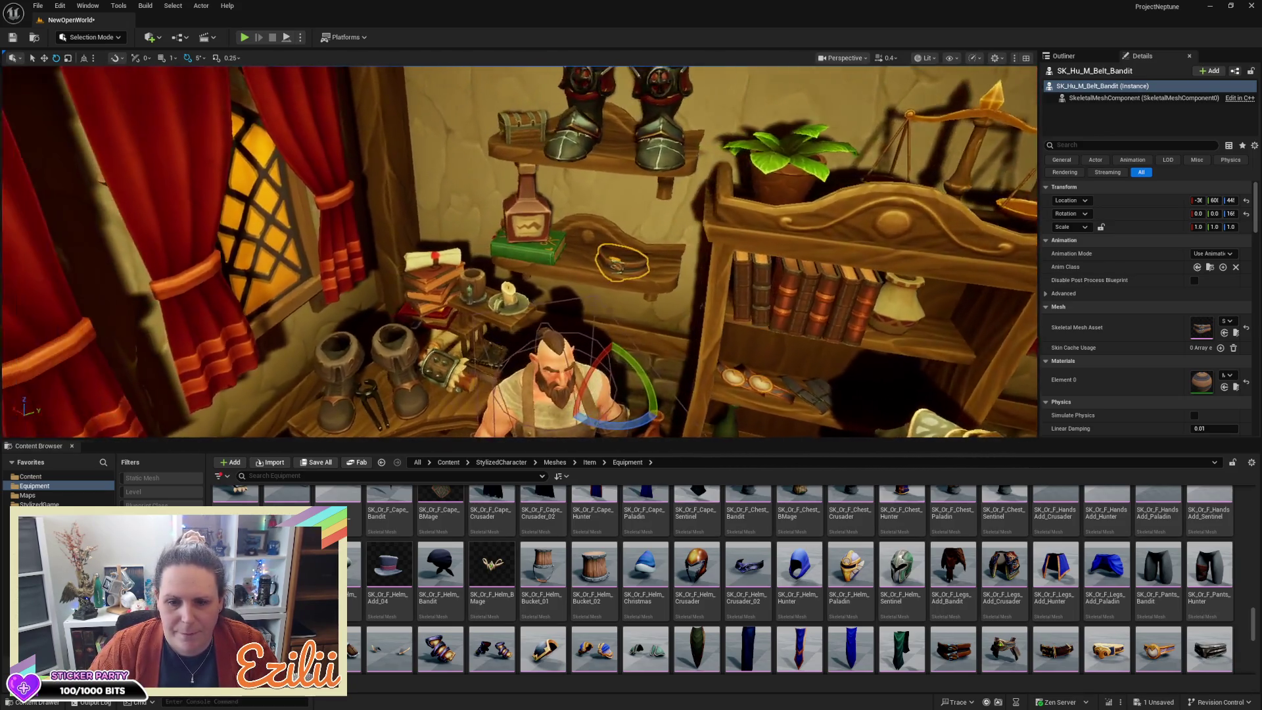
pyautogui.click(594, 572)
pyautogui.moveTo(594, 571)
pyautogui.mouseDown()
pyautogui.moveTo(526, 395)
pyautogui.moveTo(455, 392)
pyautogui.moveTo(609, 421)
pyautogui.moveTo(613, 357)
pyautogui.moveTo(578, 398)
pyautogui.moveTo(611, 412)
pyautogui.mouseUp()
pyautogui.press('w')
# Step: Turn the bucket helm -55° and enlarge the viewport to see the shelves
pyautogui.press('e')
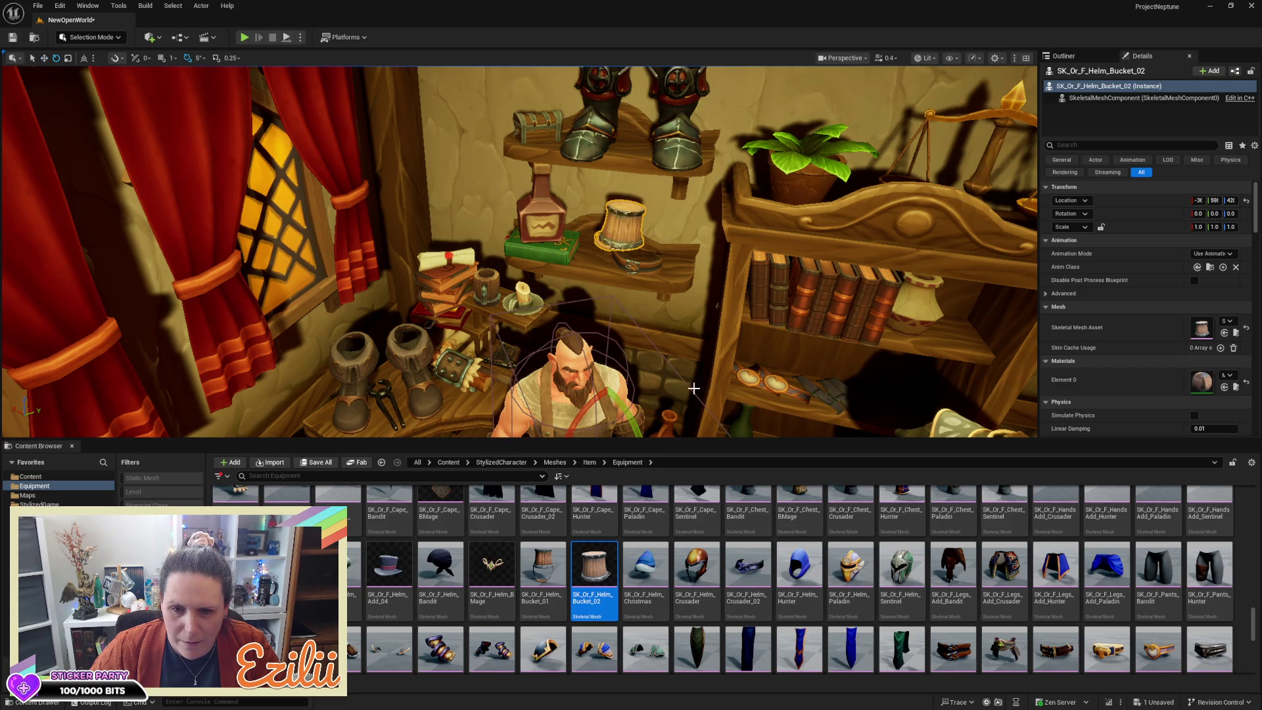
pyautogui.scroll(-5, 693, 388)
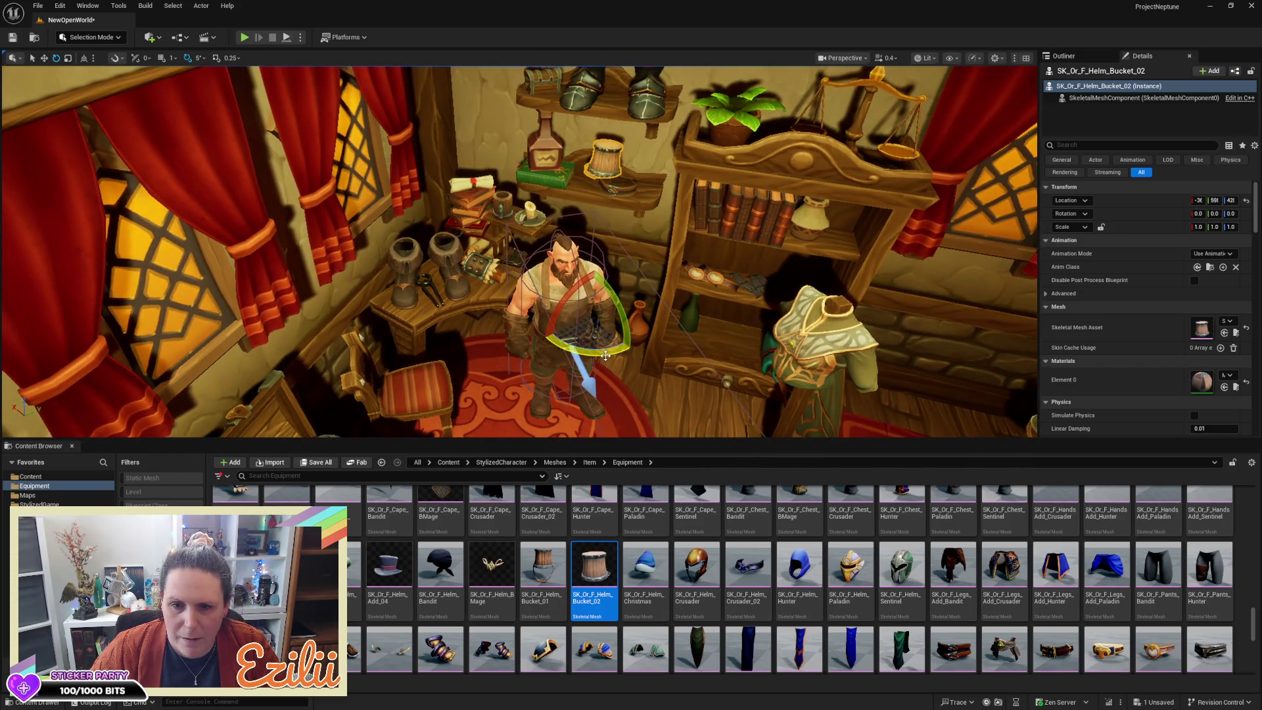
pyautogui.moveTo(600, 371); pyautogui.dragTo(559, 367)
pyautogui.press('w')
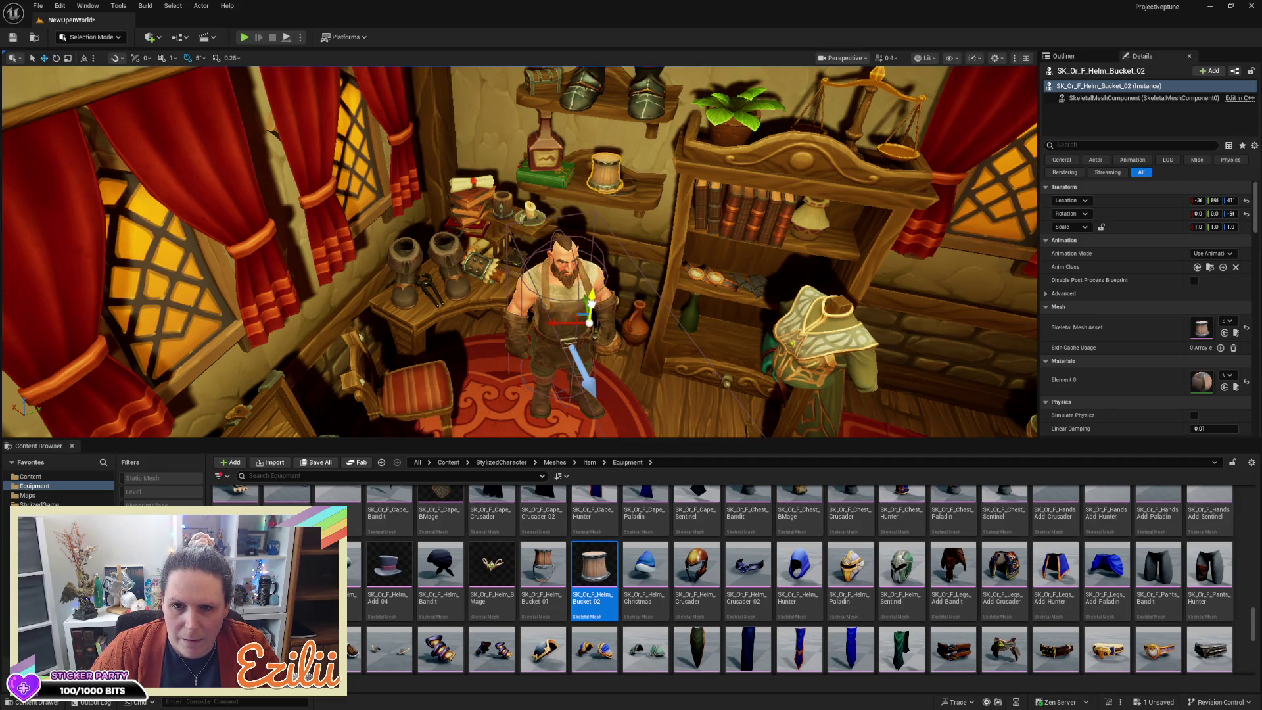
pyautogui.scroll(5, 651, 336)
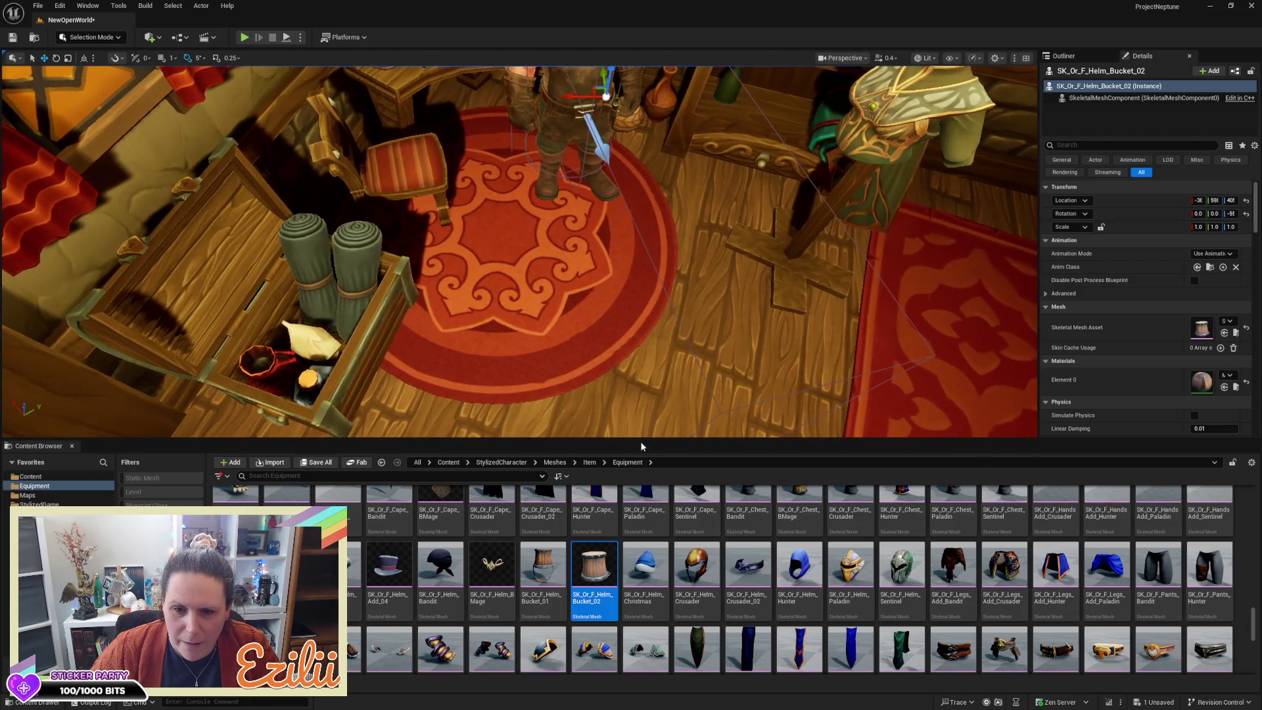
pyautogui.moveTo(640, 440)
pyautogui.mouseDown()
pyautogui.moveTo(628, 569)
pyautogui.moveTo(619, 458)
pyautogui.moveTo(599, 502)
pyautogui.moveTo(613, 687)
pyautogui.mouseUp()
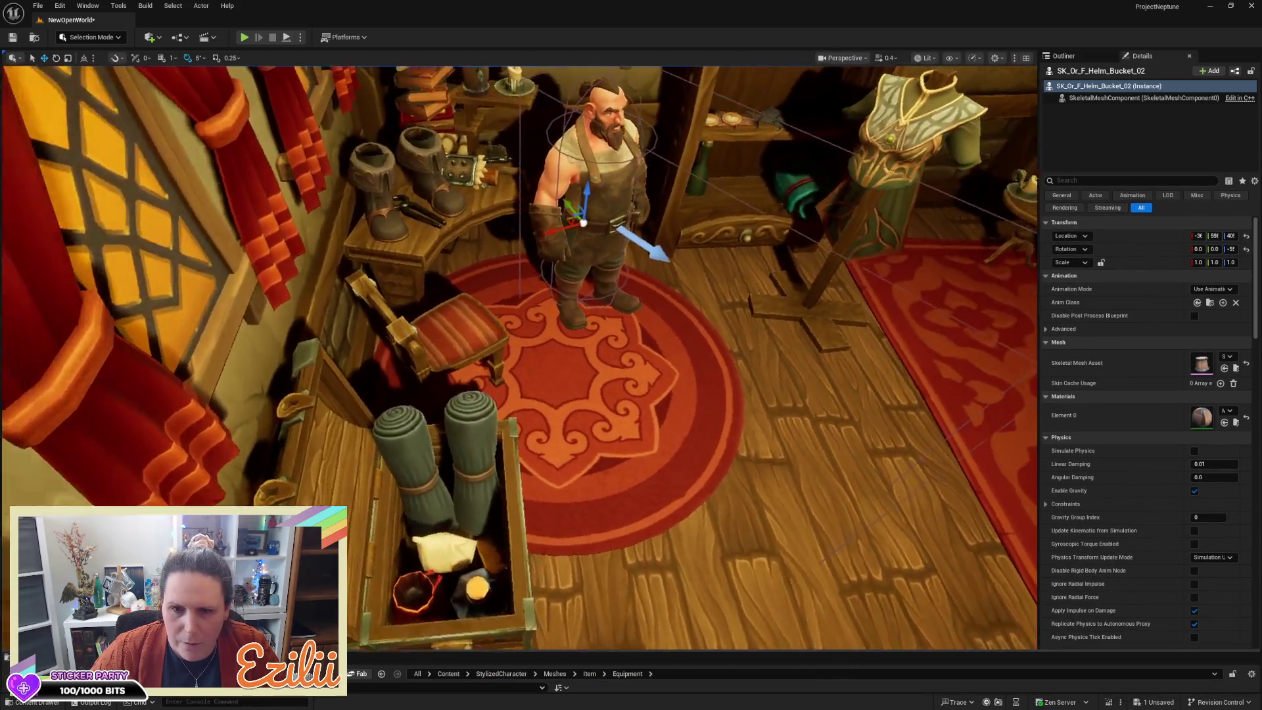
pyautogui.moveTo(612, 543); pyautogui.dragTo(613, 543)
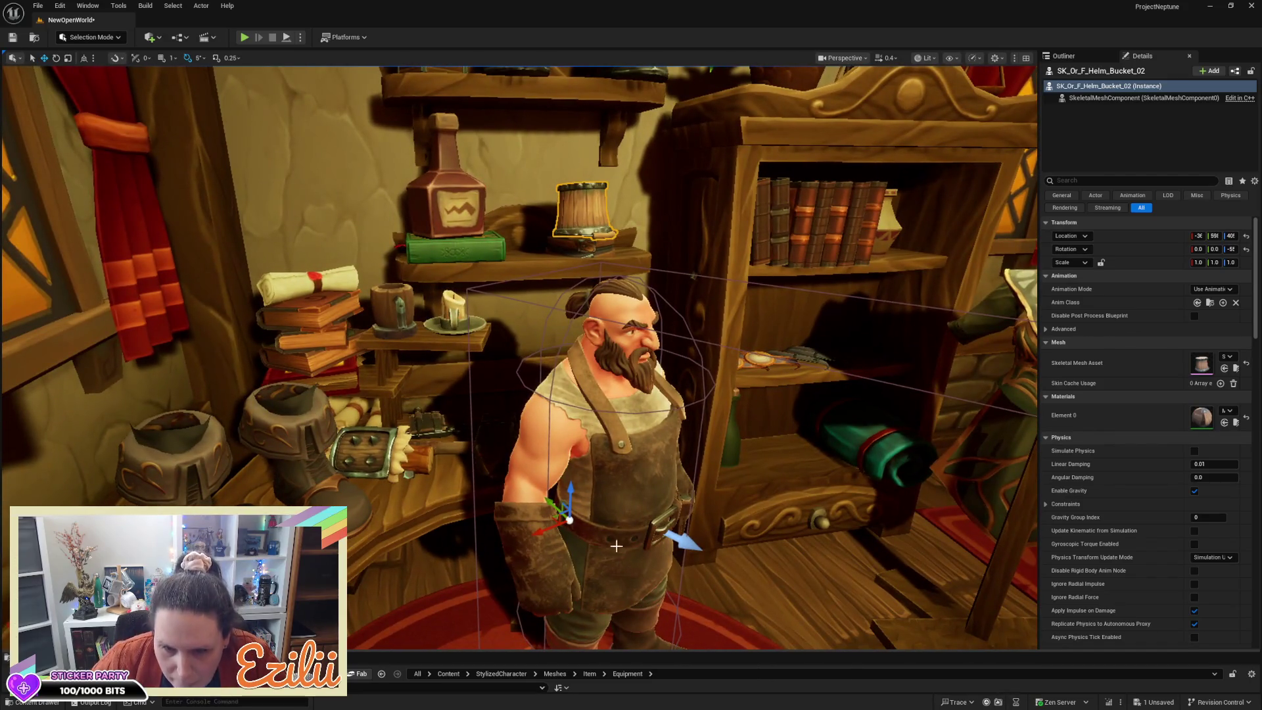
# Step: Lower the bucket helm onto the shelf and slide it left beside the bandit belt
pyautogui.moveTo(570, 492)
pyautogui.mouseDown()
pyautogui.moveTo(570, 526)
pyautogui.moveTo(571, 513)
pyautogui.mouseUp()
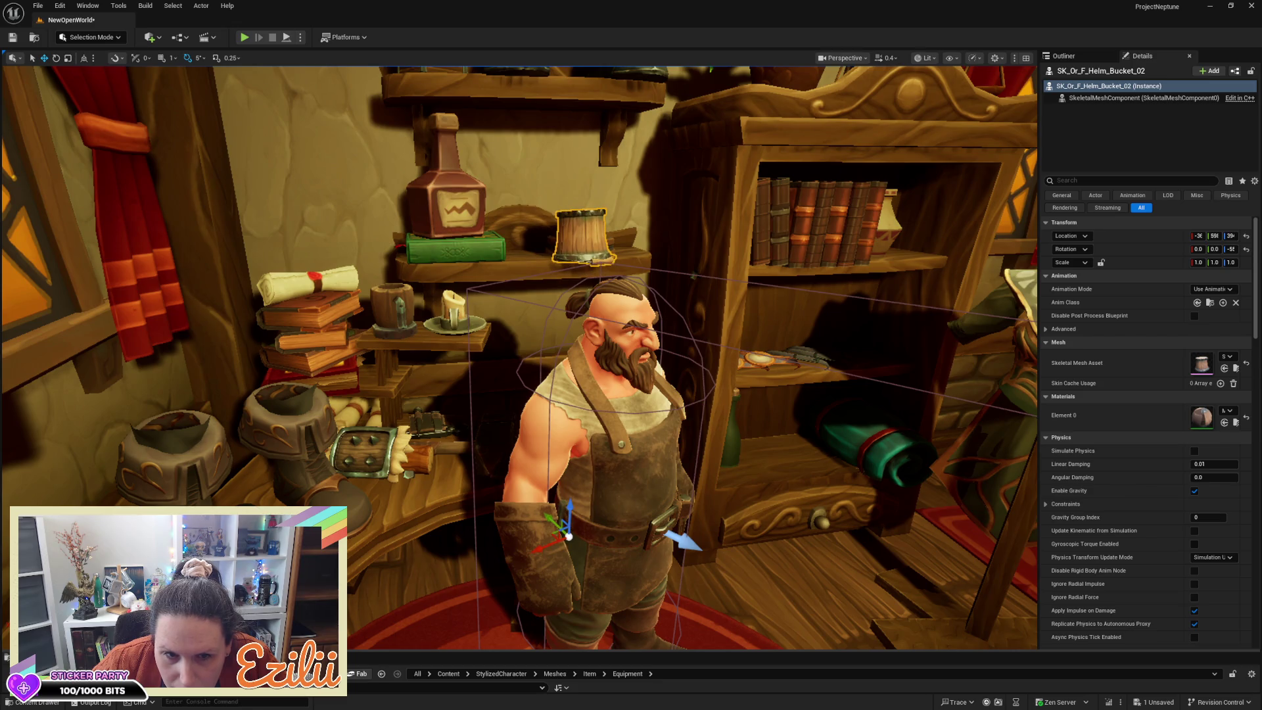
pyautogui.moveTo(619, 570); pyautogui.dragTo(618, 570)
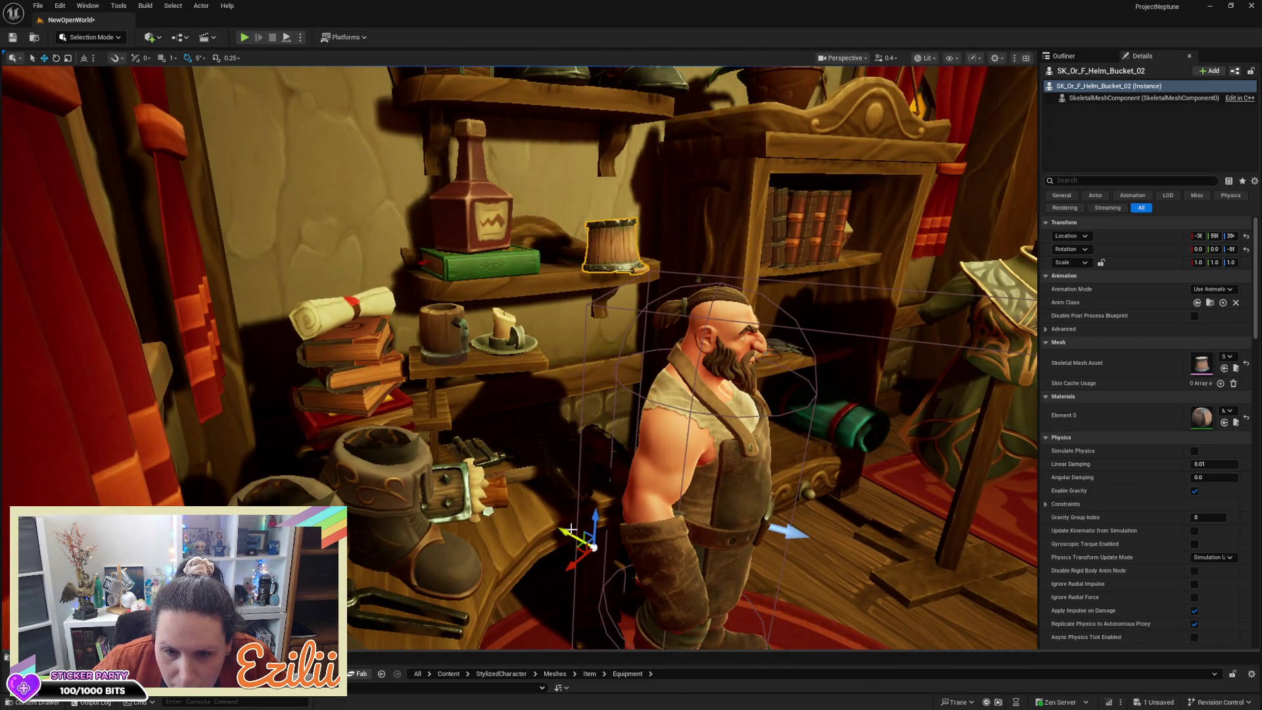
pyautogui.moveTo(568, 530); pyautogui.dragTo(545, 530)
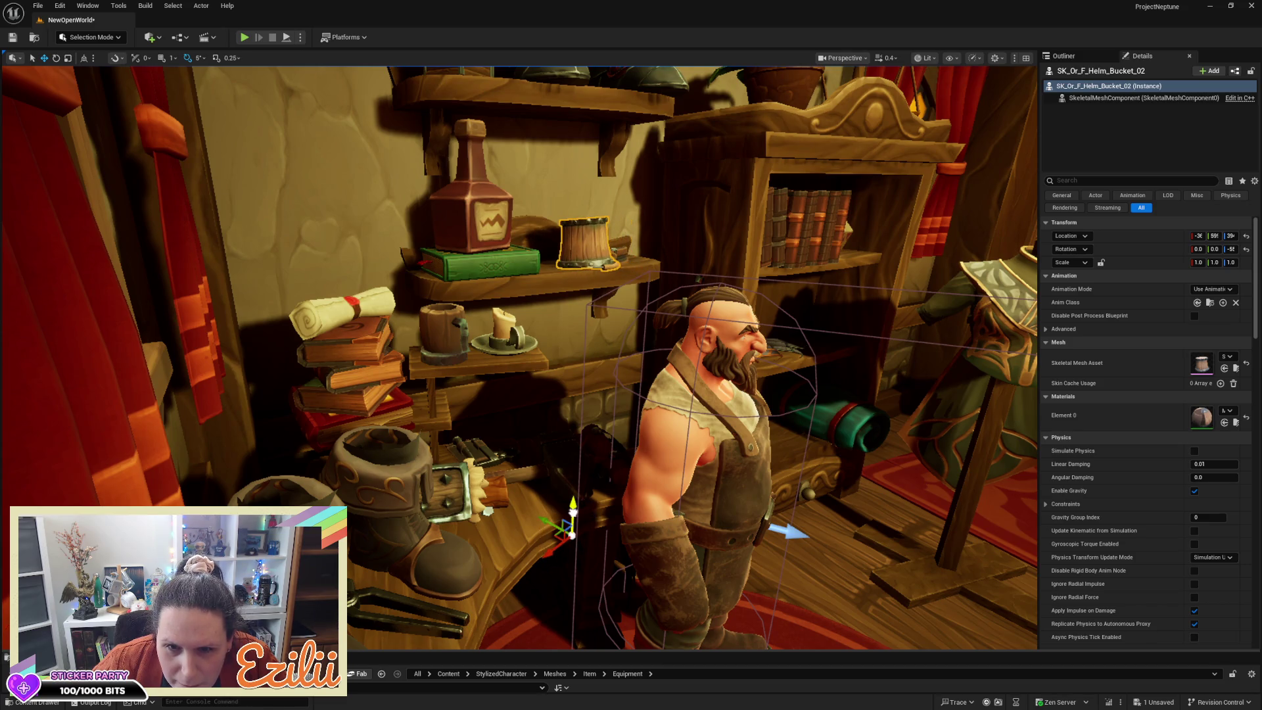
pyautogui.moveTo(573, 513); pyautogui.dragTo(573, 509)
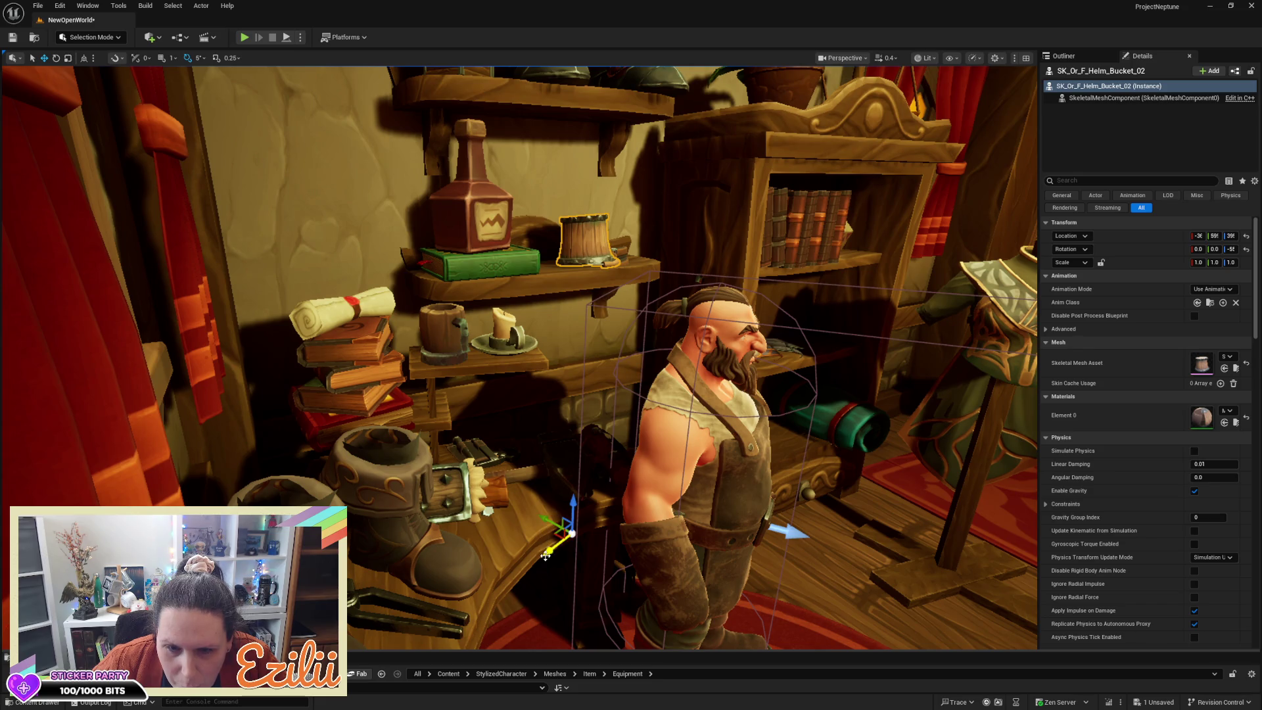
pyautogui.moveTo(545, 555)
pyautogui.mouseDown()
pyautogui.moveTo(528, 556)
pyautogui.moveTo(529, 473)
pyautogui.mouseUp()
pyautogui.moveTo(625, 368); pyautogui.dragTo(626, 402)
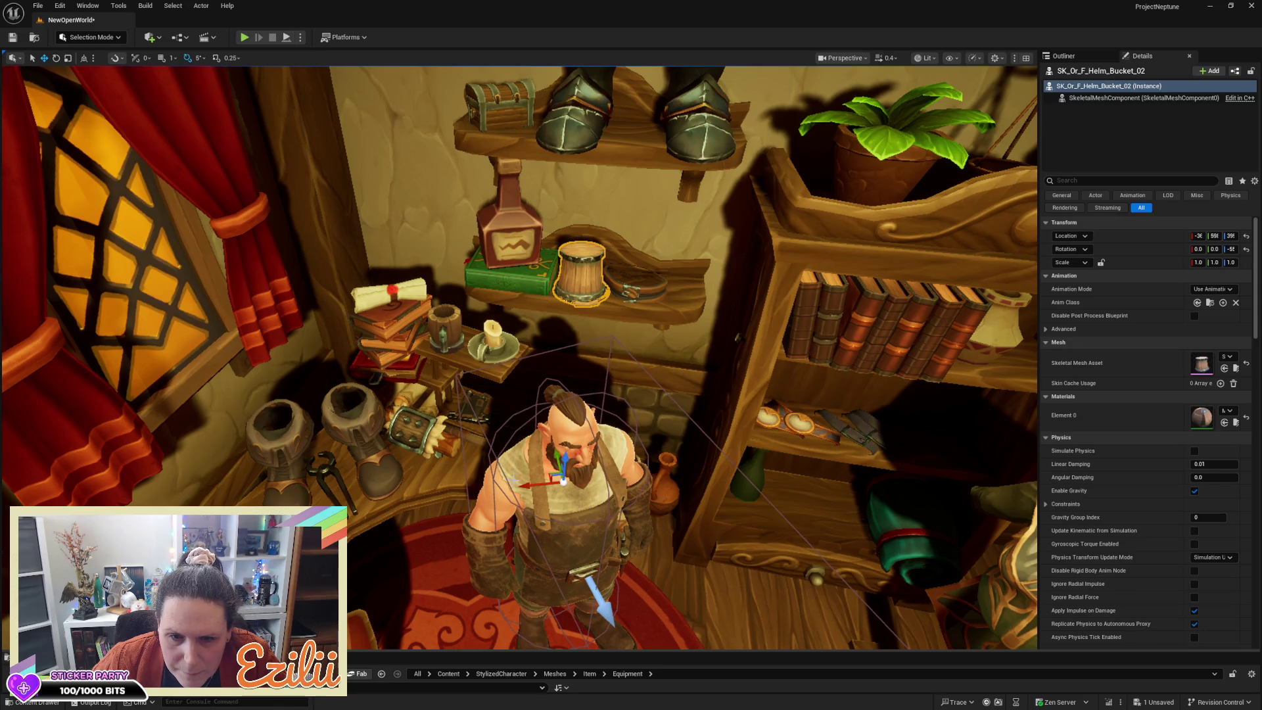
# Step: Rotate the bucket helm about 20° on the shelf
pyautogui.press('e')
pyautogui.moveTo(508, 492)
pyautogui.mouseDown()
pyautogui.moveTo(506, 481)
pyautogui.moveTo(535, 472)
pyautogui.moveTo(662, 463)
pyautogui.mouseUp()
pyautogui.press('w')
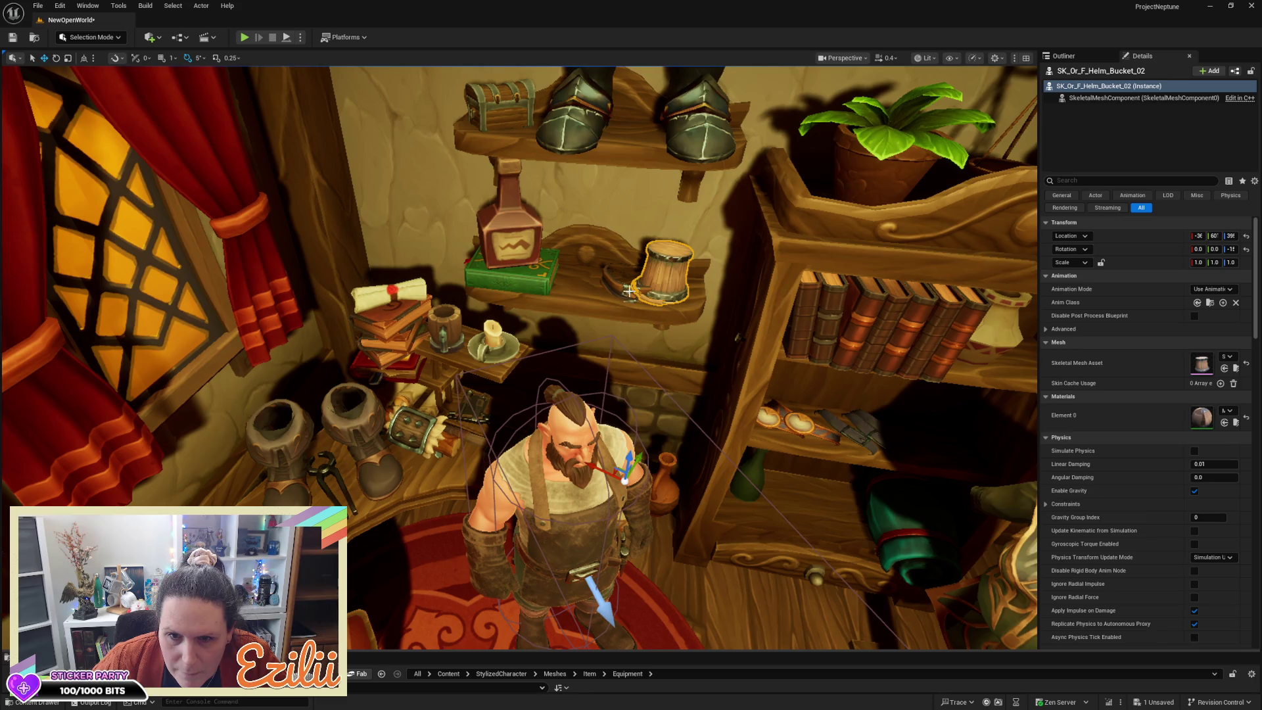
pyautogui.click(622, 289)
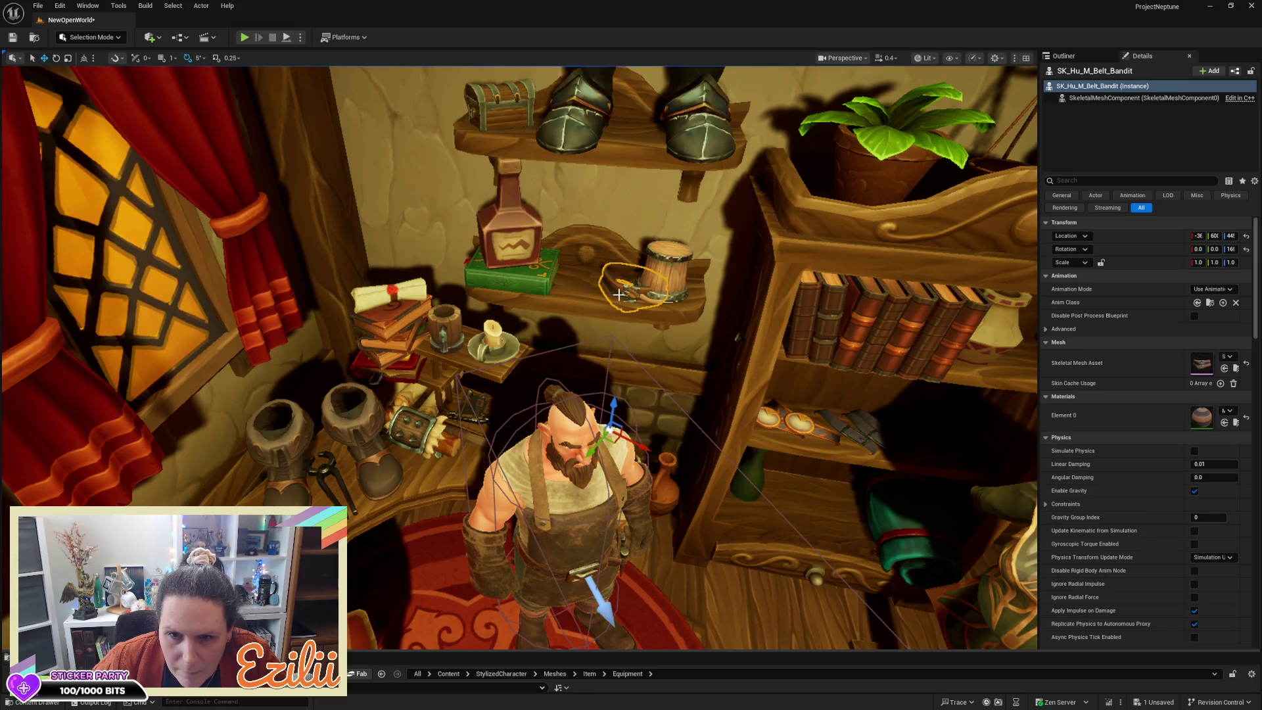
# Step: Move the bandit belt around the bucket helm and scale it down to 0.7
pyautogui.moveTo(643, 449)
pyautogui.mouseDown()
pyautogui.moveTo(669, 452)
pyautogui.moveTo(639, 408)
pyautogui.moveTo(634, 435)
pyautogui.mouseUp()
pyautogui.click(634, 435)
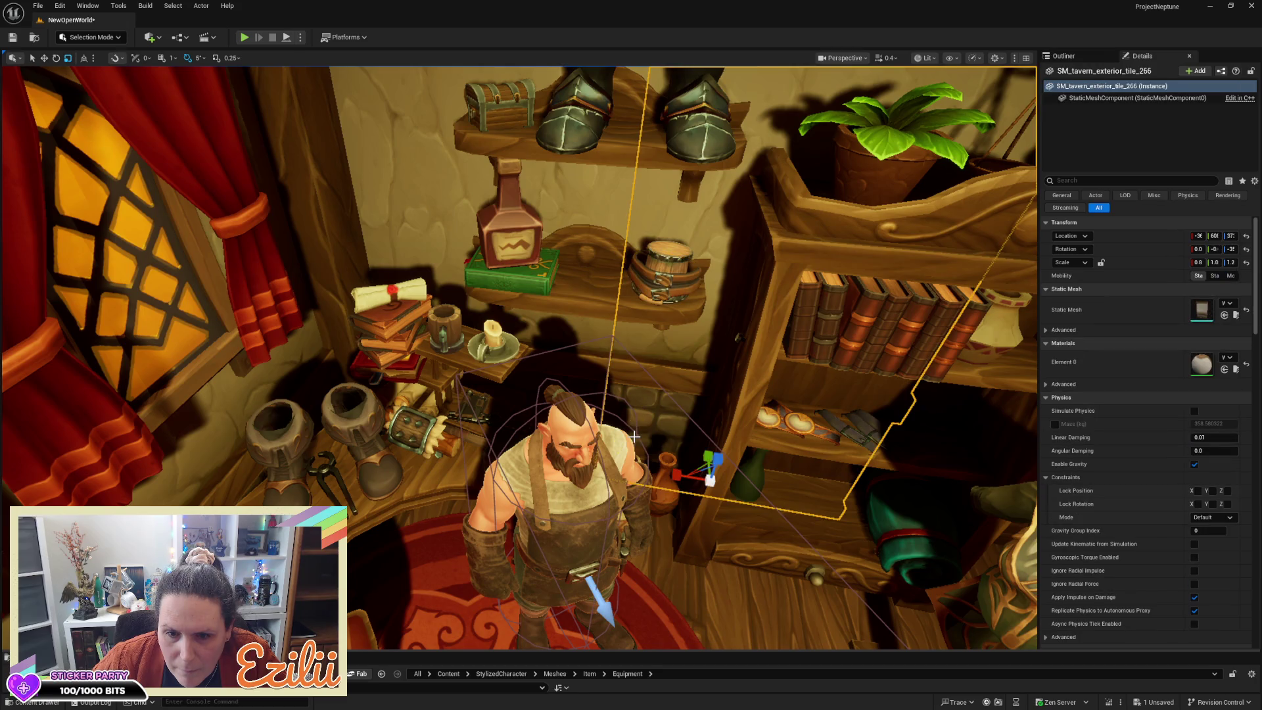
pyautogui.click(658, 284)
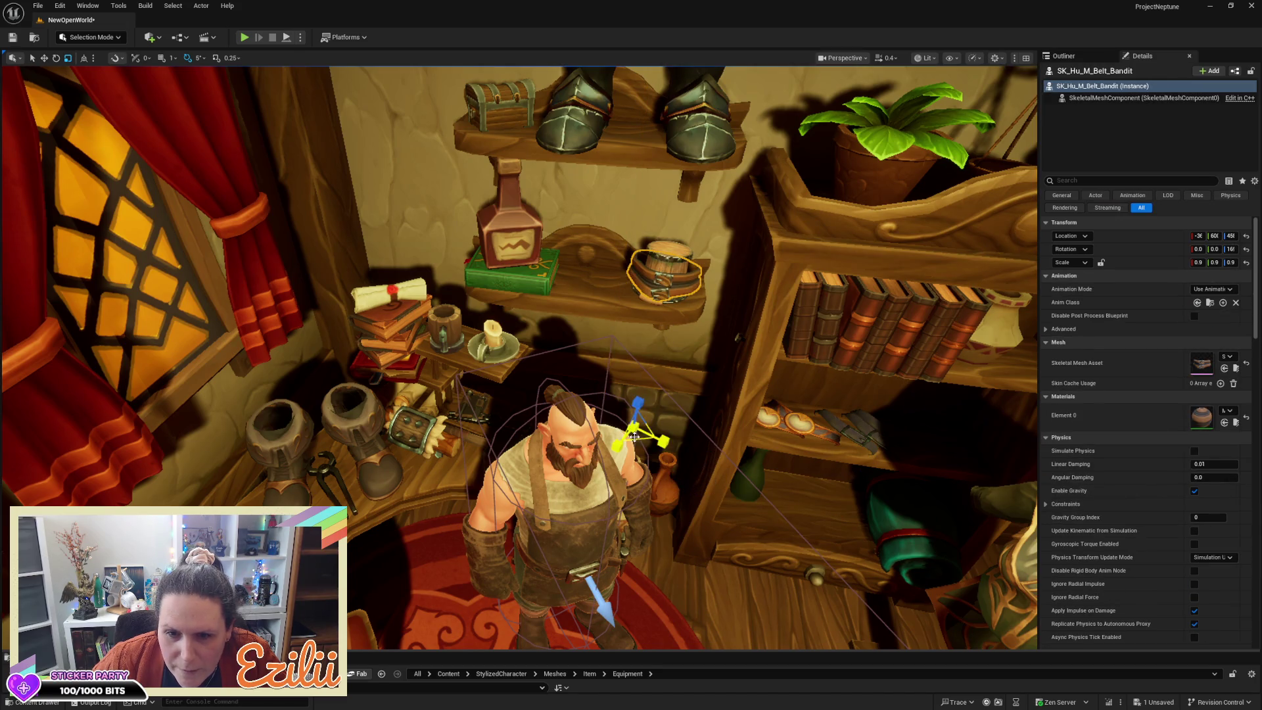
pyautogui.moveTo(634, 437); pyautogui.dragTo(628, 444)
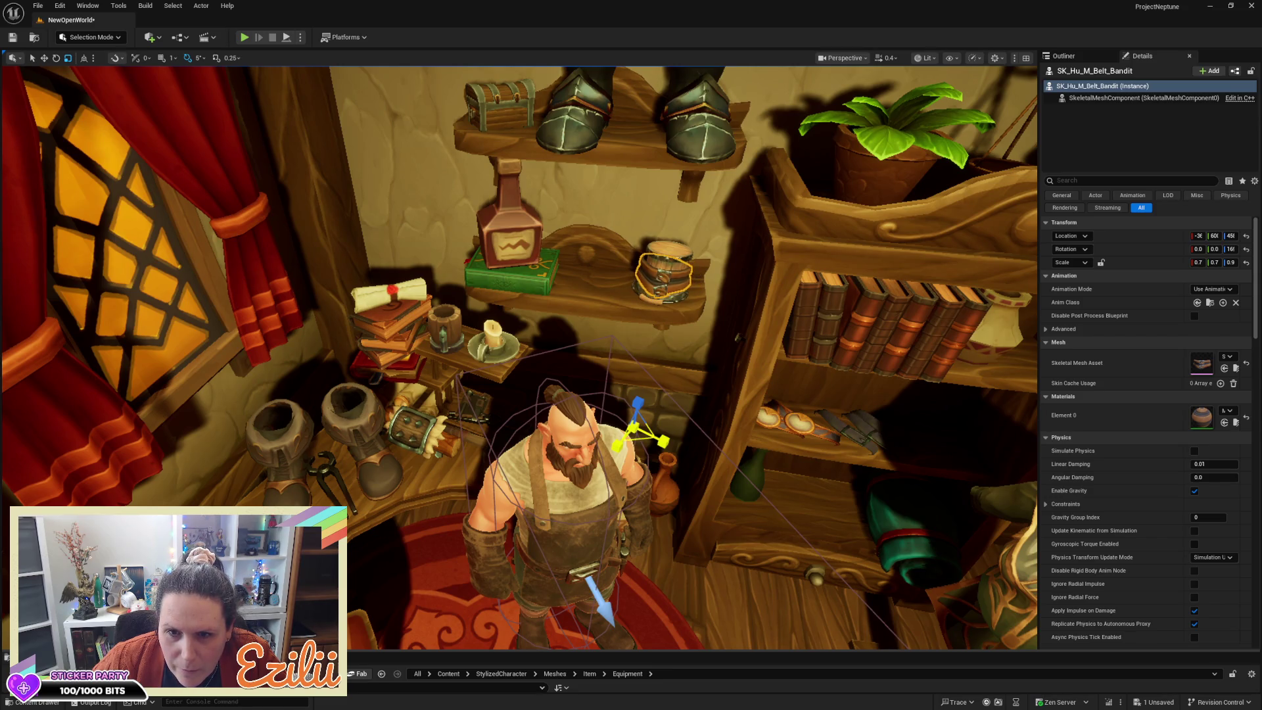
pyautogui.press('f')
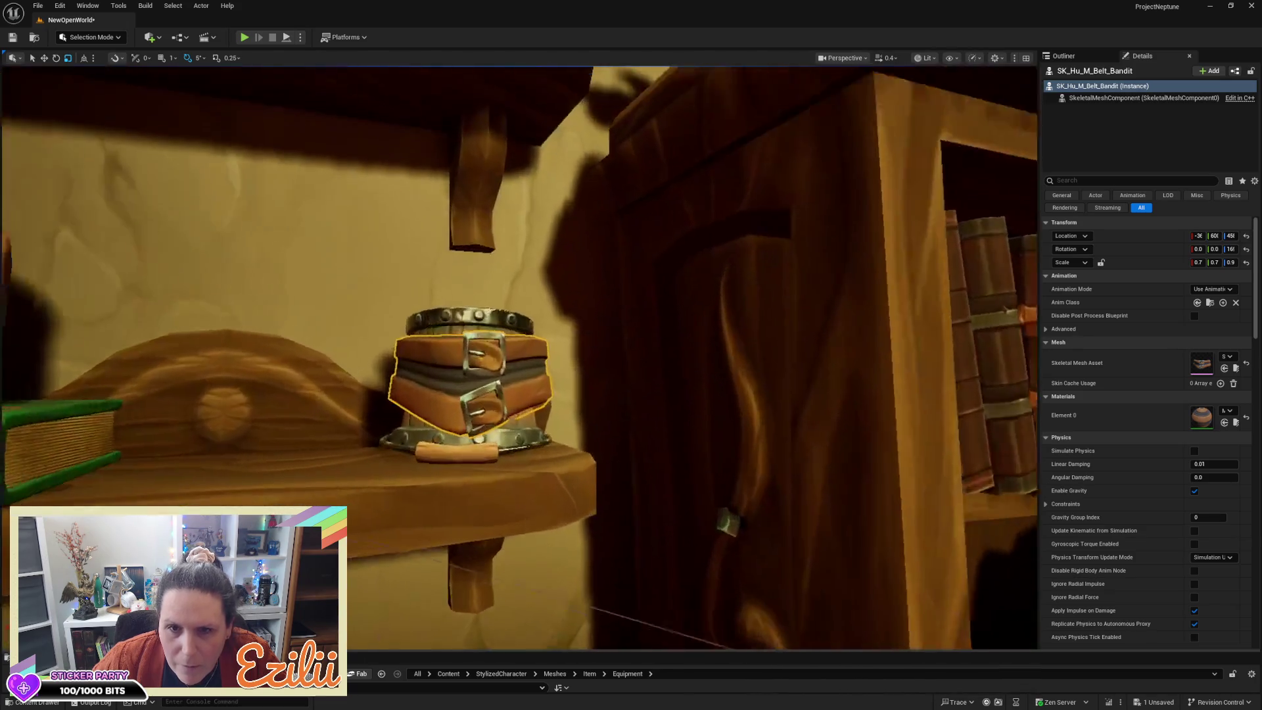
pyautogui.moveTo(519, 355)
pyautogui.mouseDown()
pyautogui.moveTo(460, 401)
pyautogui.moveTo(437, 353)
pyautogui.mouseUp()
pyautogui.press('w')
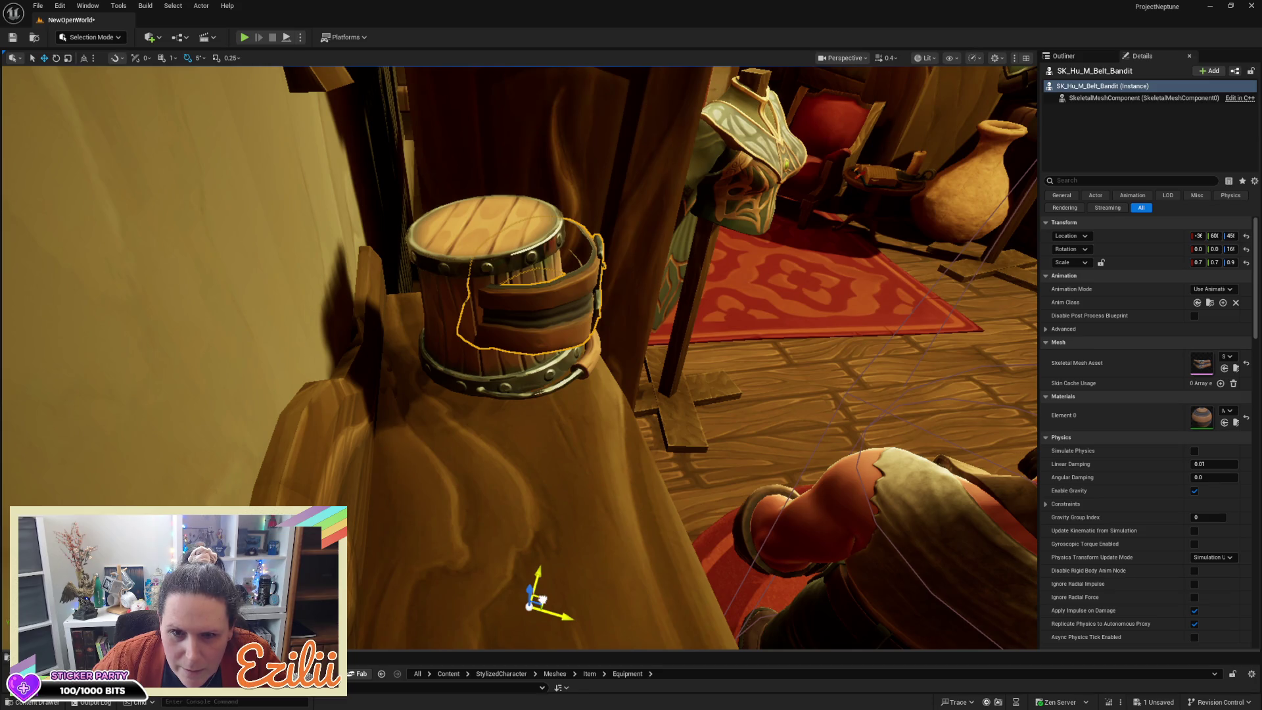
# Step: Shift the bandit belt left, then raise it along Z to the bucket's top rim
pyautogui.moveTo(537, 599); pyautogui.dragTo(525, 597)
pyautogui.press('e')
pyautogui.press('w')
pyautogui.click(516, 588)
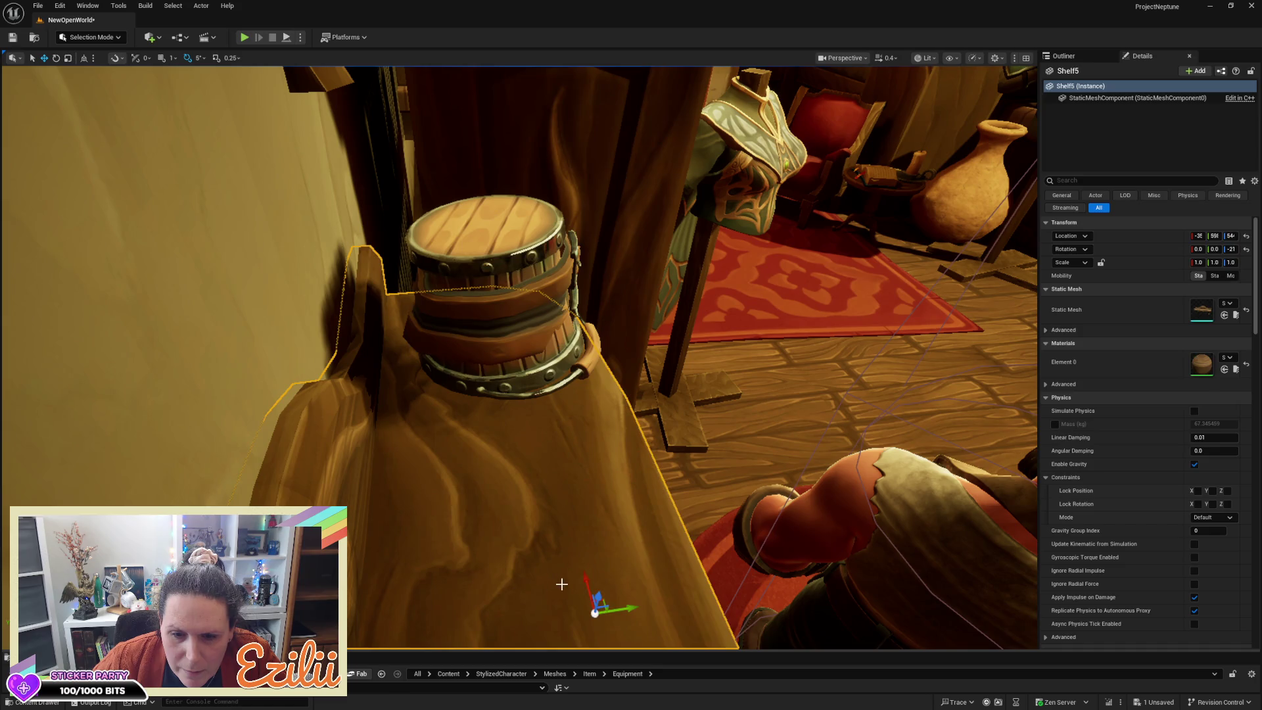
pyautogui.click(573, 306)
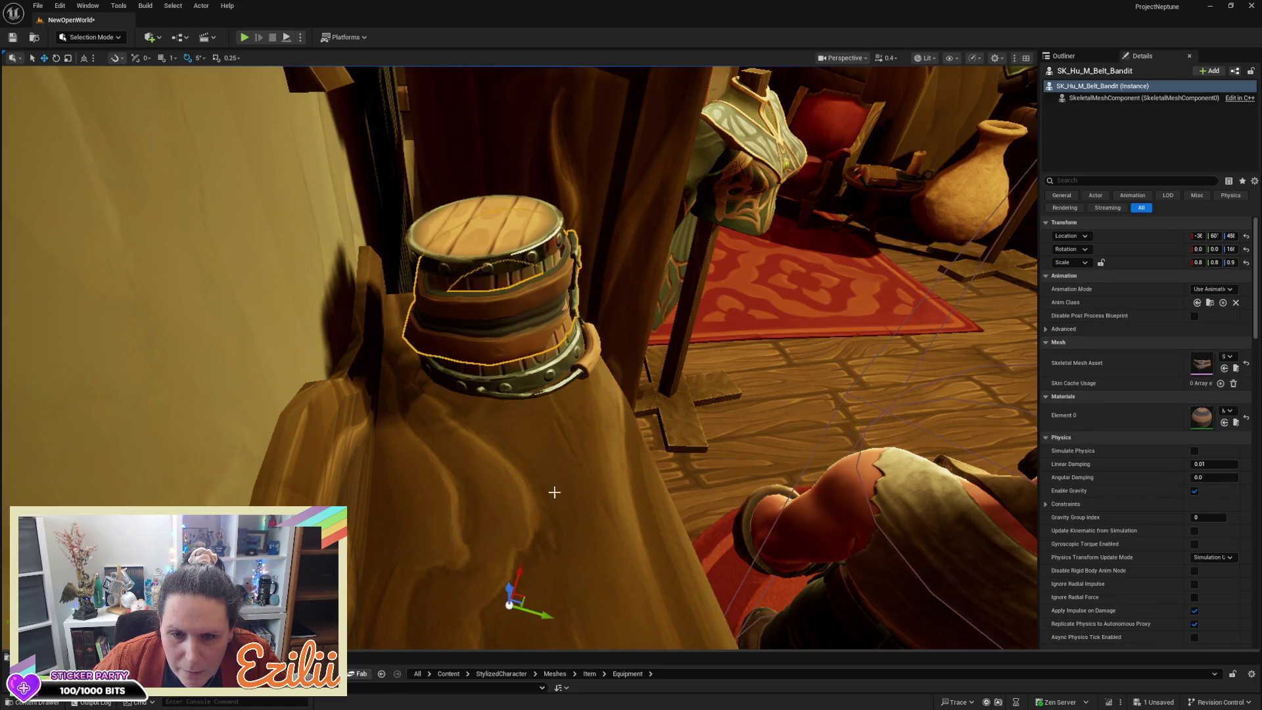
pyautogui.moveTo(508, 587)
pyautogui.mouseDown()
pyautogui.moveTo(522, 610)
pyautogui.moveTo(361, 422)
pyautogui.moveTo(422, 648)
pyautogui.moveTo(575, 631)
pyautogui.moveTo(545, 513)
pyautogui.moveTo(552, 552)
pyautogui.moveTo(545, 525)
pyautogui.moveTo(579, 492)
pyautogui.mouseUp()
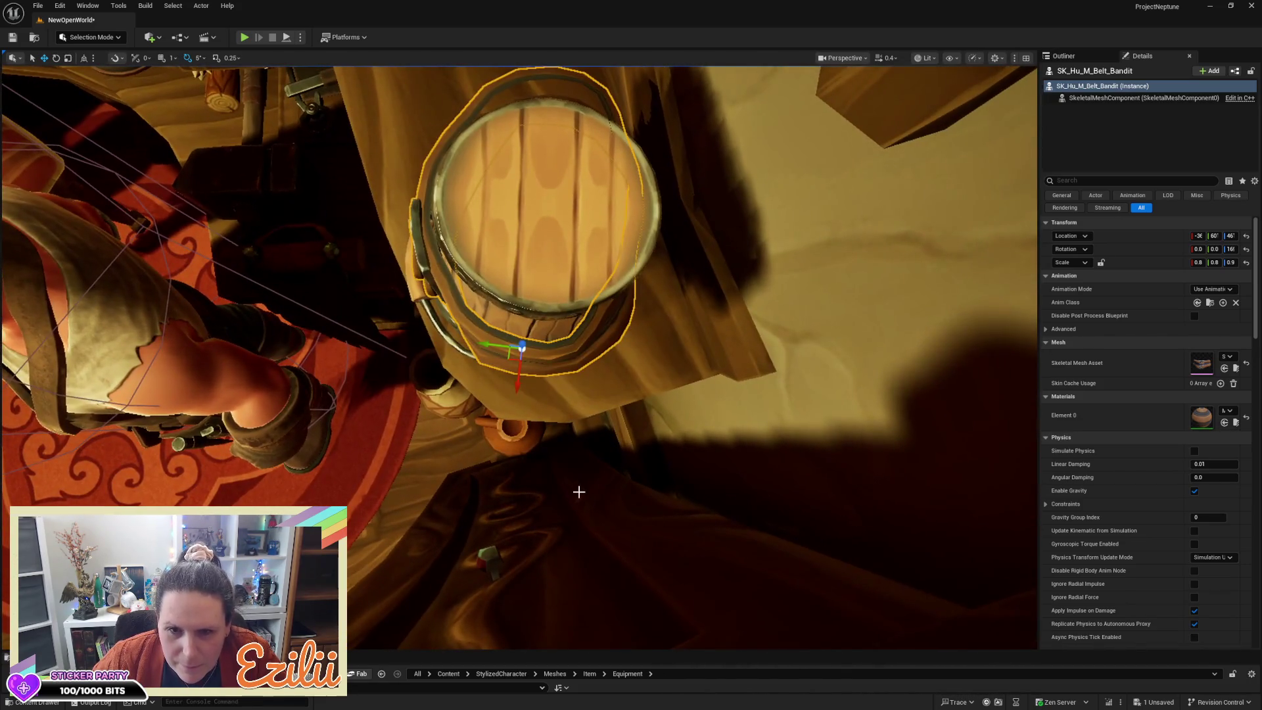